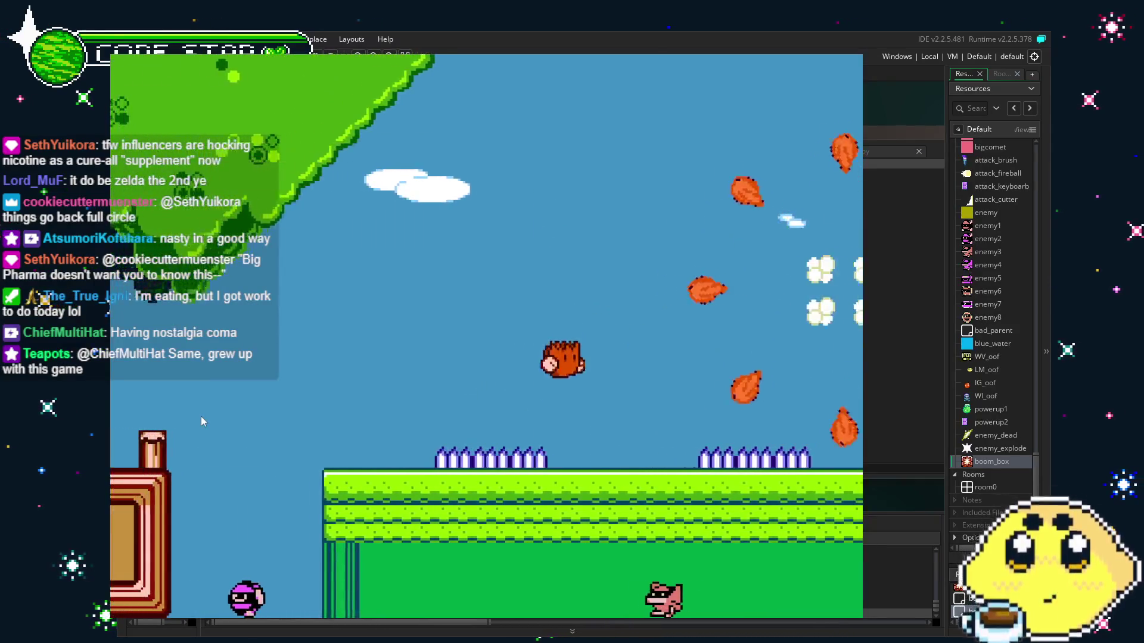
# - Walk the player right past the fortress into the water area, then quit the game
pyautogui.press('Right')
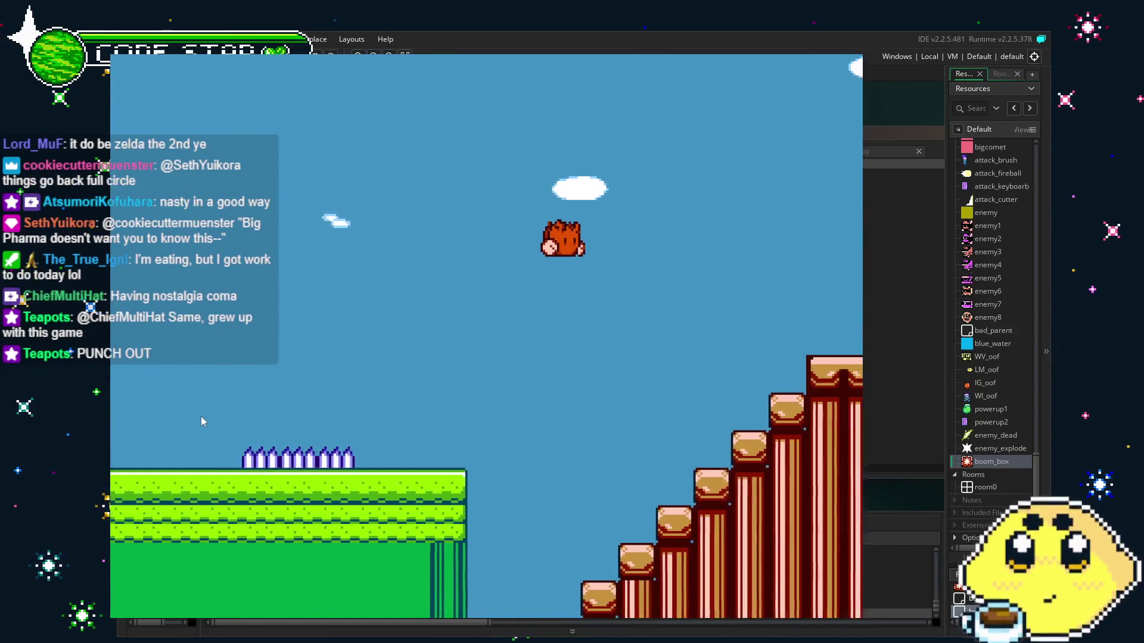
pyautogui.press('Right')
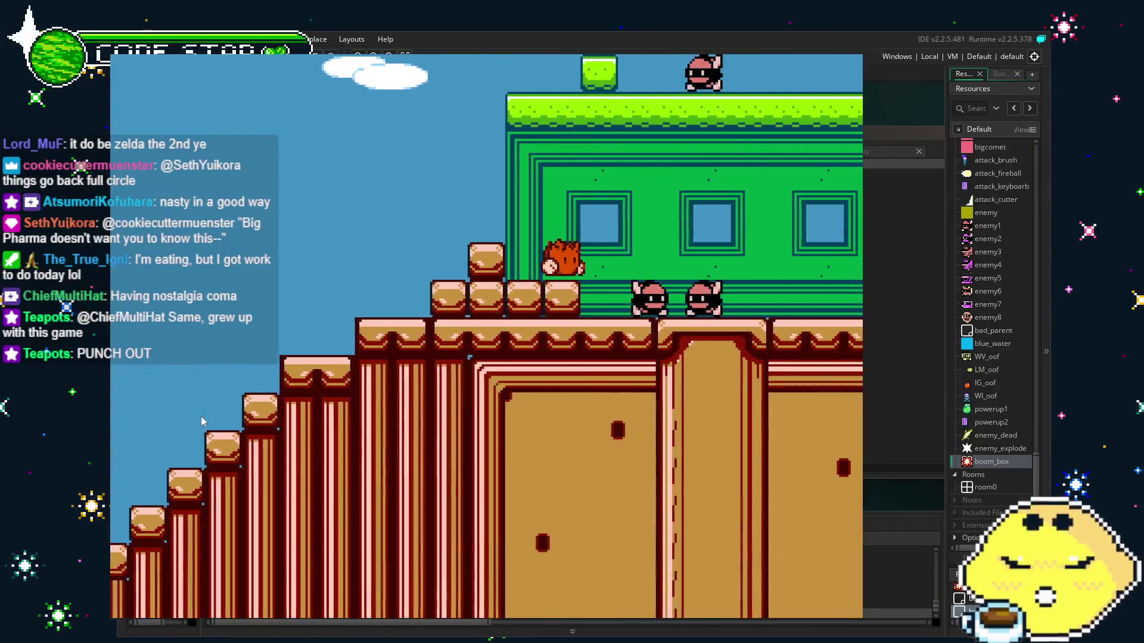
pyautogui.press('Right')
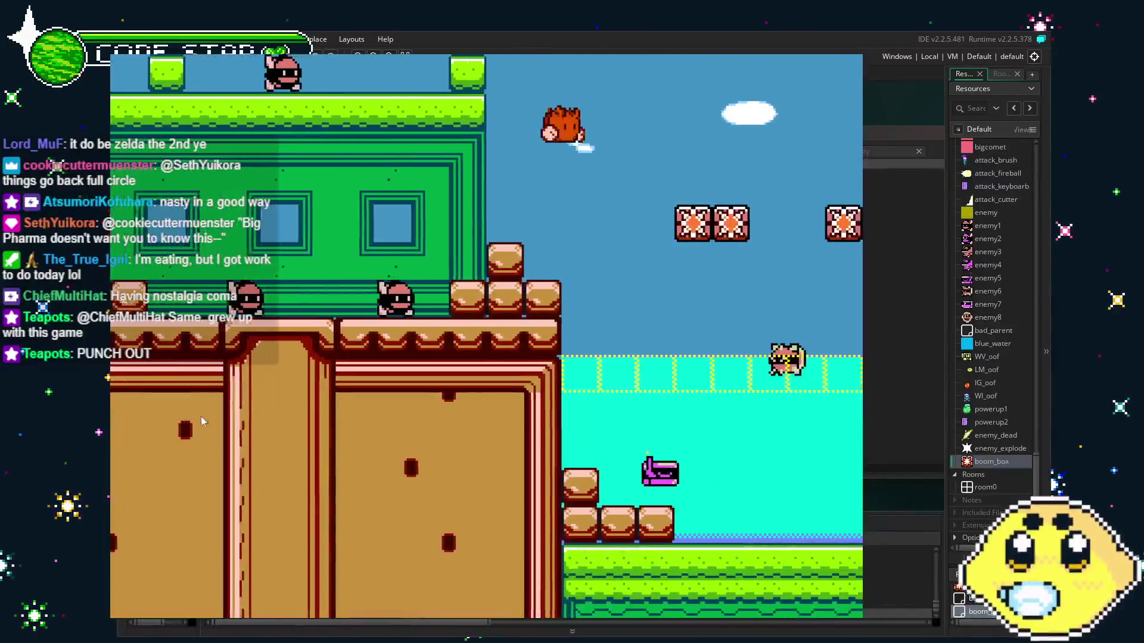
pyautogui.press('Right')
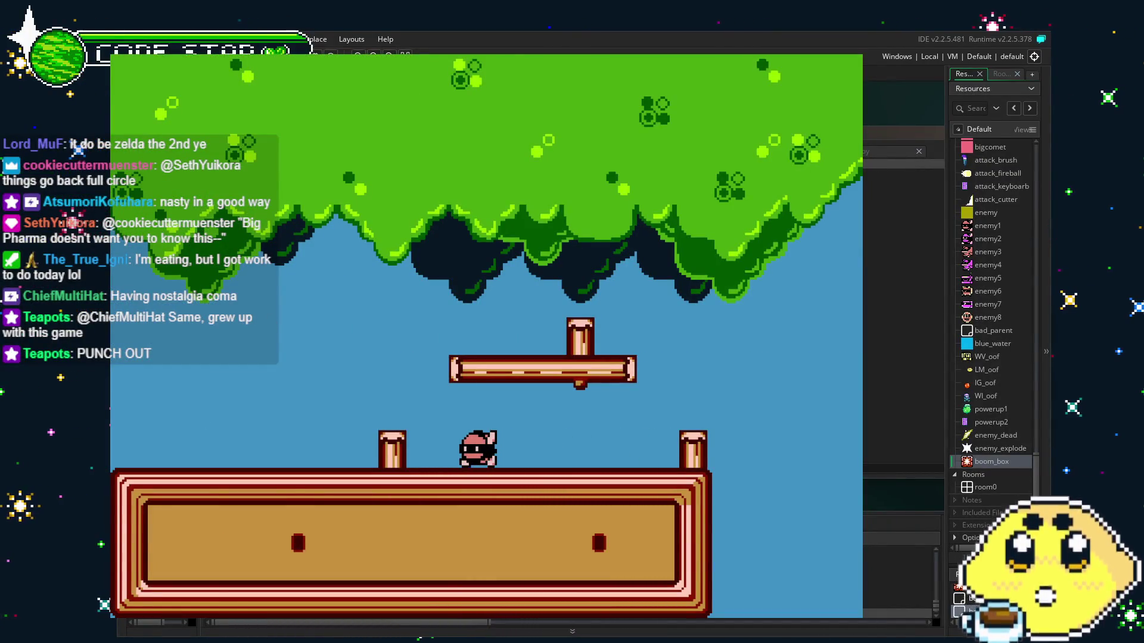
pyautogui.press('Escape')
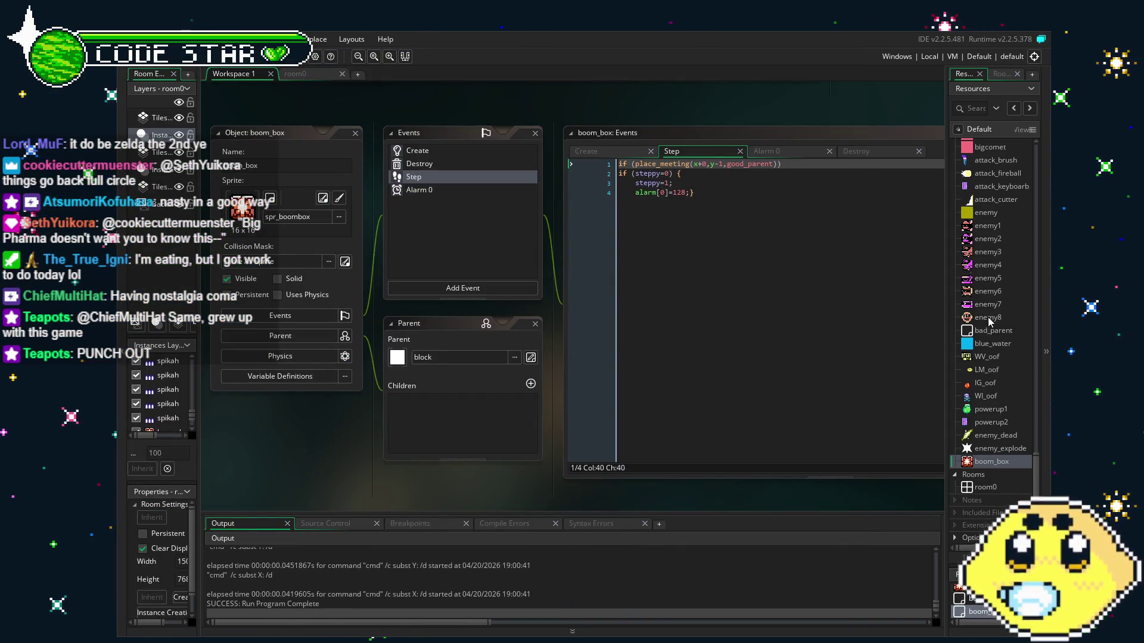
# - Open the block object's editor, then run and quit another test play of the game
pyautogui.scroll(5, 988, 320)
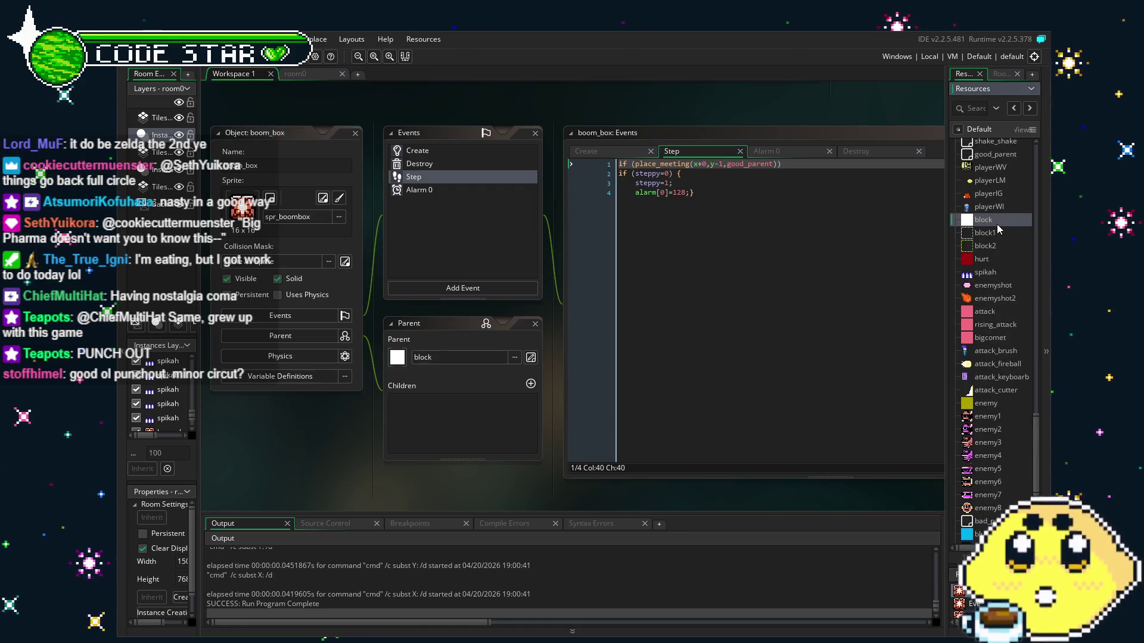
pyautogui.doubleClick(995, 224)
pyautogui.press('F5')
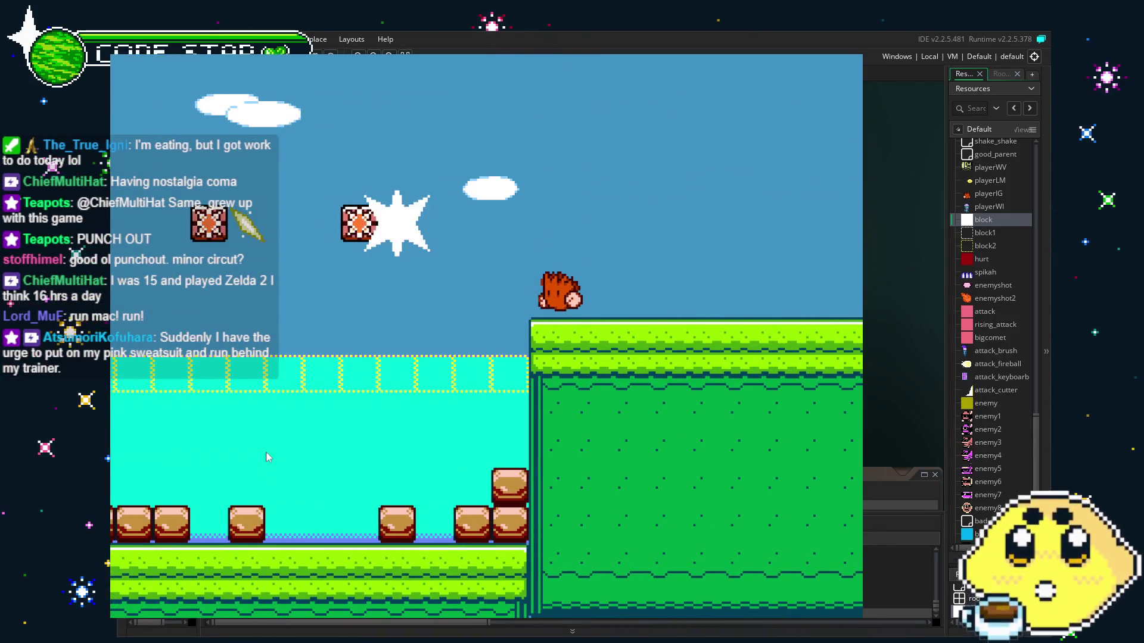
pyautogui.press('Escape')
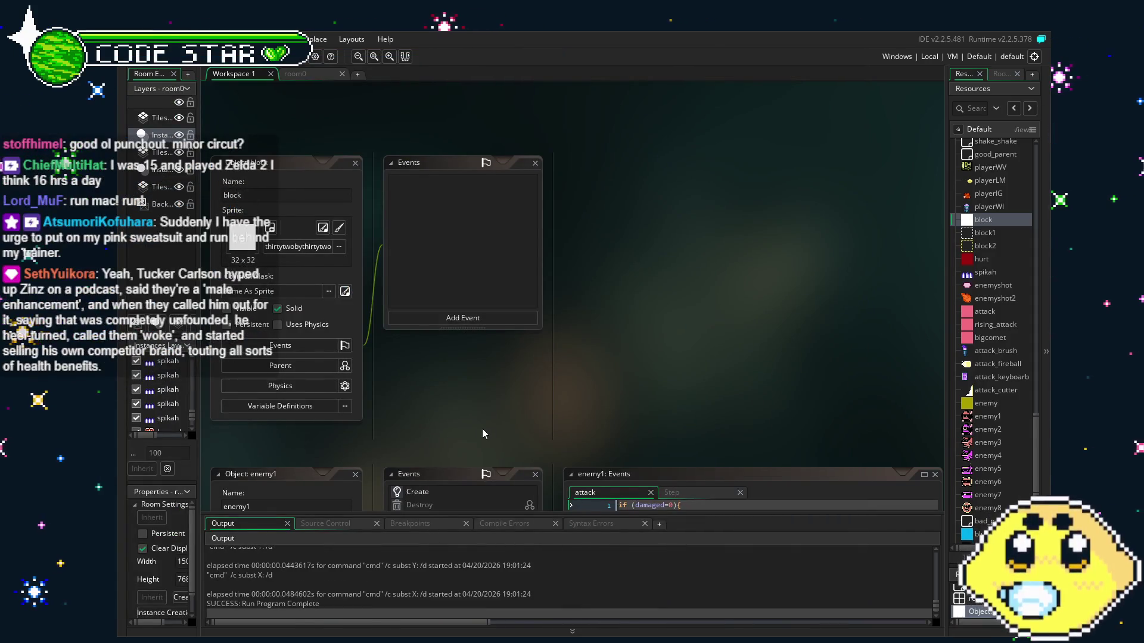
# - Pan the workspace to centre the Object: block and Events windows
pyautogui.moveTo(482, 433); pyautogui.dragTo(497, 431)
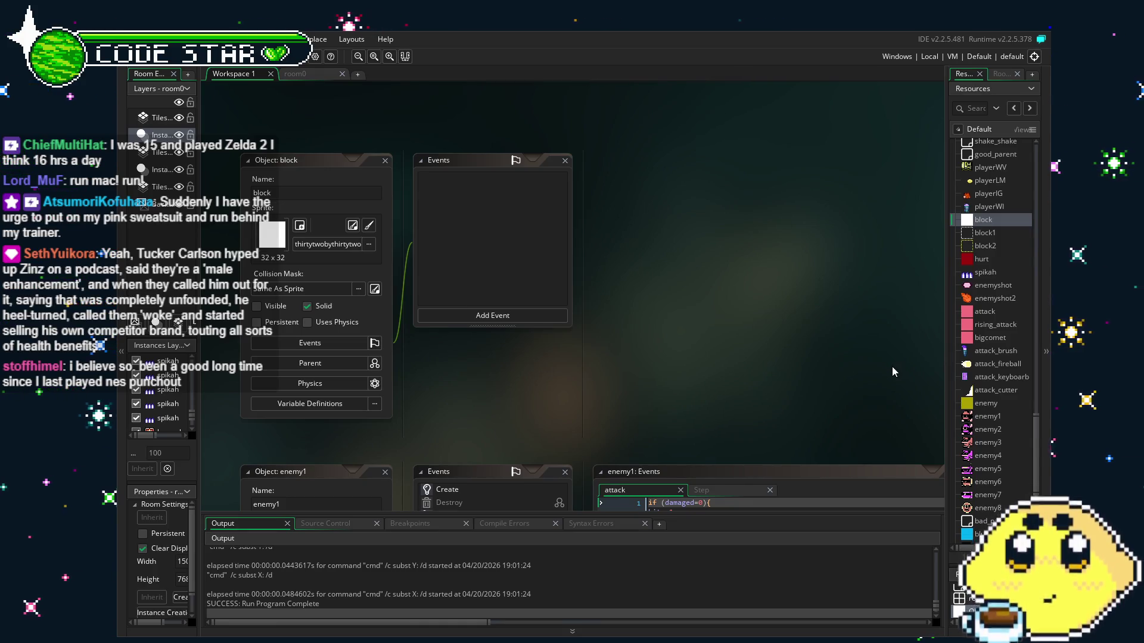
pyautogui.scroll(4, 1003, 373)
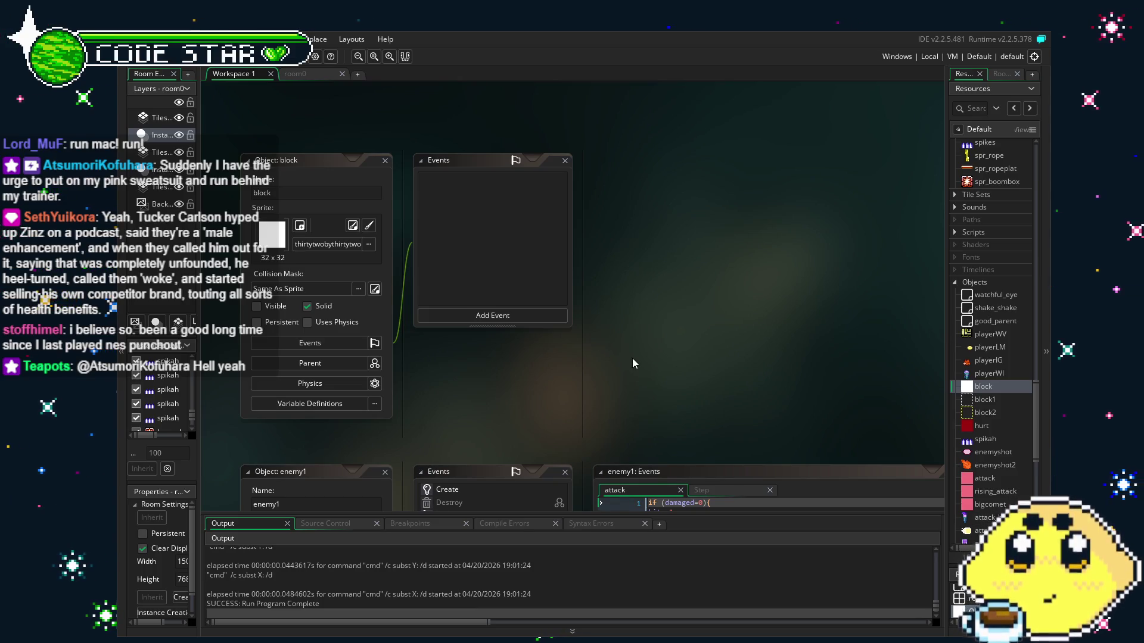
pyautogui.moveTo(633, 359); pyautogui.dragTo(703, 330)
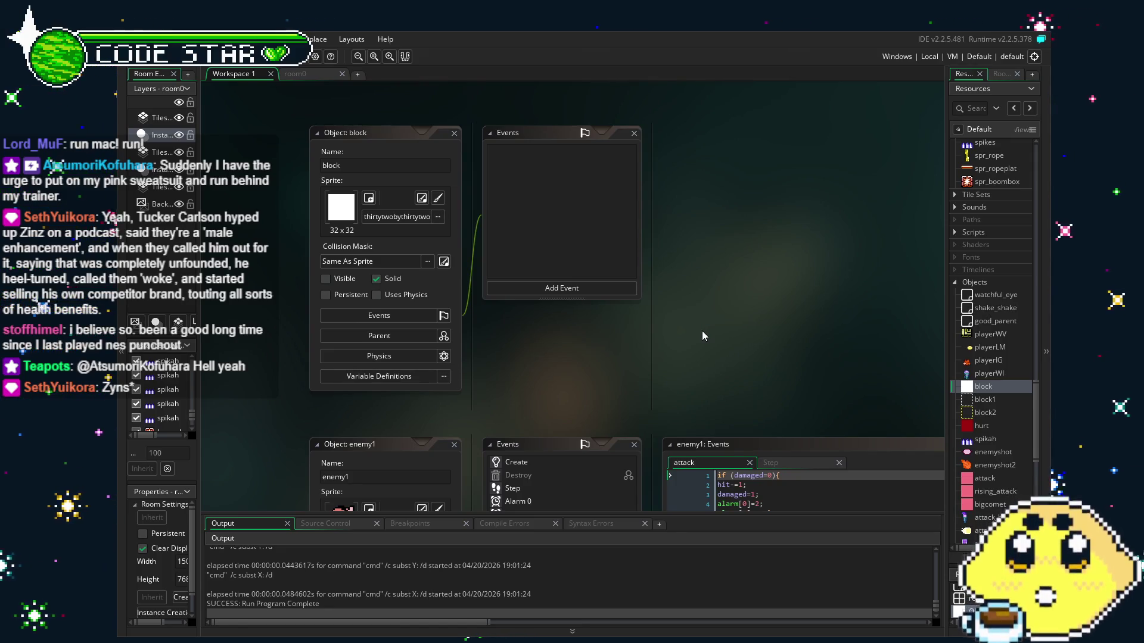
pyautogui.scroll(2, 702, 333)
pyautogui.moveTo(703, 337); pyautogui.dragTo(656, 339)
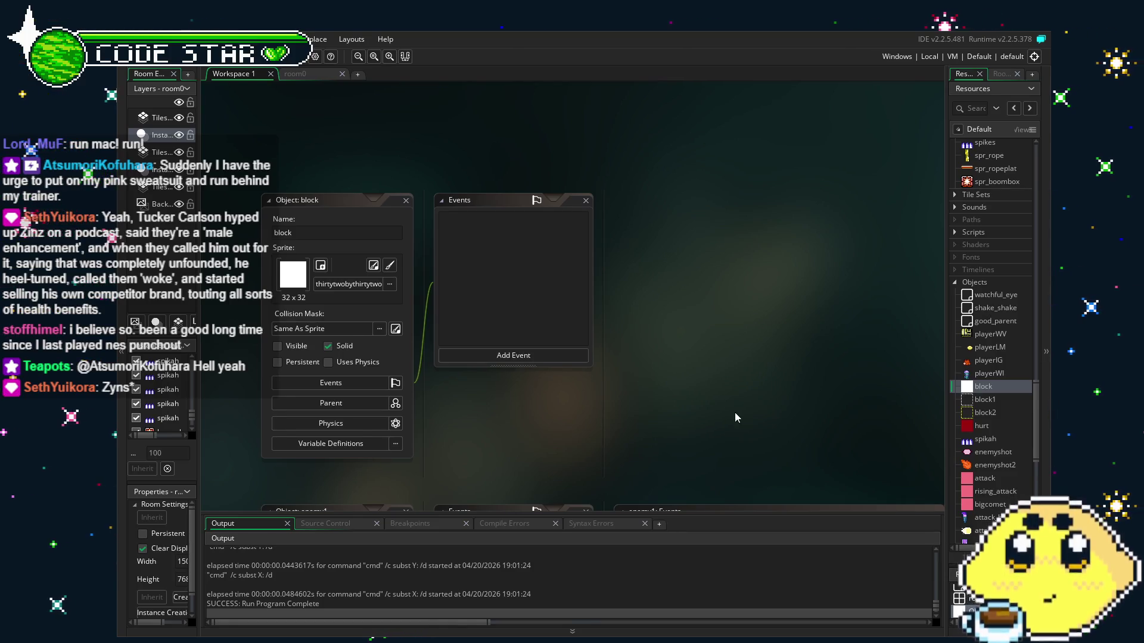
# - Pan past the enemy1 editors and switch to the room0 level layout
pyautogui.hscroll(-2, 746, 413)
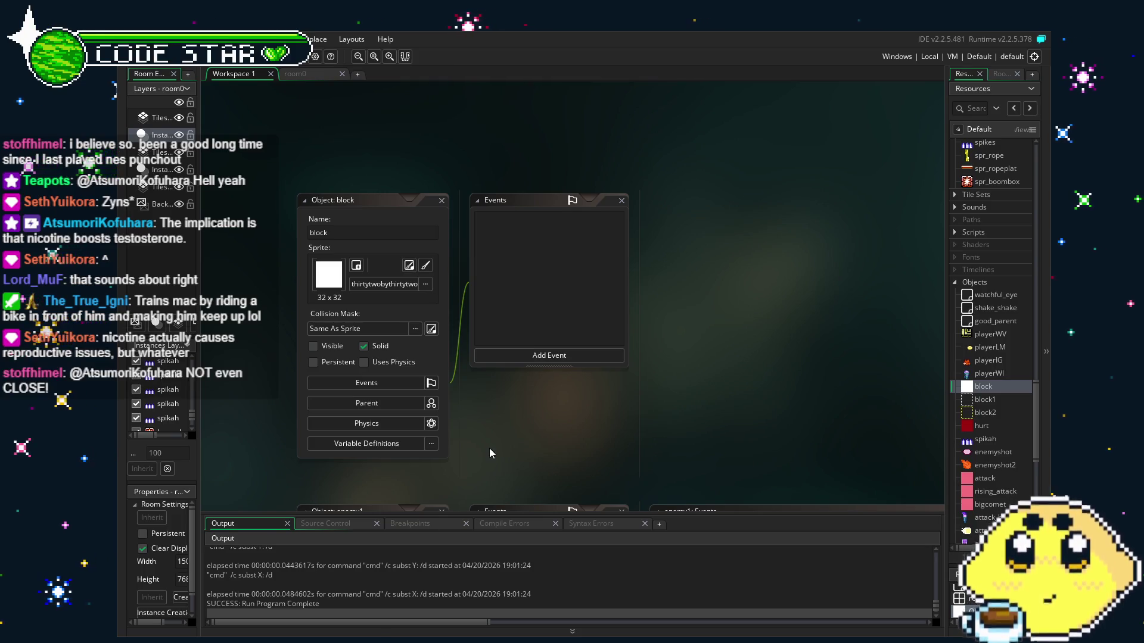
pyautogui.moveTo(506, 449); pyautogui.dragTo(536, 341)
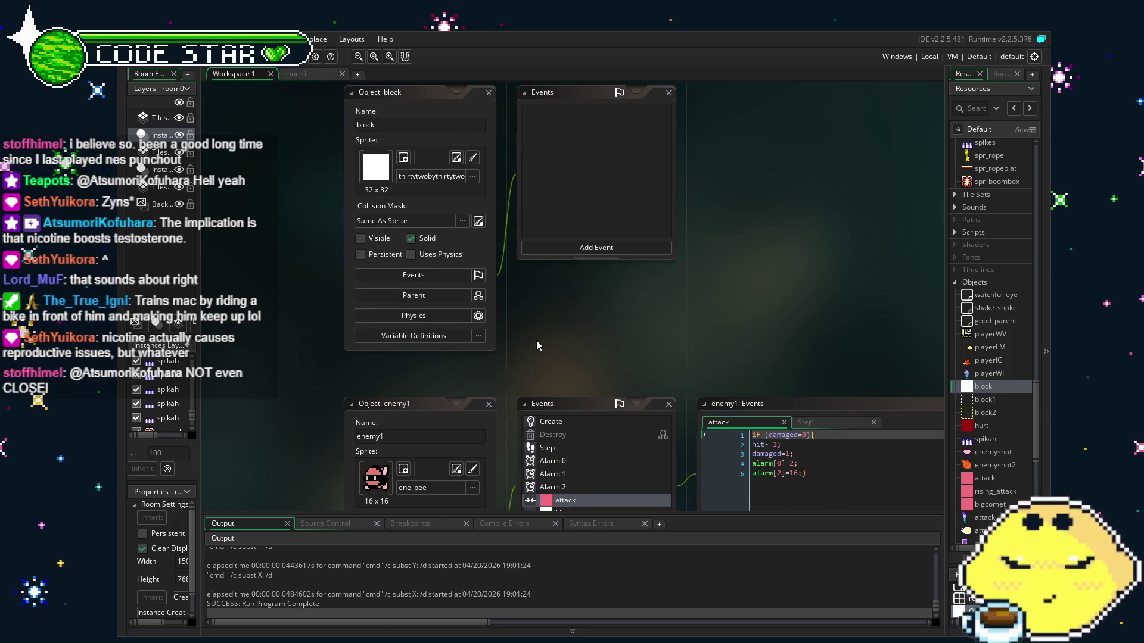
pyautogui.scroll(7, 991, 297)
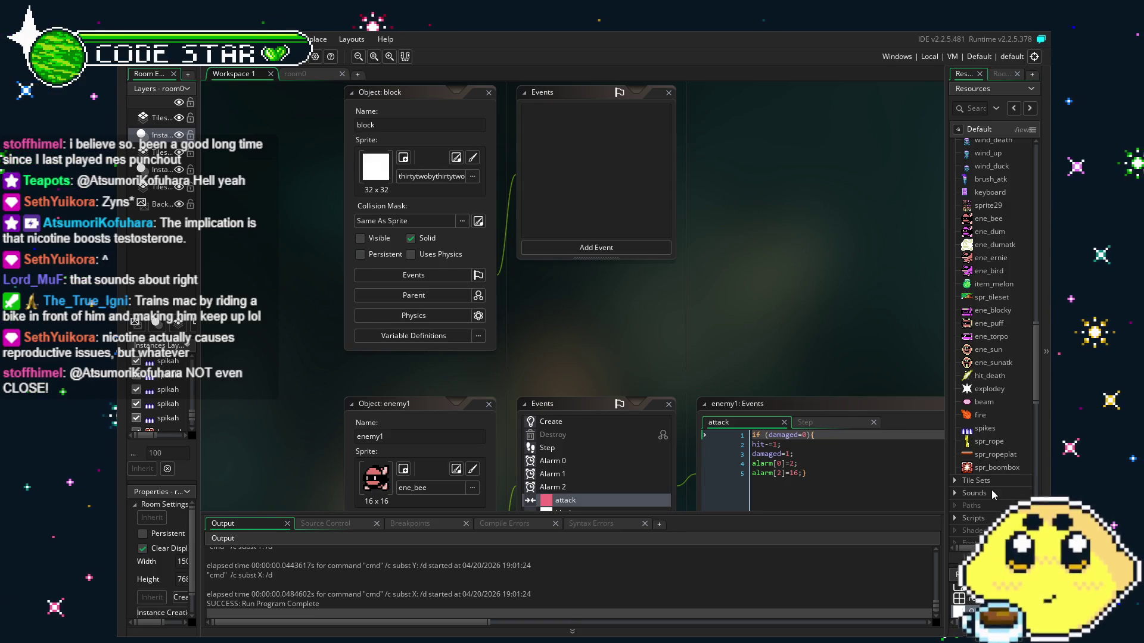
pyautogui.scroll(2, 992, 489)
pyautogui.scroll(10, 991, 490)
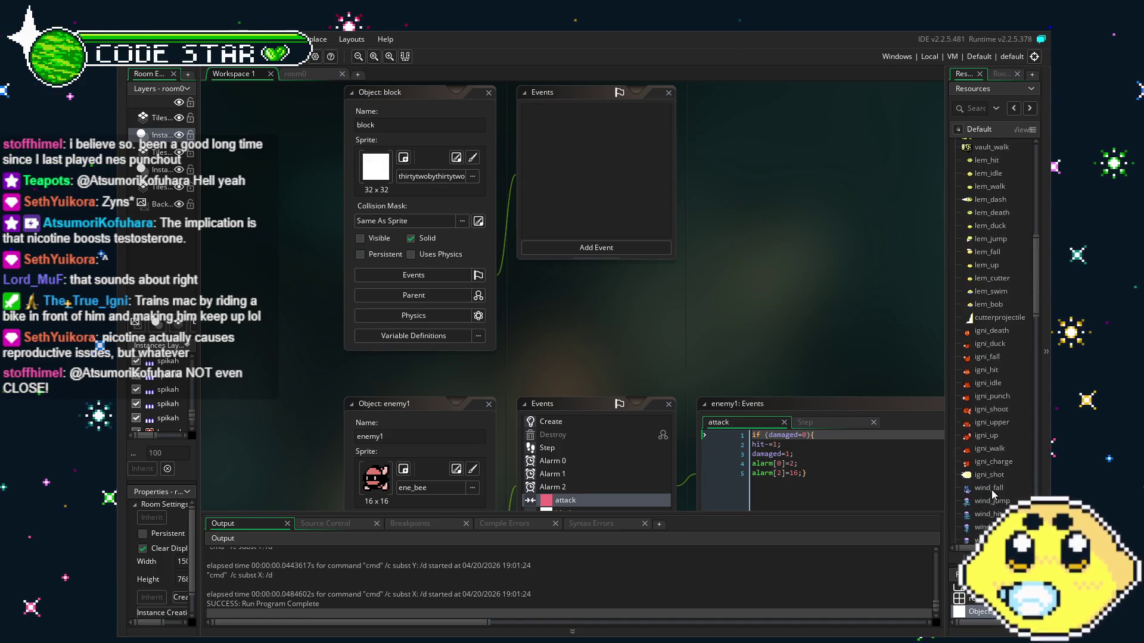
pyautogui.scroll(-10, 991, 490)
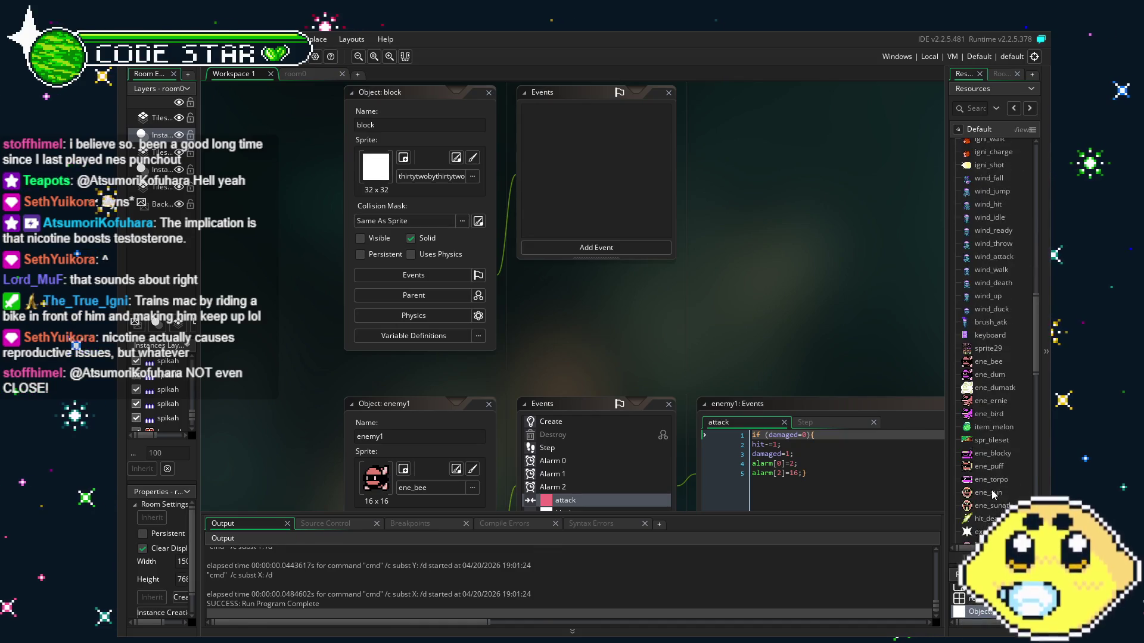
pyautogui.moveTo(595, 331); pyautogui.dragTo(576, 337)
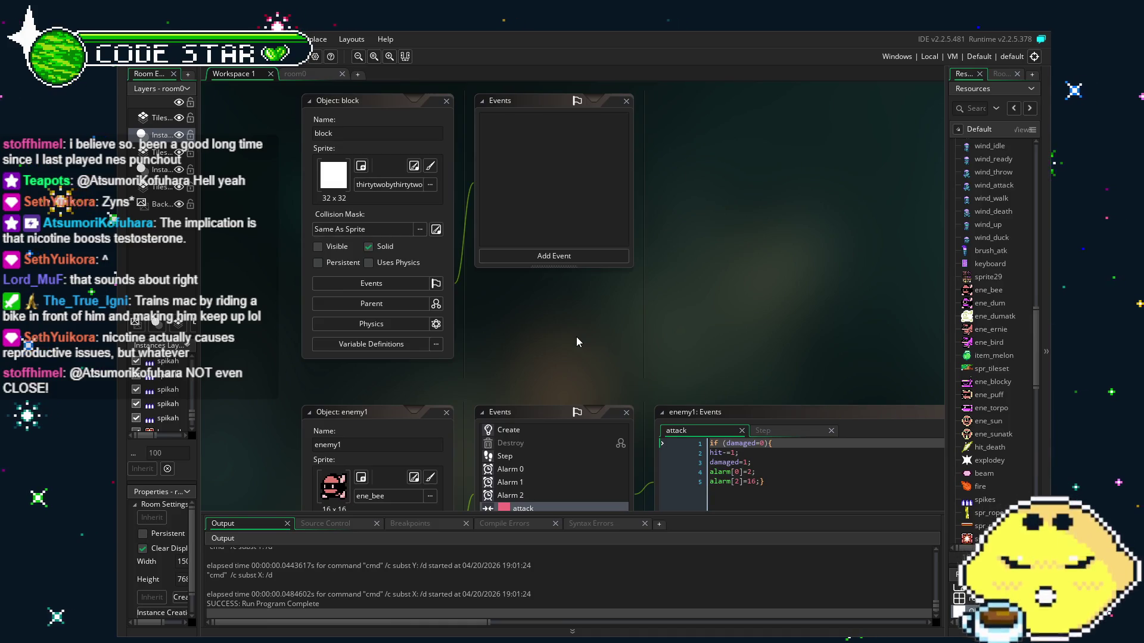
pyautogui.click(295, 74)
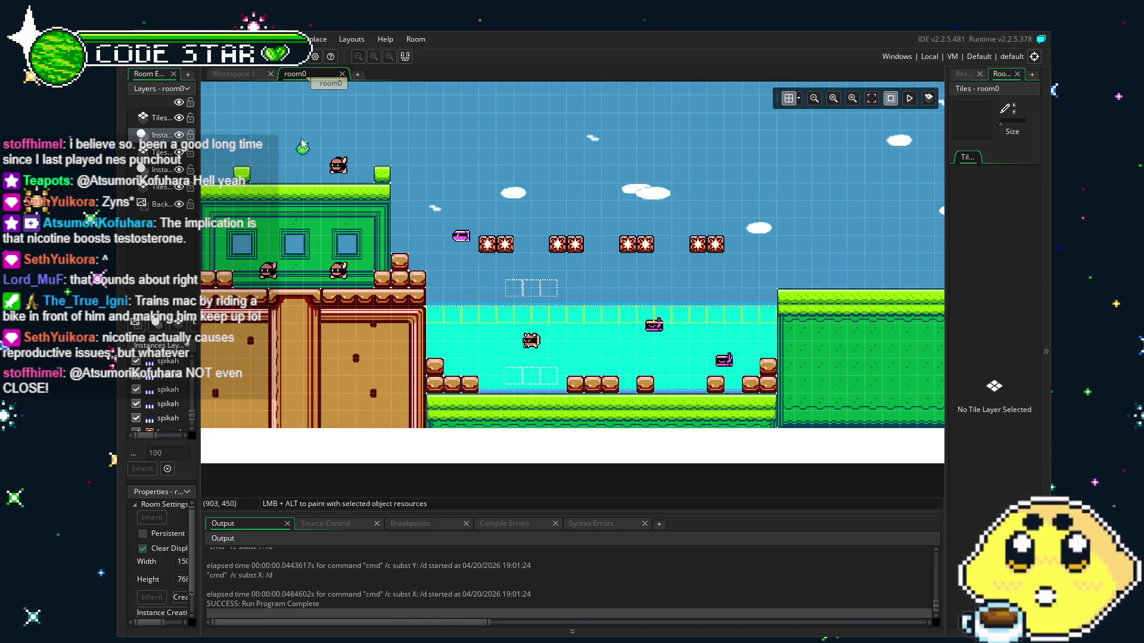
# - Pan across room0 to the water area, restore the Resources list, and open spr_boombox
pyautogui.moveTo(332, 307); pyautogui.dragTo(467, 320)
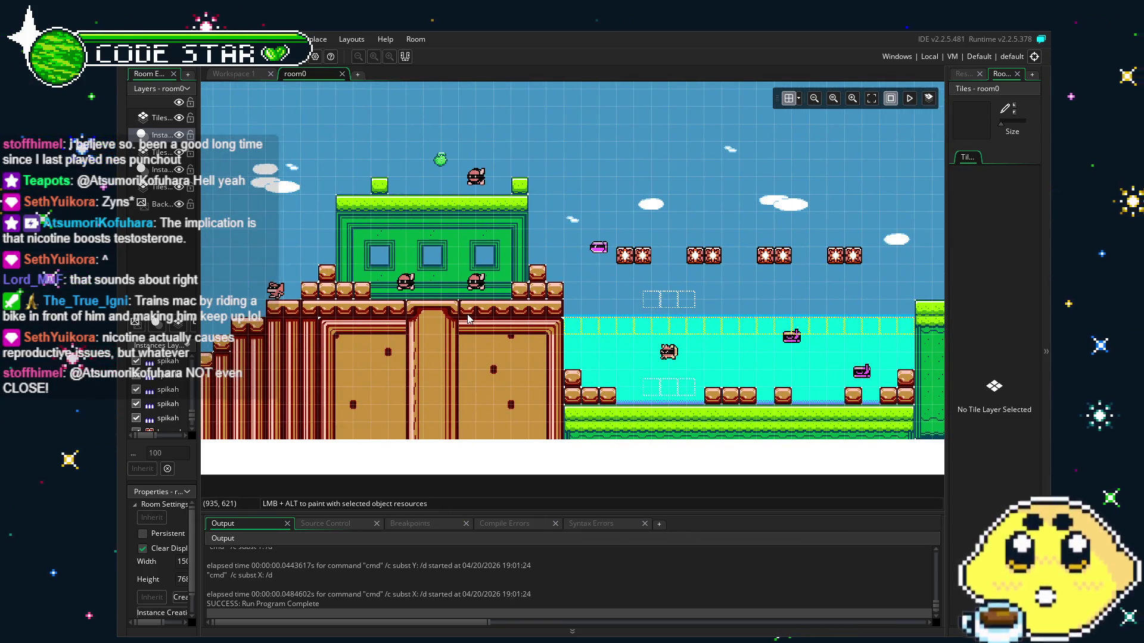
pyautogui.hotkey('ctrl', 'alt', 'r')
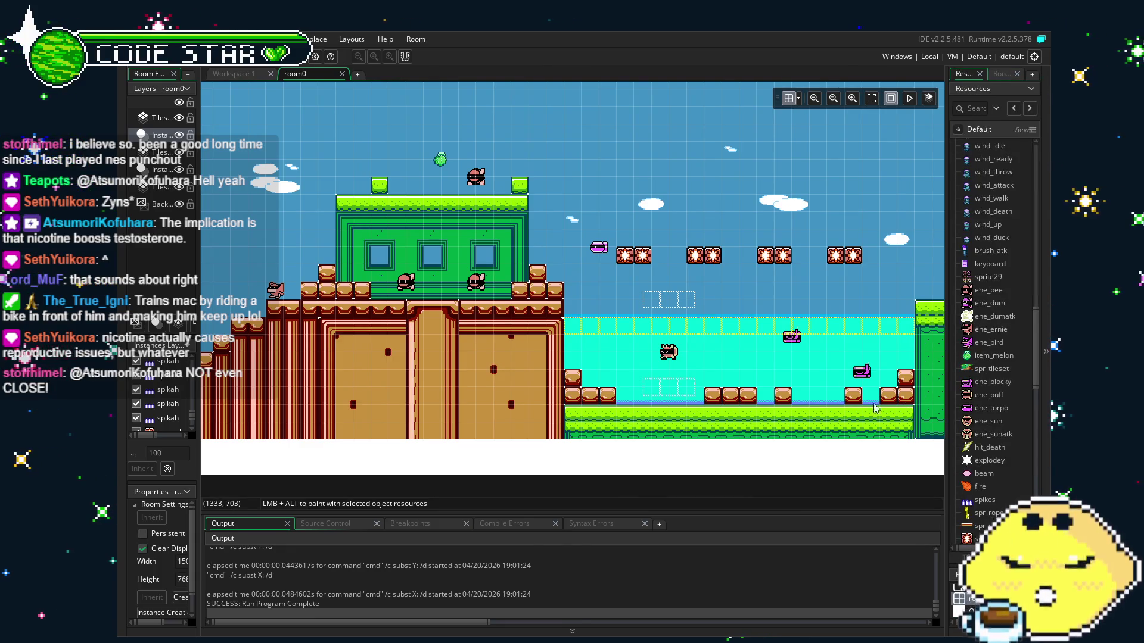
pyautogui.moveTo(510, 384)
pyautogui.mouseDown()
pyautogui.moveTo(405, 388)
pyautogui.moveTo(933, 396)
pyautogui.moveTo(484, 400)
pyautogui.mouseUp()
pyautogui.moveTo(893, 453); pyautogui.dragTo(894, 420)
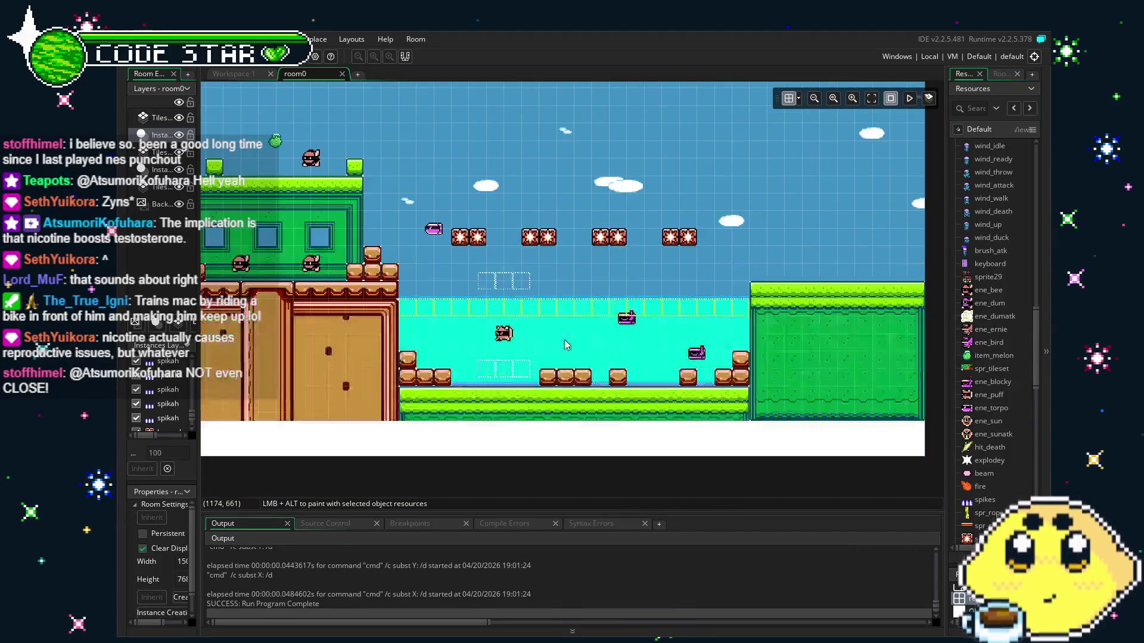
pyautogui.scroll(-5, 997, 469)
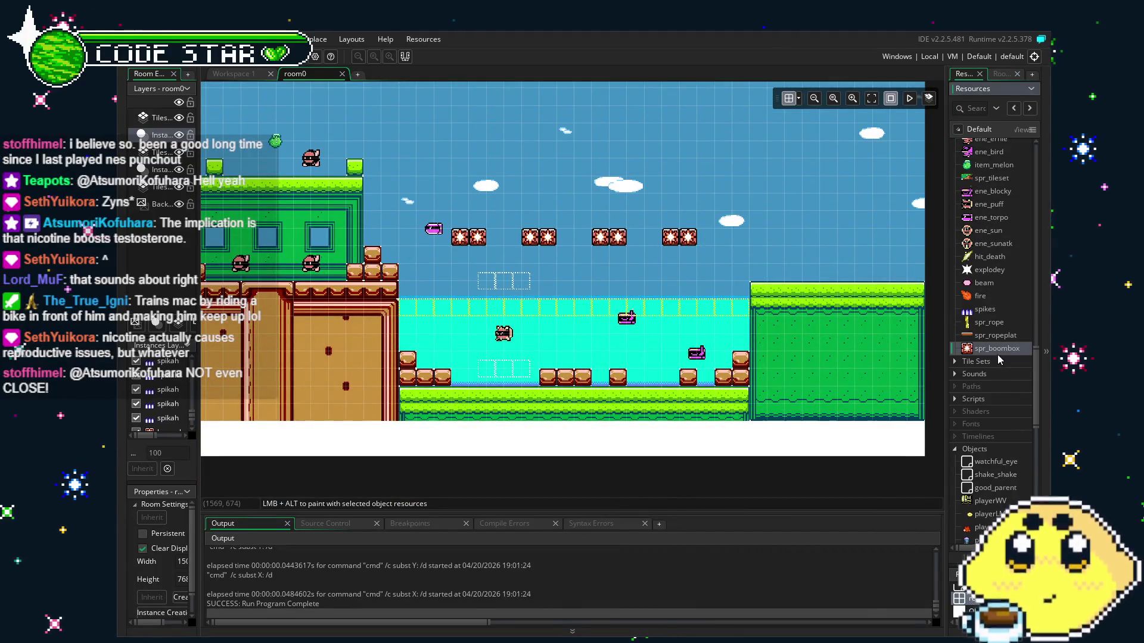
pyautogui.doubleClick(994, 348)
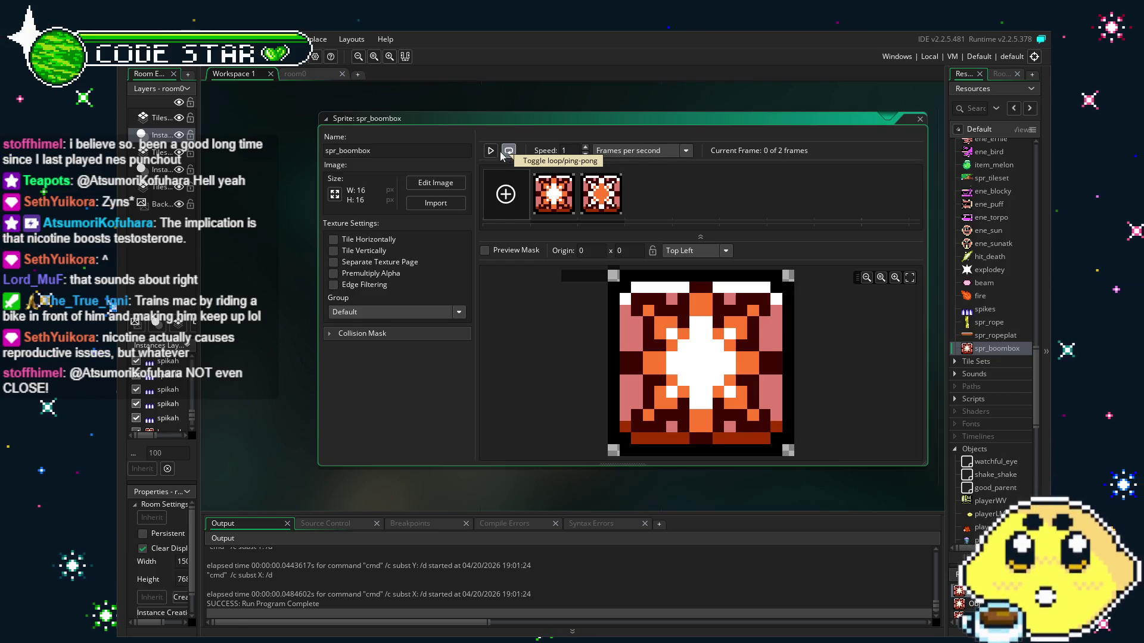
# - Set spr_boombox's animation speed to 0 and save the project
pyautogui.press('BackSpace')
pyautogui.write('0')
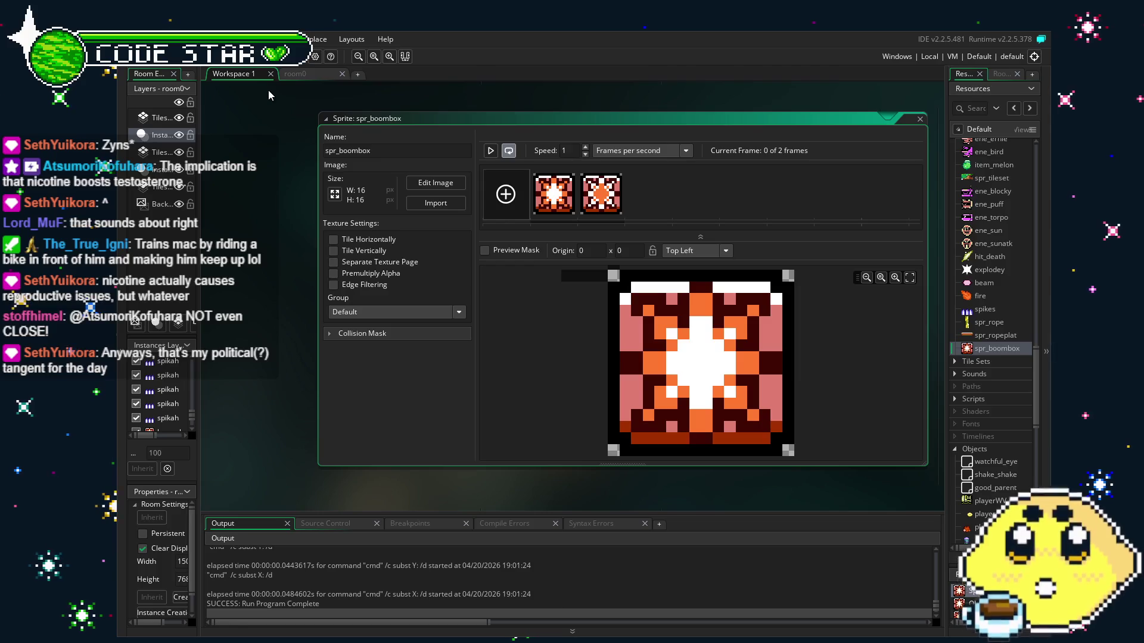
pyautogui.click(272, 170)
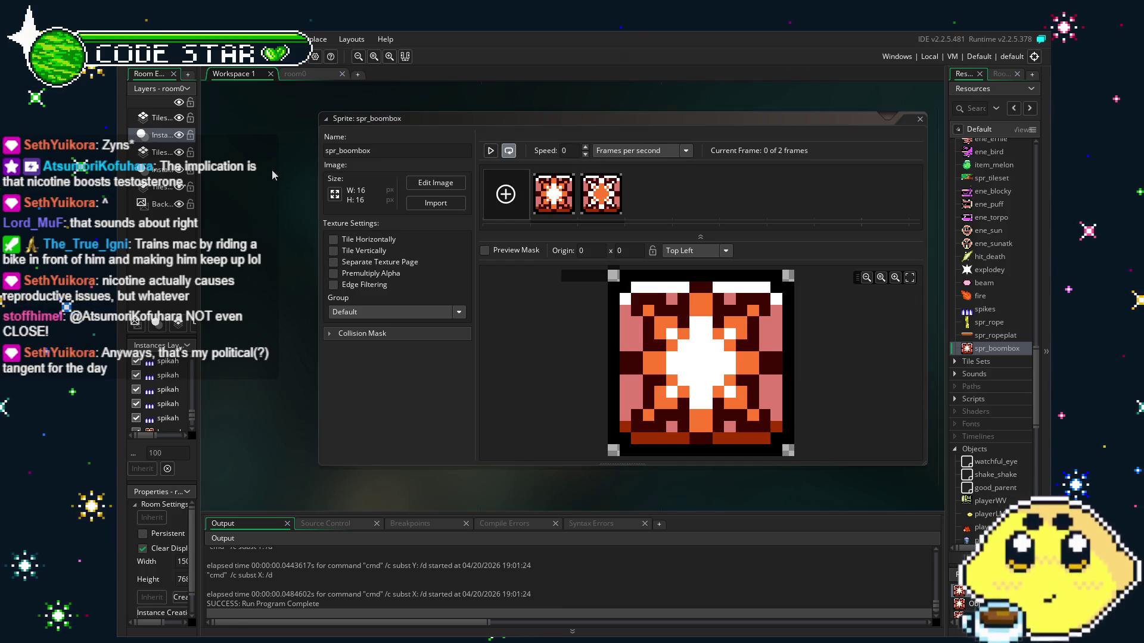
pyautogui.hotkey('ctrl', 's')
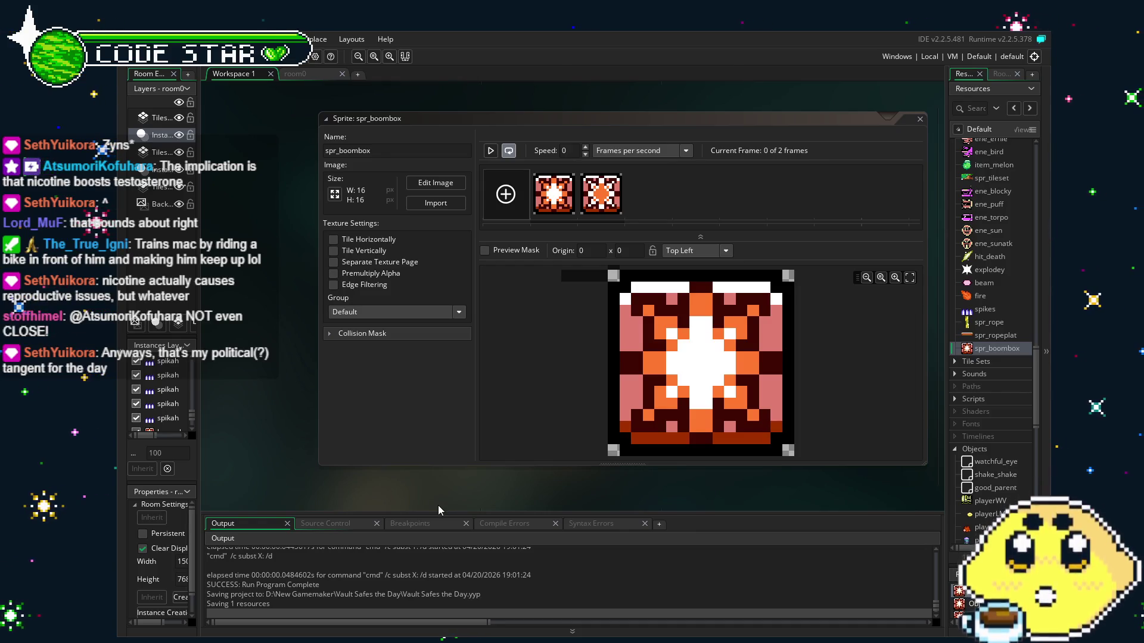
# - Move the sprite editor aside and open the boom_box object's editor
pyautogui.moveTo(400, 463); pyautogui.dragTo(306, 460)
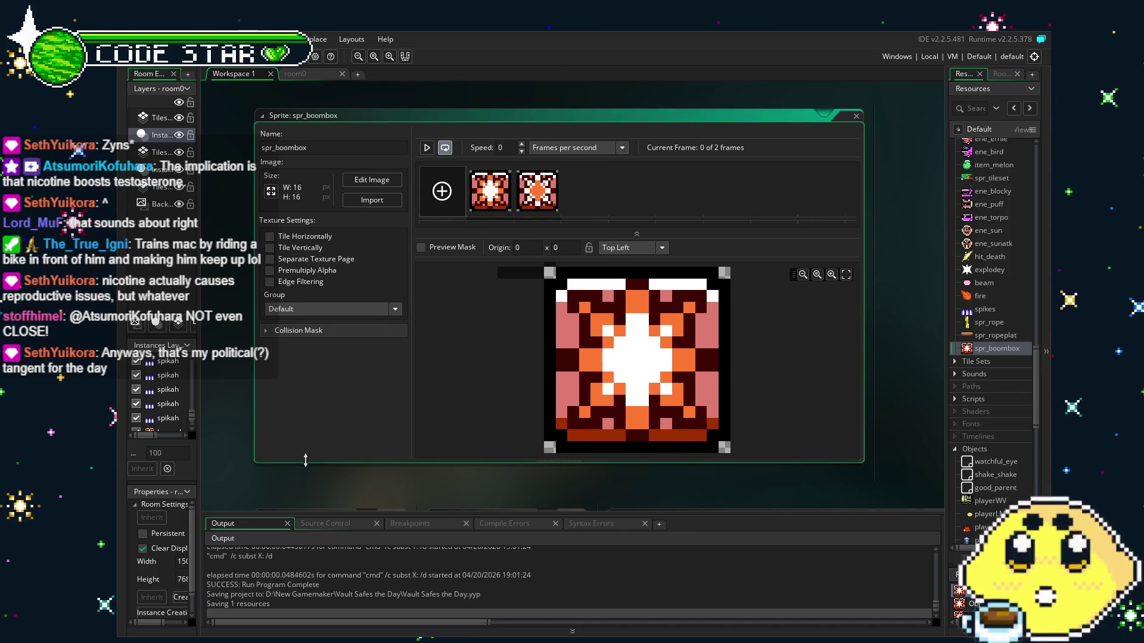
pyautogui.scroll(-15, 980, 531)
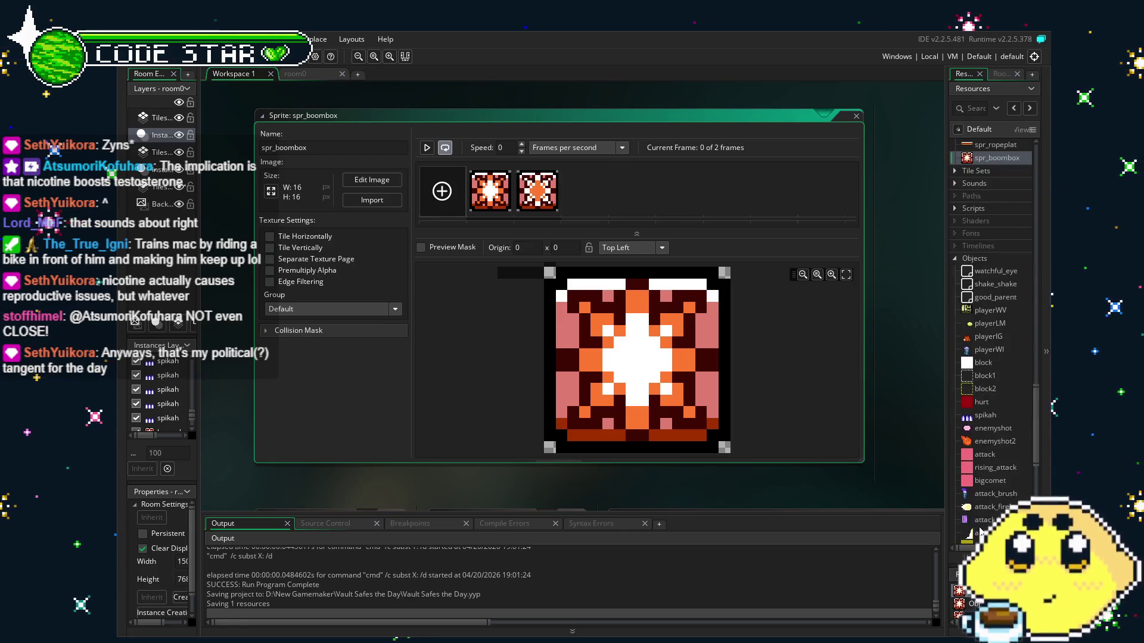
pyautogui.scroll(-3, 980, 531)
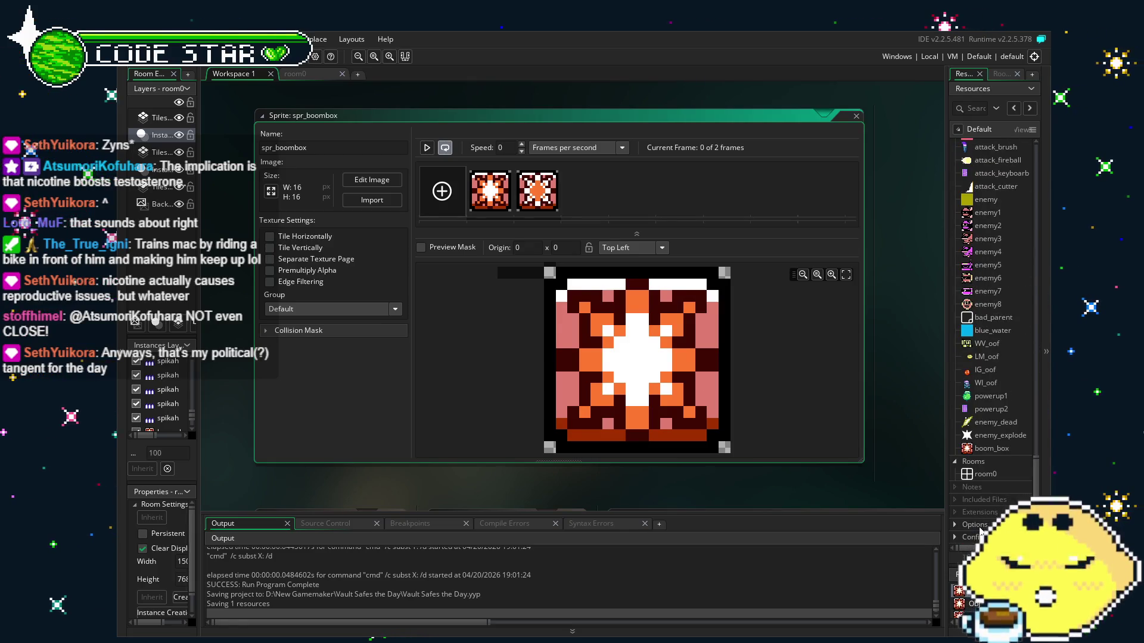
pyautogui.doubleClick(996, 451)
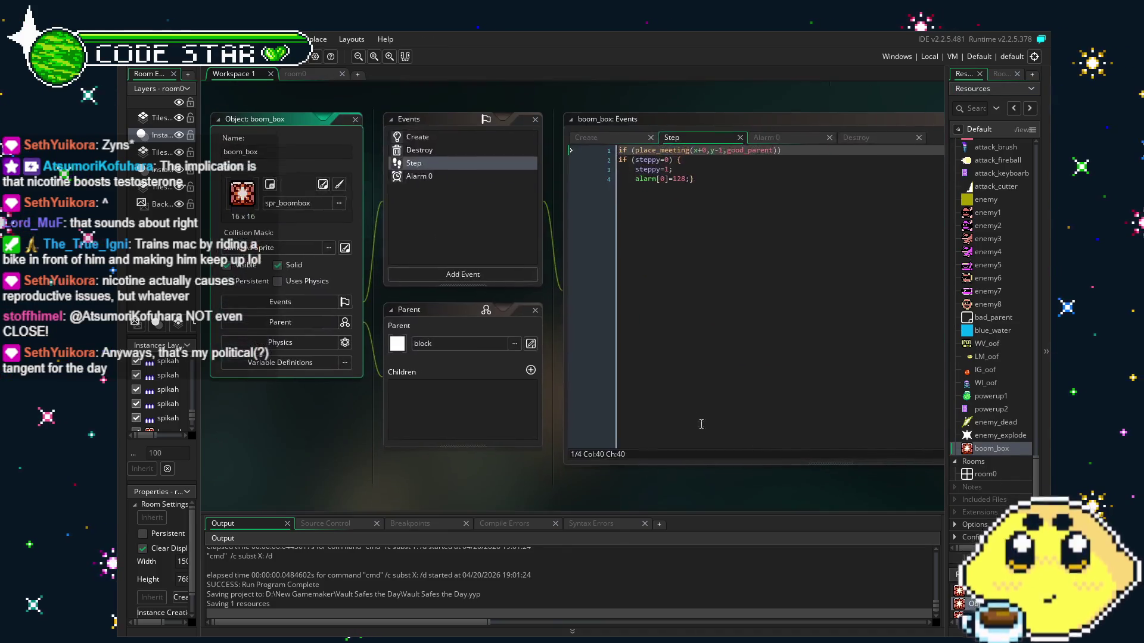
pyautogui.moveTo(481, 491); pyautogui.dragTo(437, 487)
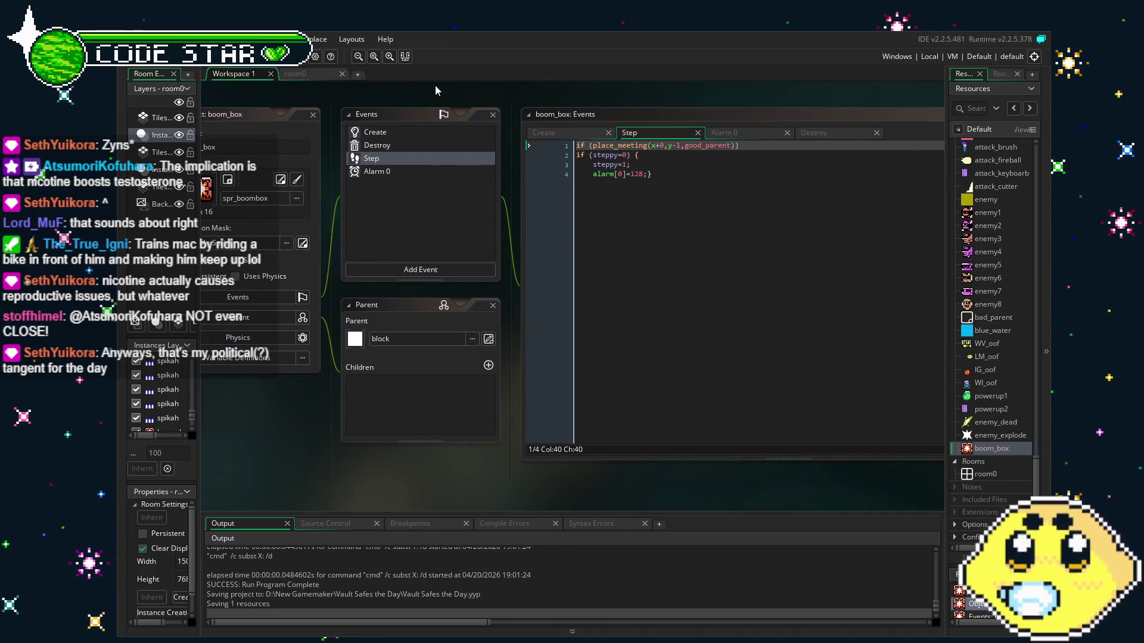
pyautogui.click(407, 127)
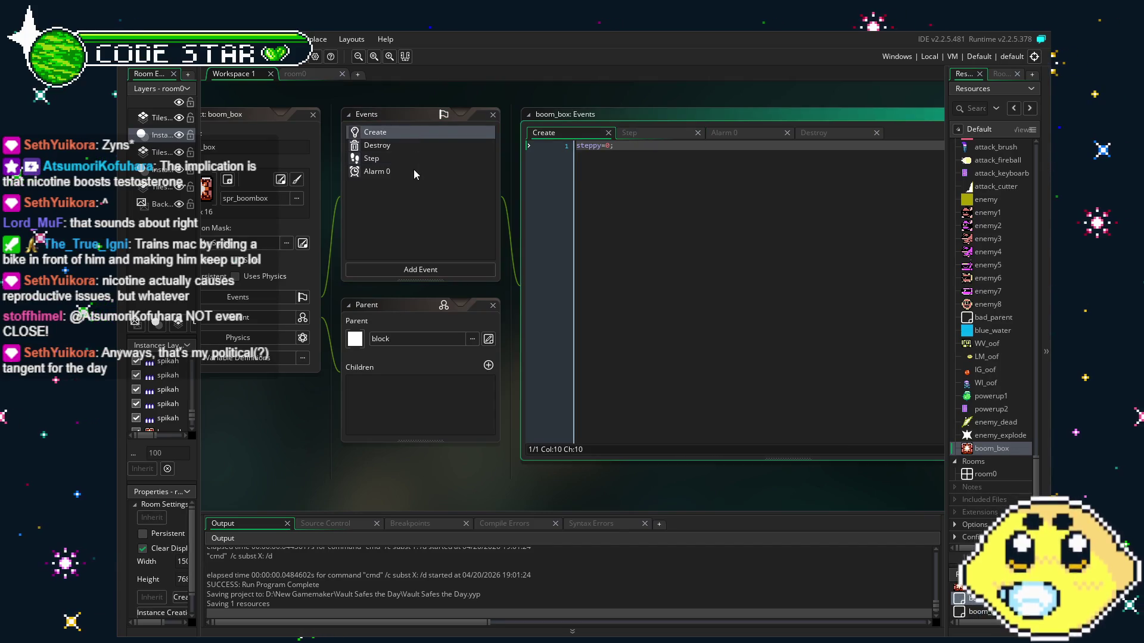
pyautogui.click(413, 170)
pyautogui.click(395, 164)
pyautogui.click(402, 148)
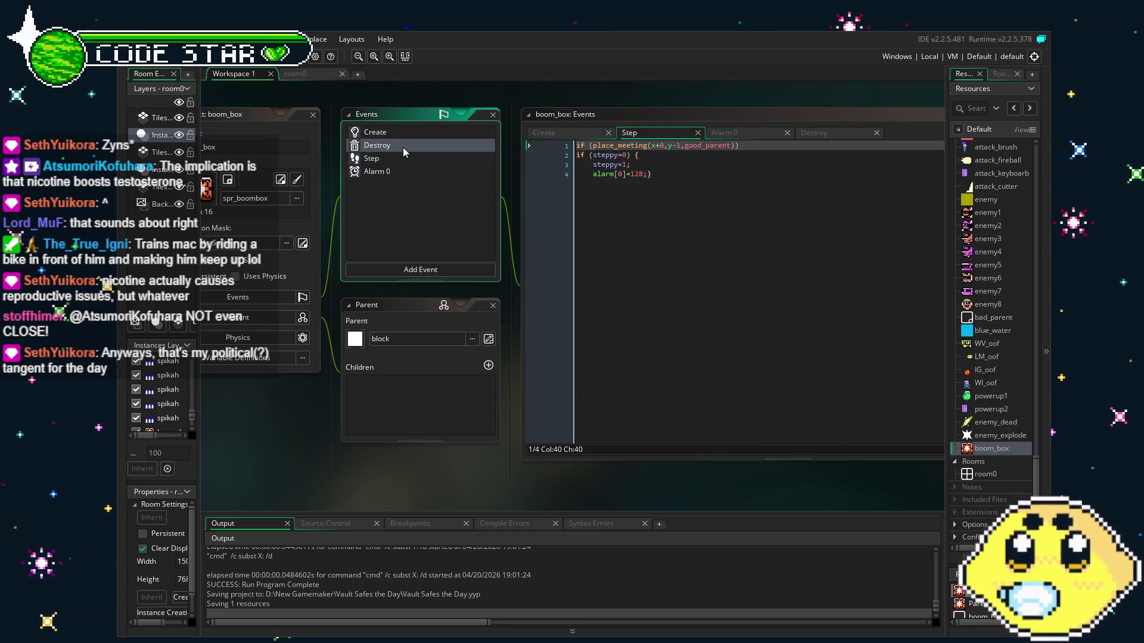
pyautogui.click(406, 133)
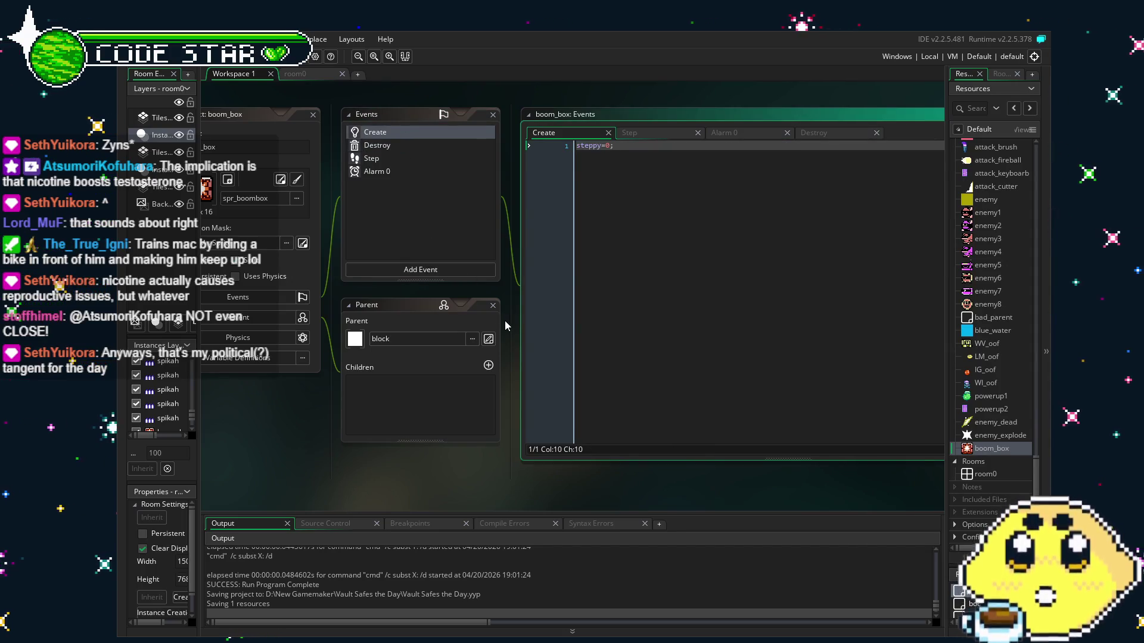
pyautogui.click(374, 149)
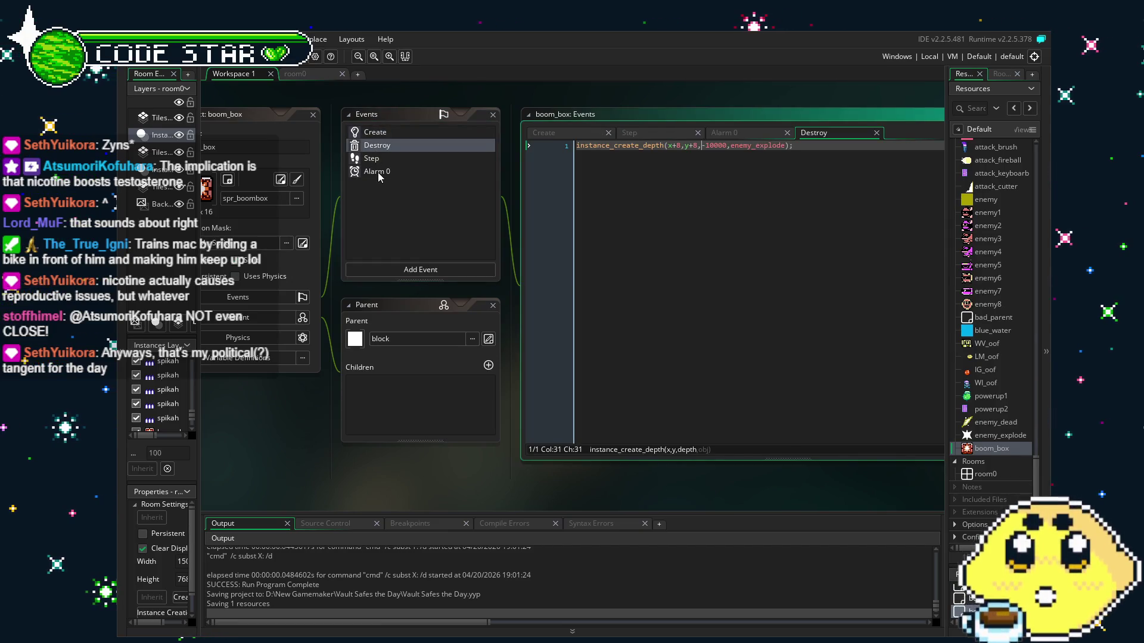
pyautogui.click(395, 134)
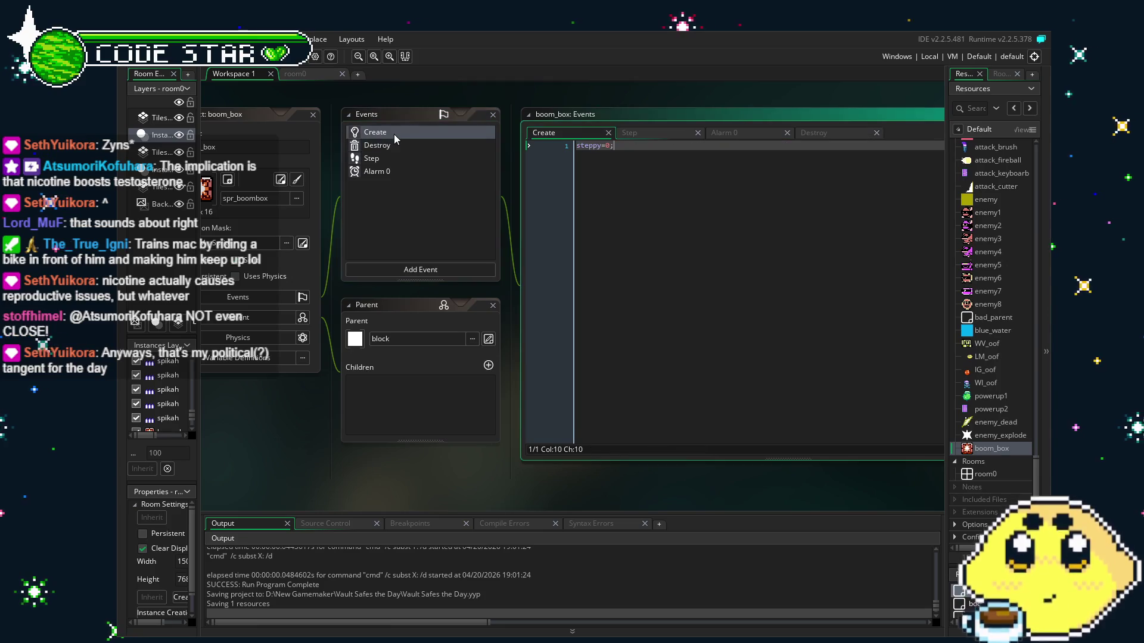
pyautogui.moveTo(433, 294); pyautogui.dragTo(491, 294)
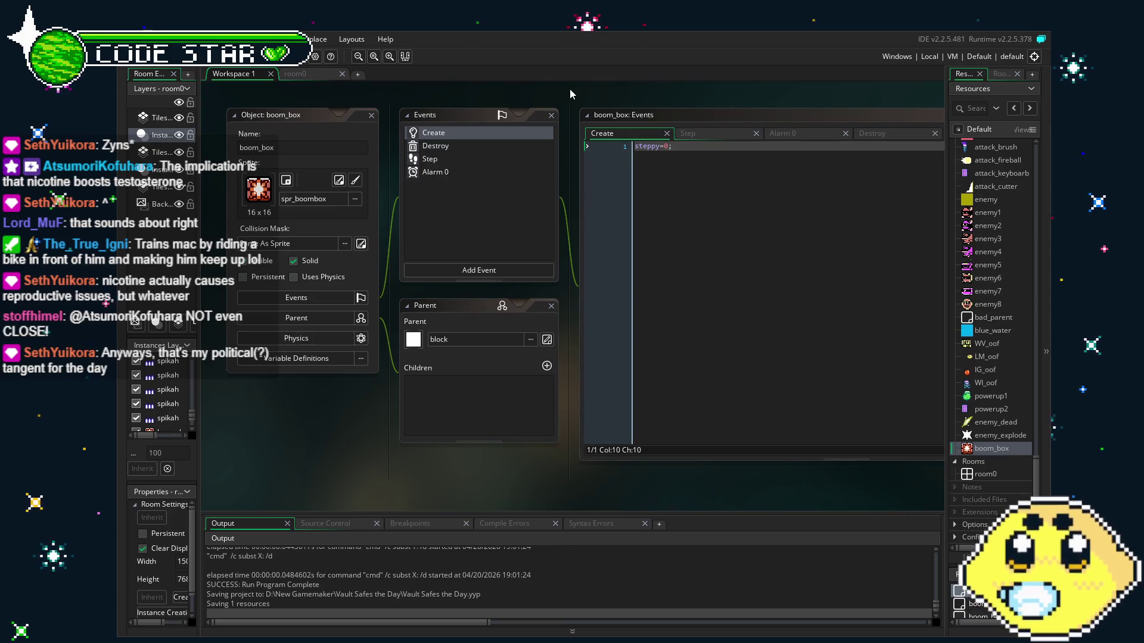
pyautogui.click(452, 141)
pyautogui.click(467, 159)
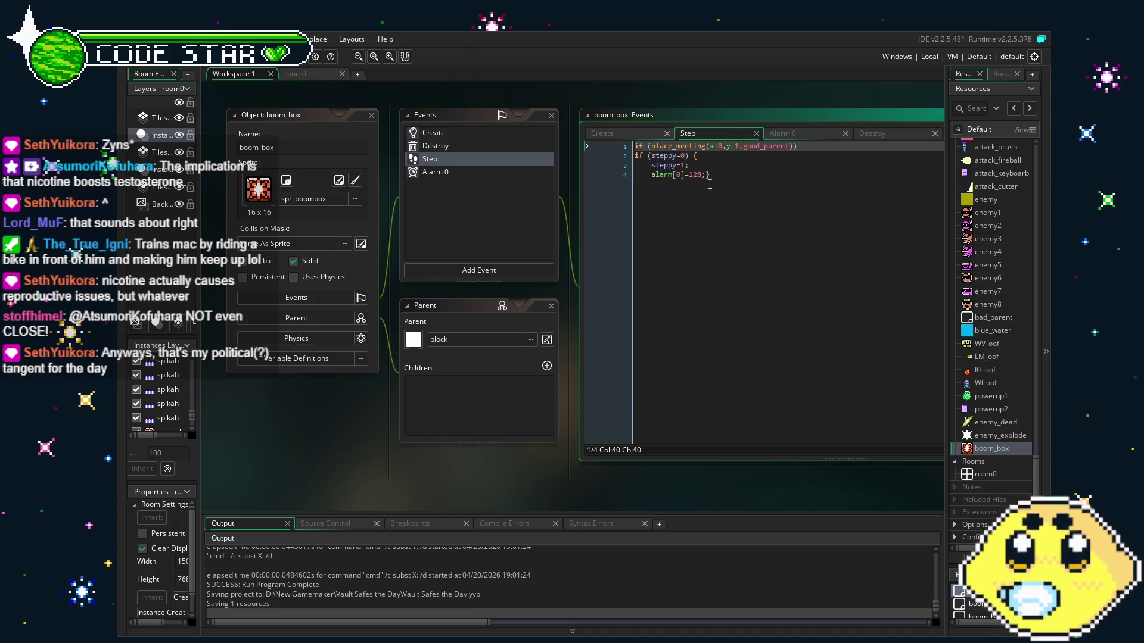
pyautogui.doubleClick(693, 176)
pyautogui.write('64')
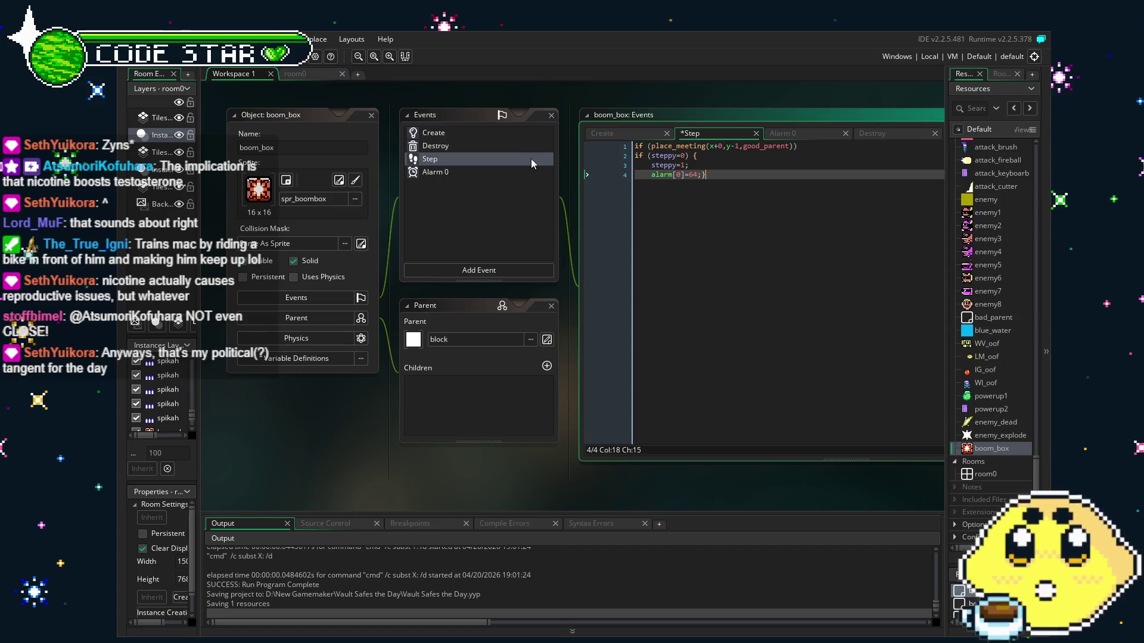
# - Add image_speed=10; inside the steppy check, save, and start a new test run
pyautogui.click(714, 157)
pyautogui.press('Return')
pyautogui.write('image_speed=10')
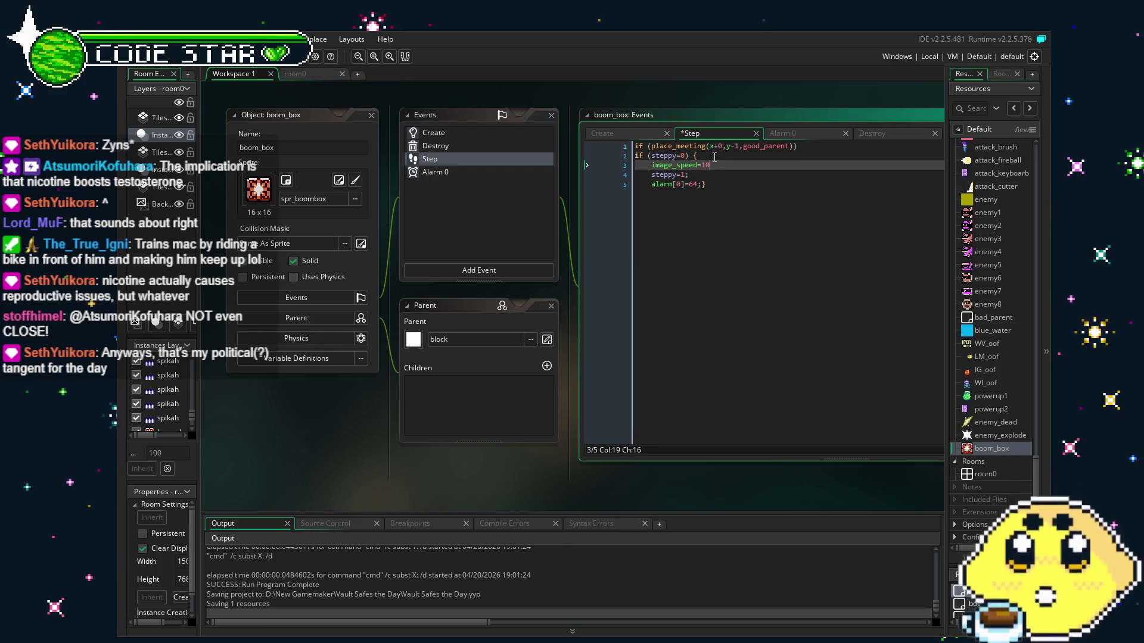
pyautogui.write(';')
pyautogui.hotkey('ctrl', 's')
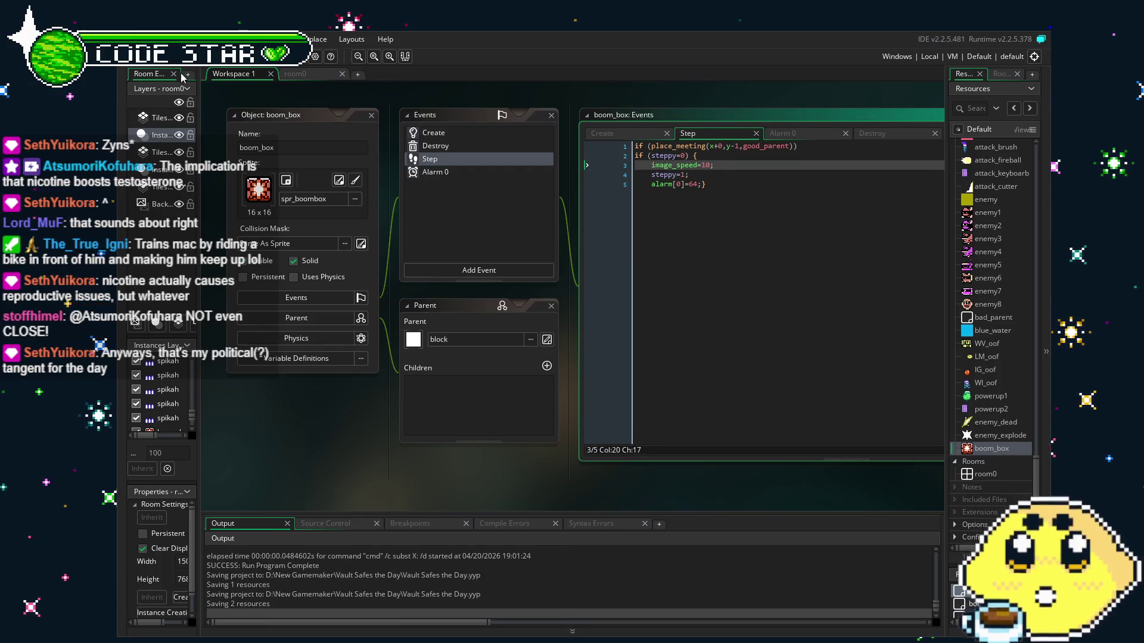
pyautogui.press('F5')
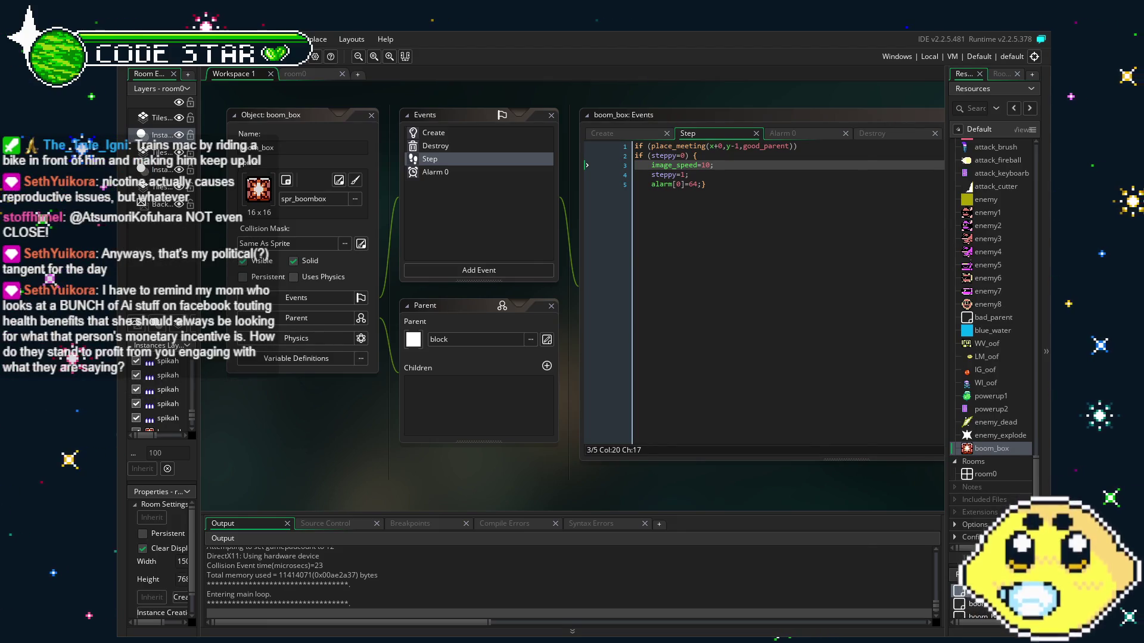
pyautogui.press('Left')
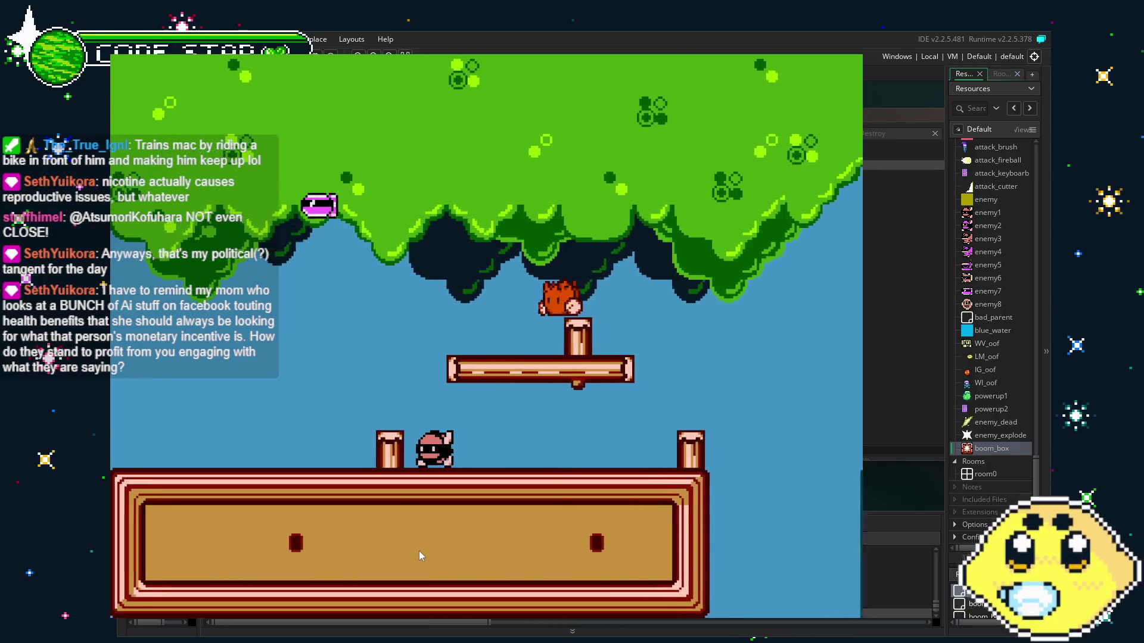
# - Walk the player back and forth off the log platform, jumping while moving right
pyautogui.press('Right')
pyautogui.press('Right')
pyautogui.press('Left')
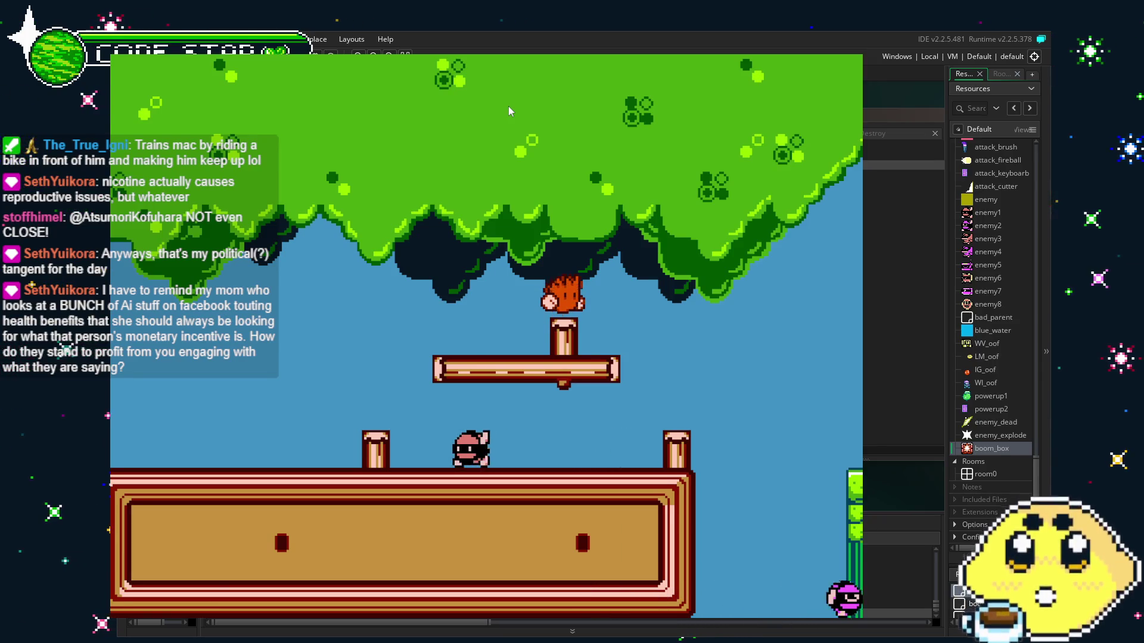
pyautogui.press('Right')
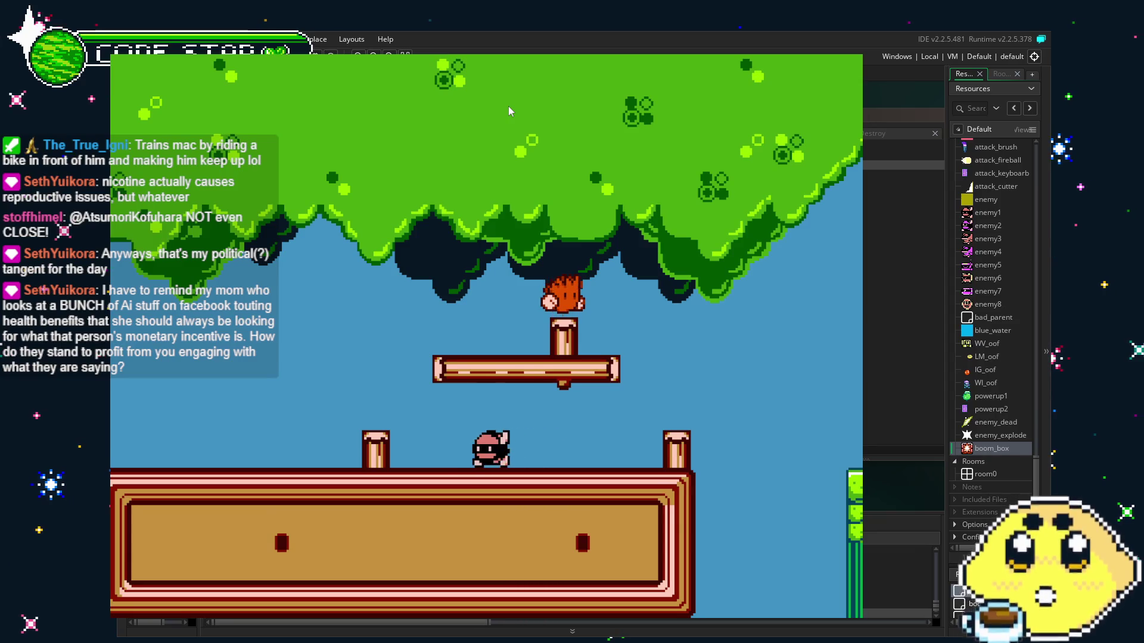
pyautogui.press('Right')
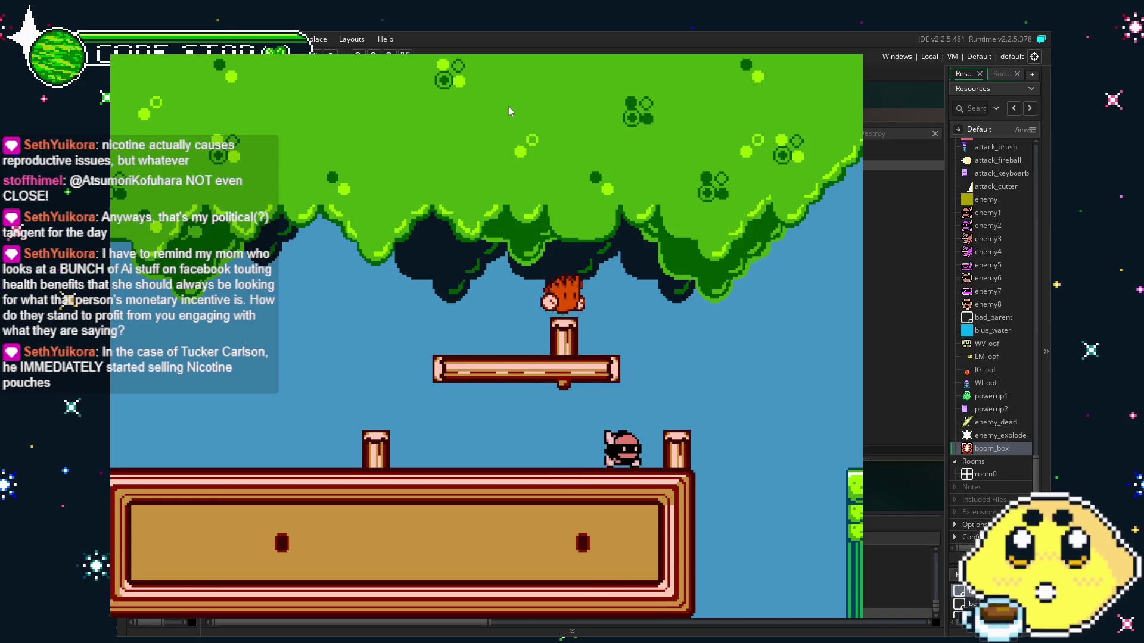
pyautogui.press('Right')
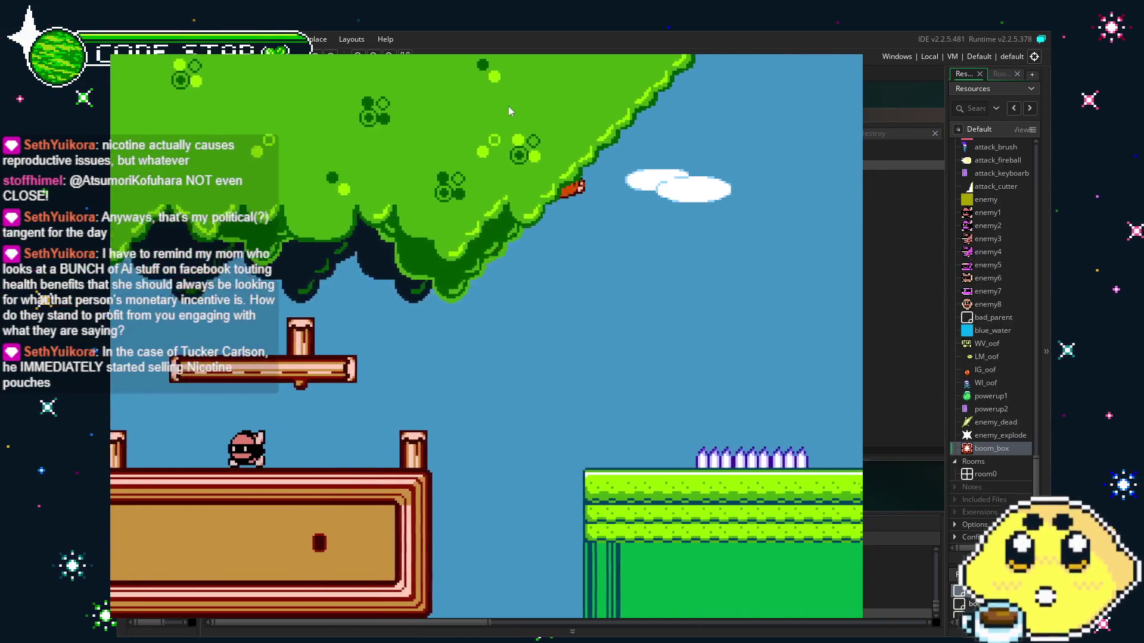
pyautogui.press('Right')
pyautogui.press('Left')
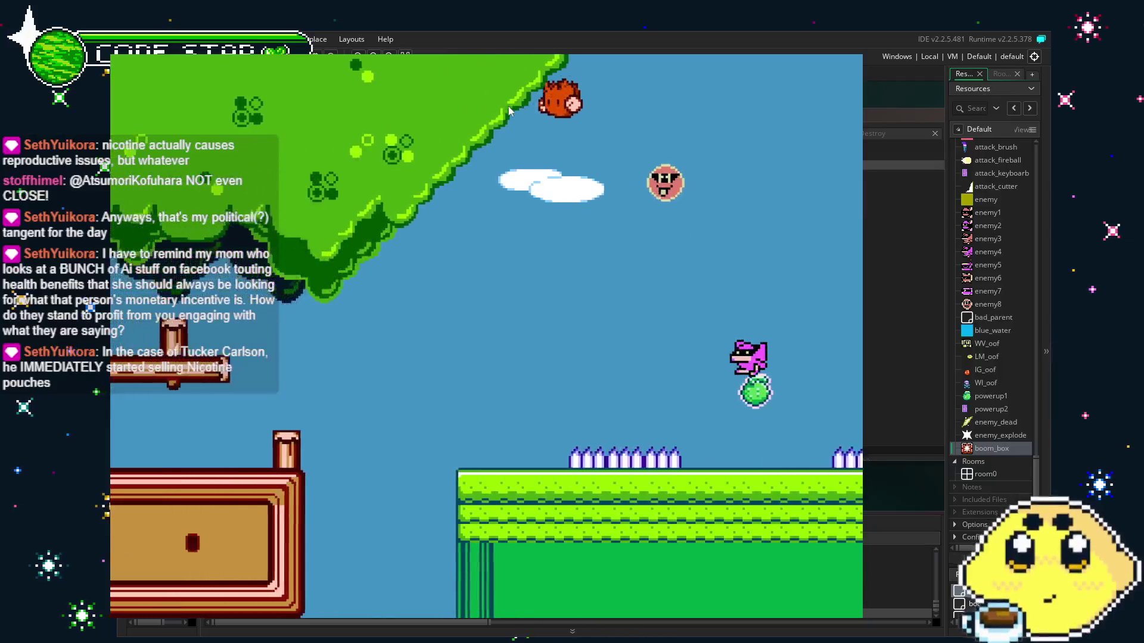
pyautogui.press('Right')
pyautogui.press('space')
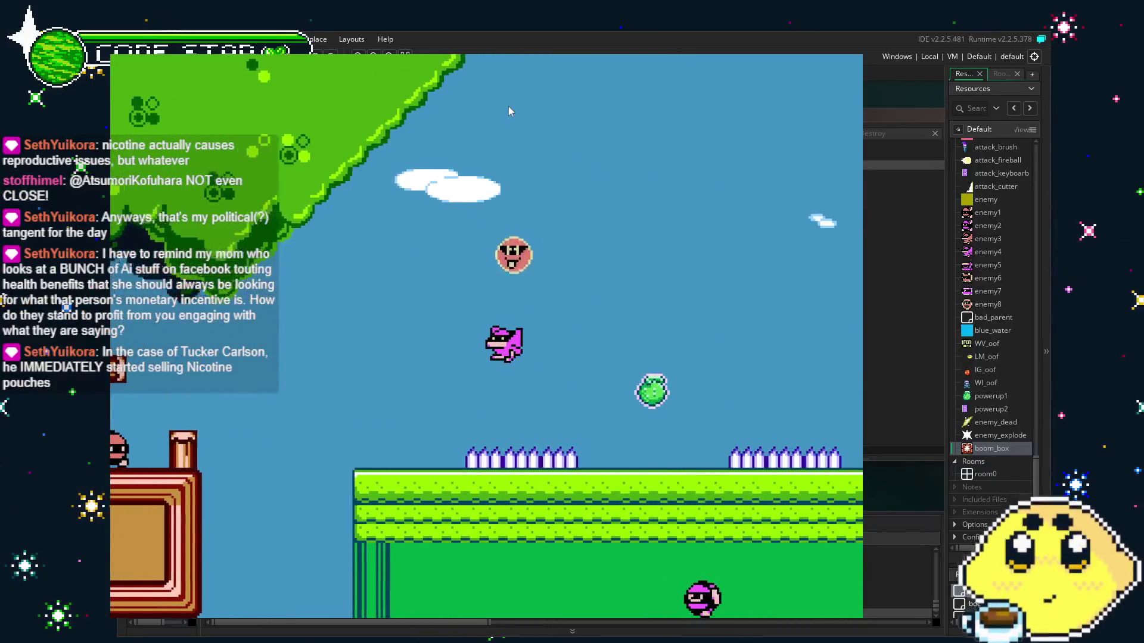
pyautogui.press('Left')
pyautogui.press('Right')
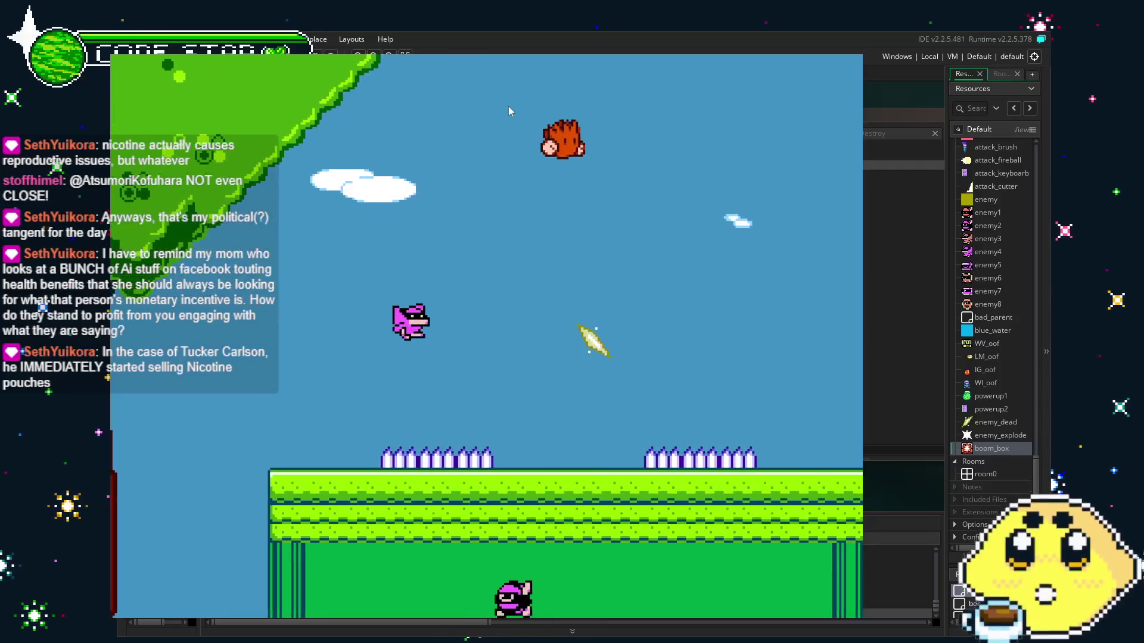
pyautogui.press('space')
pyautogui.press('Right')
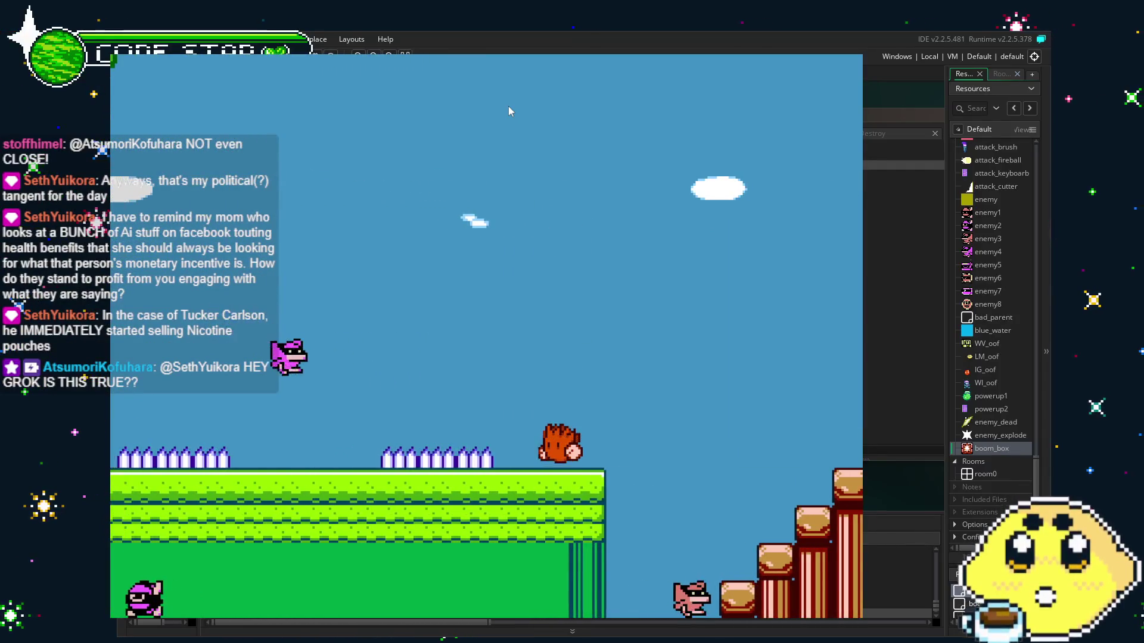
# - Jump up the red block staircase past the green building into the tree area
pyautogui.press('Right')
pyautogui.press('space')
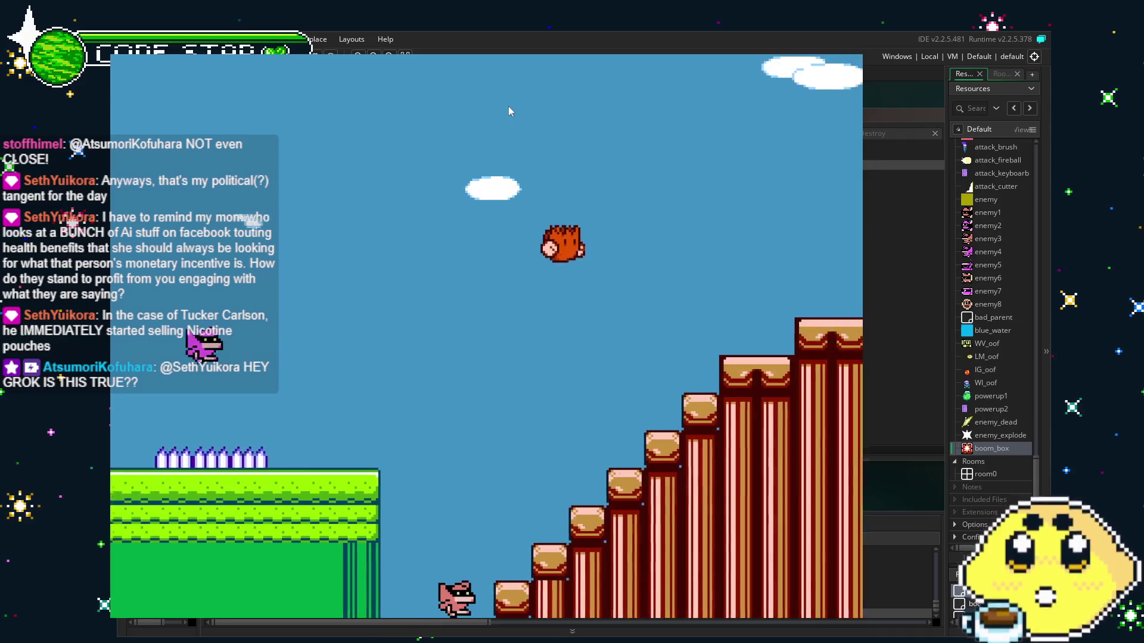
pyautogui.press('Right')
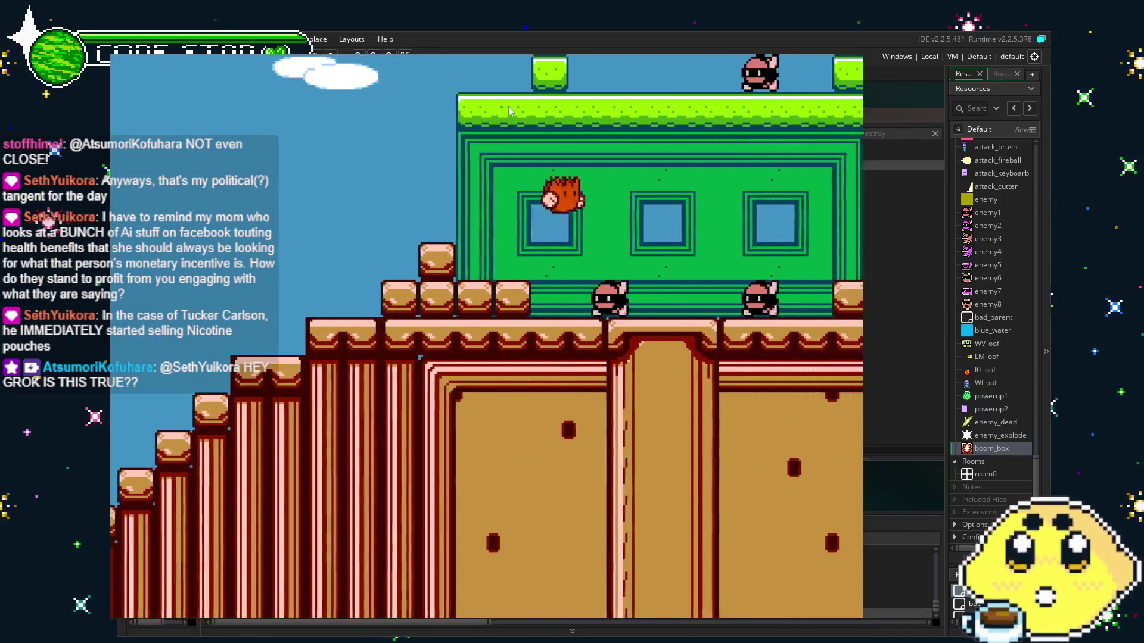
pyautogui.press('space')
pyautogui.press('Right')
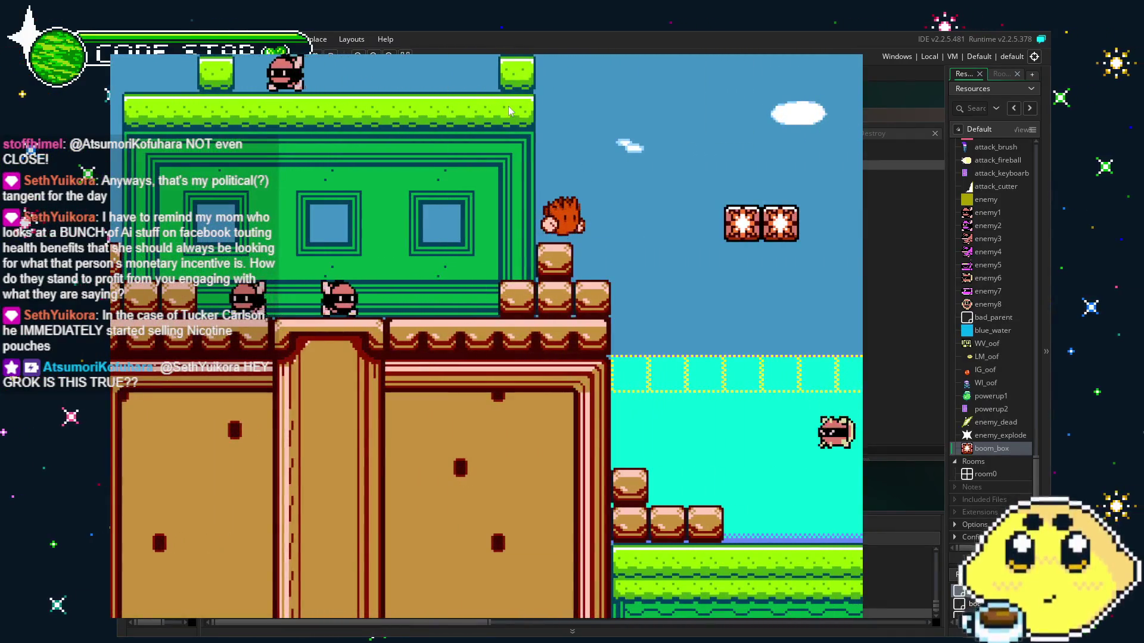
pyautogui.press('Right')
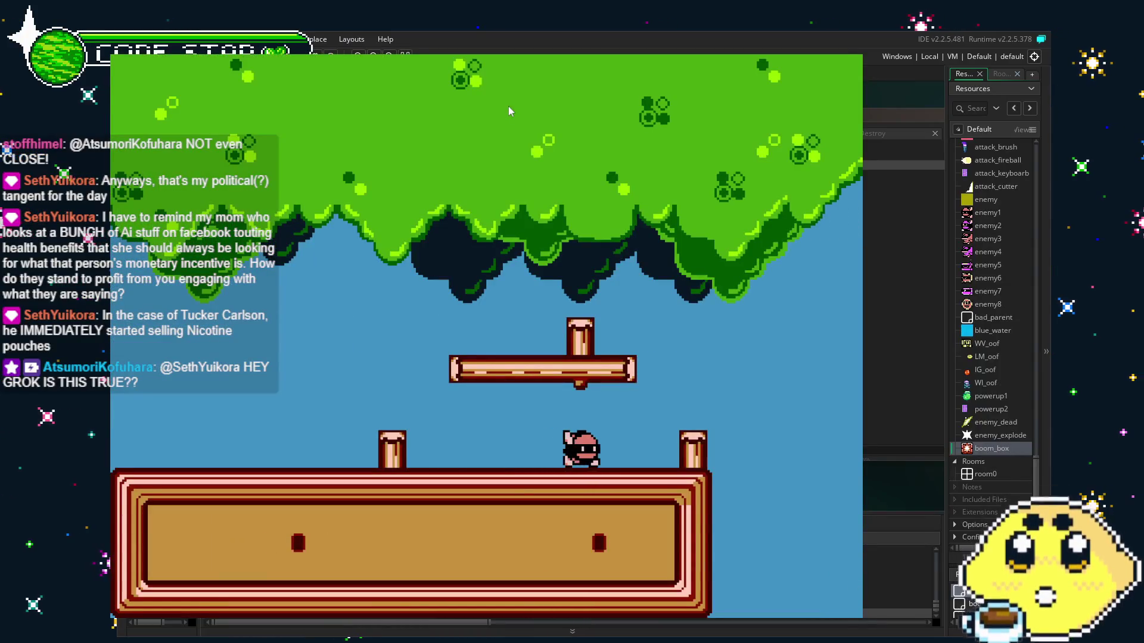
pyautogui.press('space')
pyautogui.press('Right')
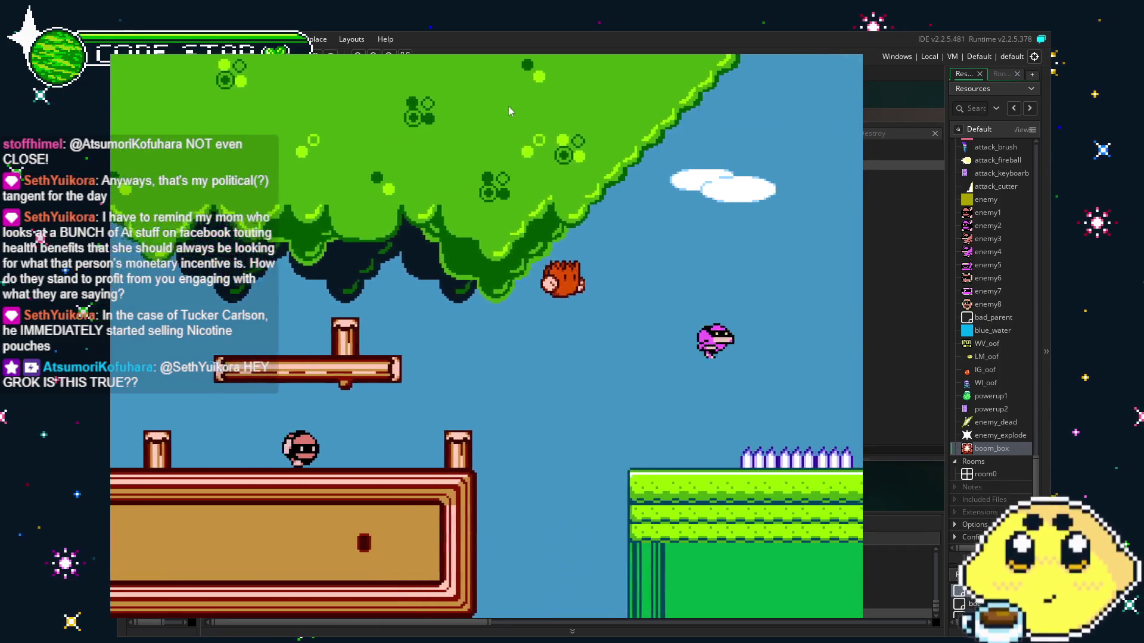
pyautogui.press('Right')
pyautogui.press('space')
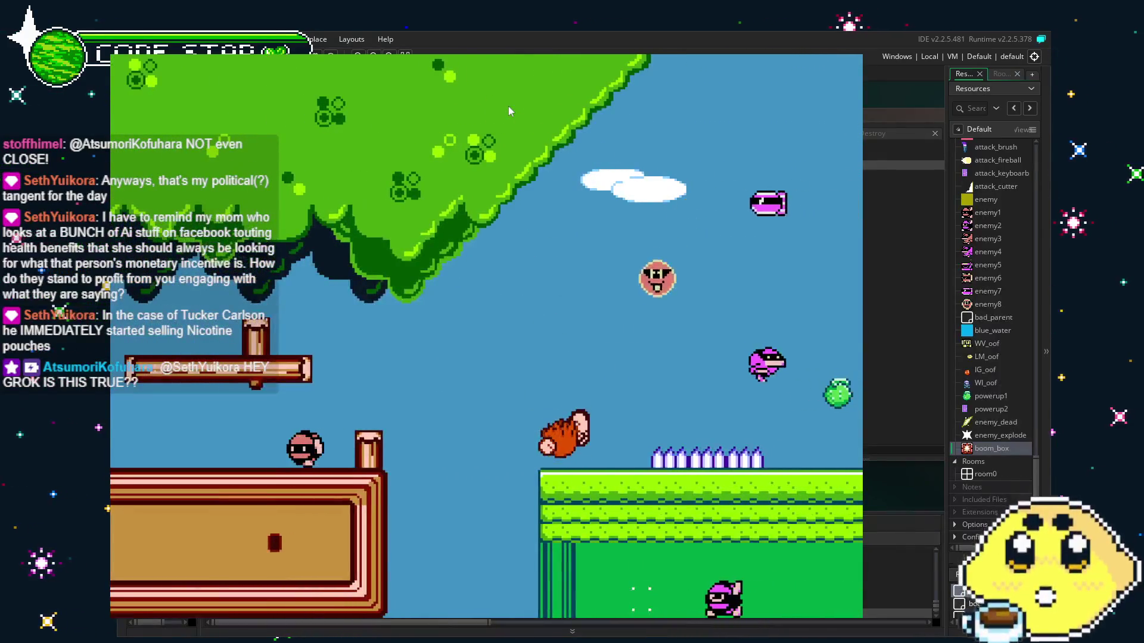
pyautogui.press('space')
pyautogui.press('Right')
# - Fly the player right to the boom boxes, land to set them off, then quit
pyautogui.press('Left')
pyautogui.press('space')
pyautogui.press('Right')
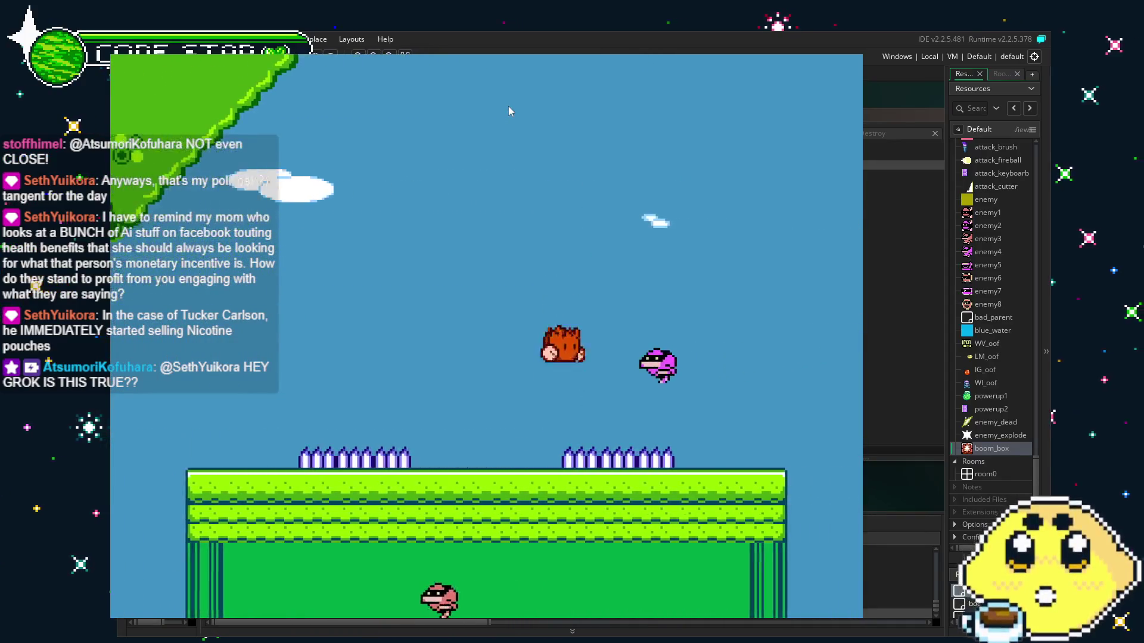
pyautogui.press('space')
pyautogui.press('Right')
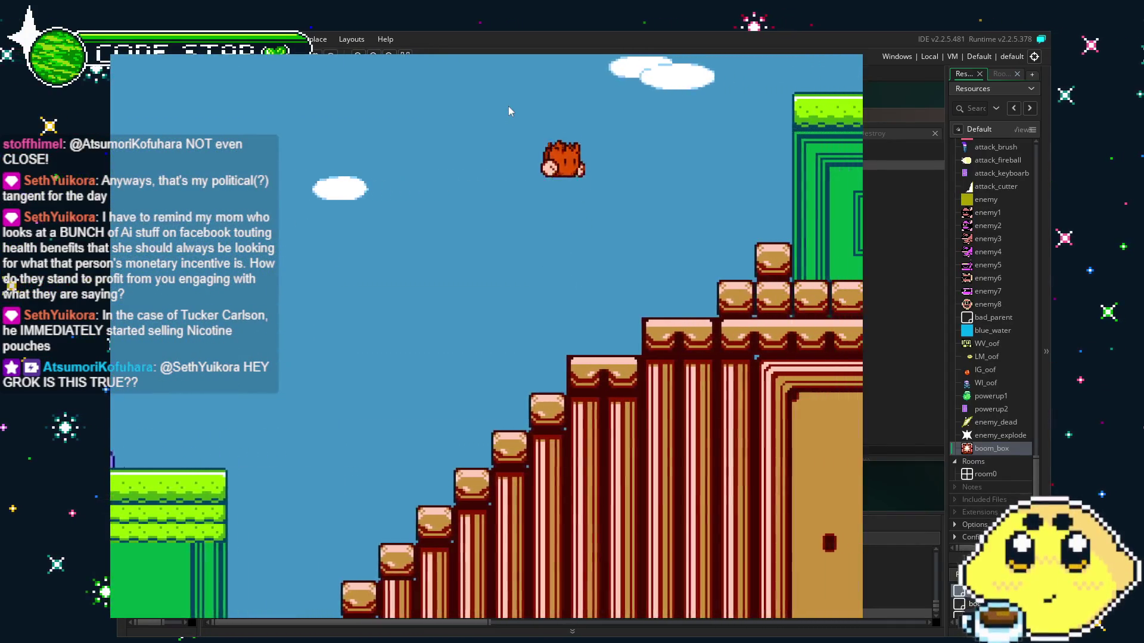
pyautogui.press('Right')
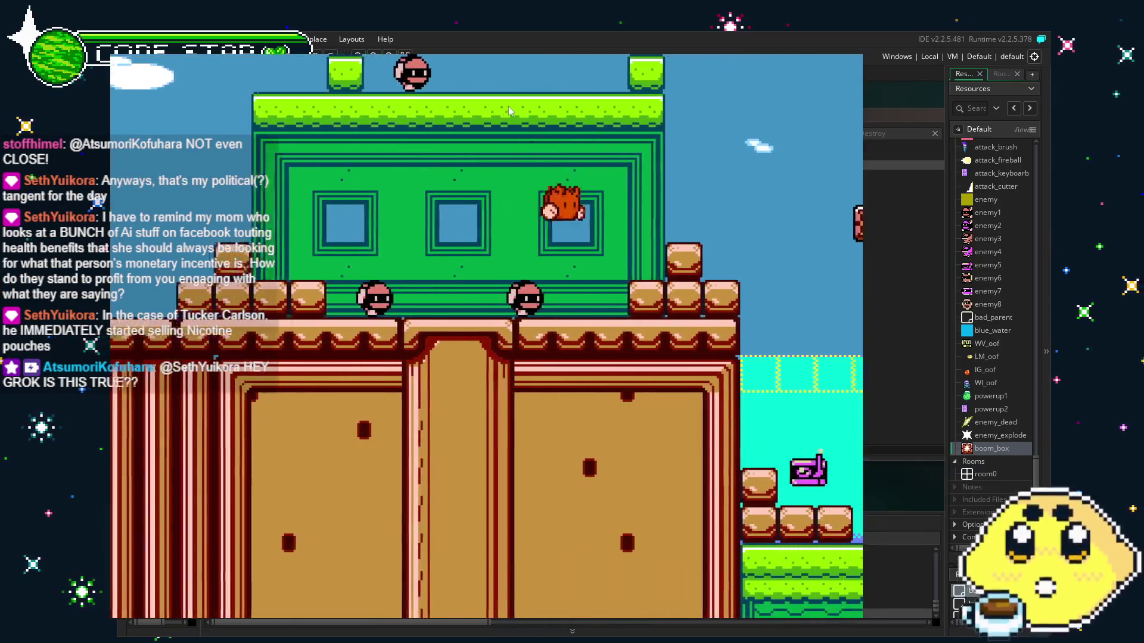
pyautogui.press('Right')
pyautogui.press('Right')
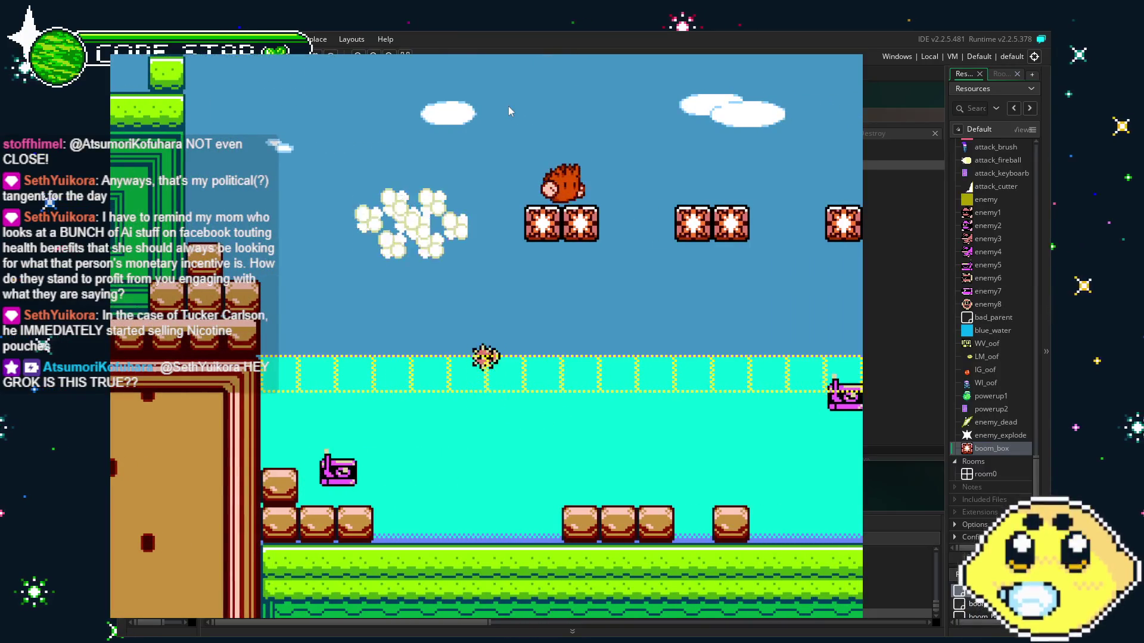
pyautogui.press('Left')
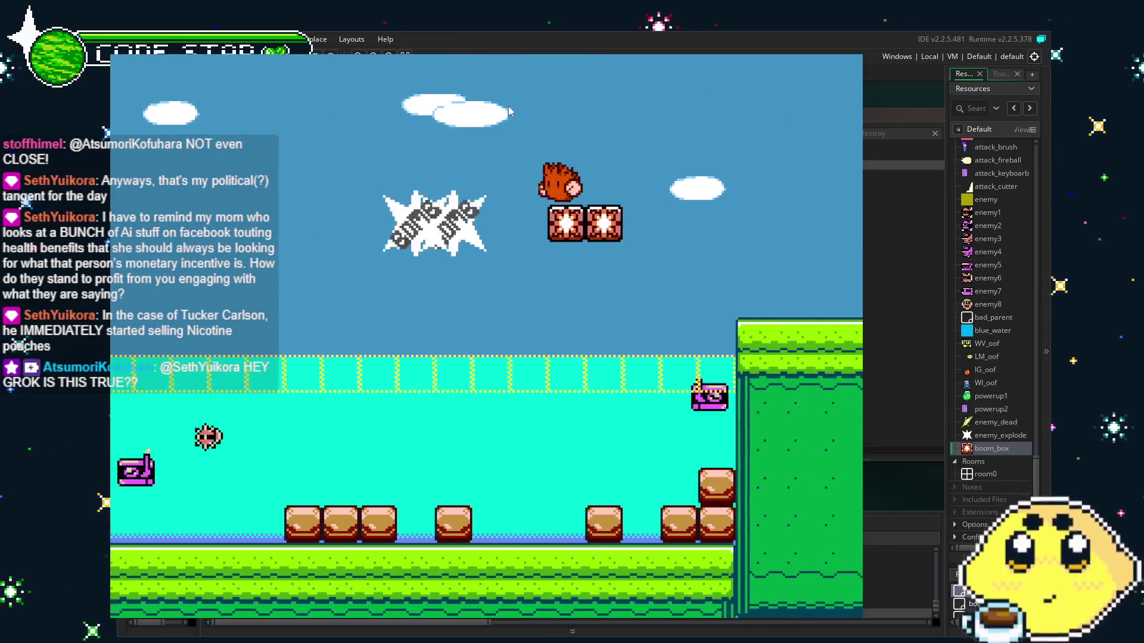
pyautogui.press('Right')
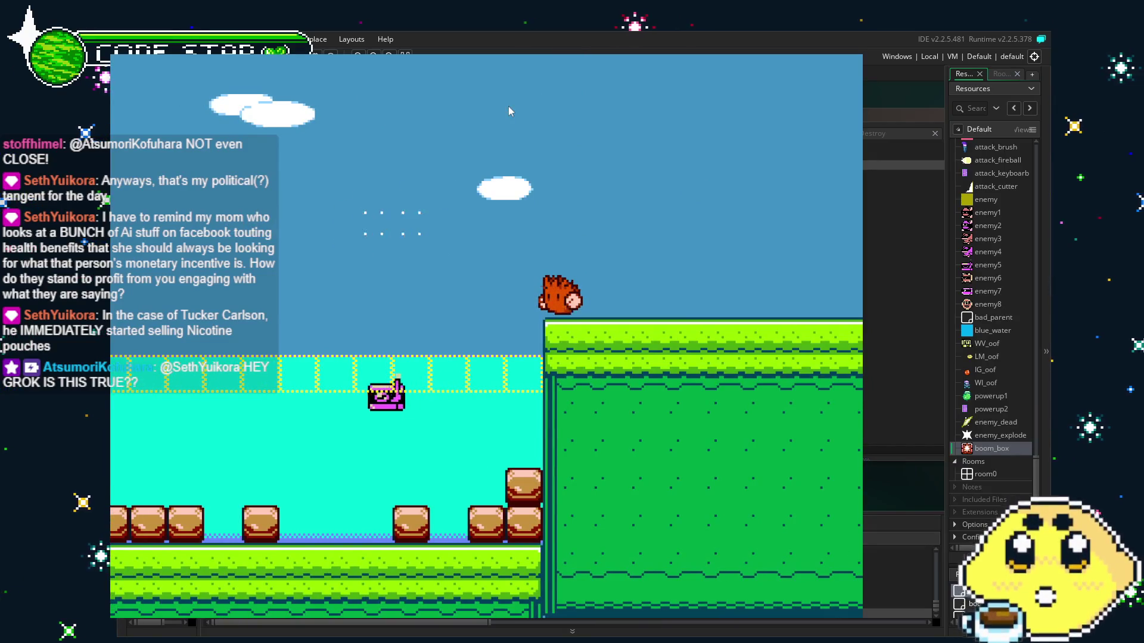
pyautogui.press('Escape')
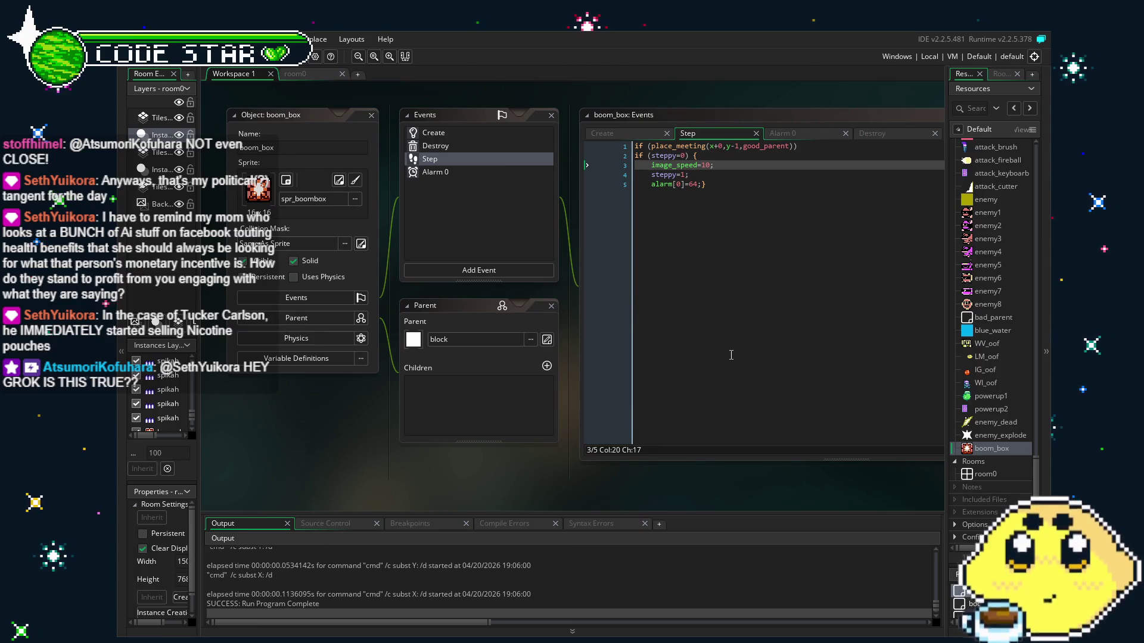
# - Open spr_boombox from Resources and change its animation speed from 0 to 10
pyautogui.click(713, 165)
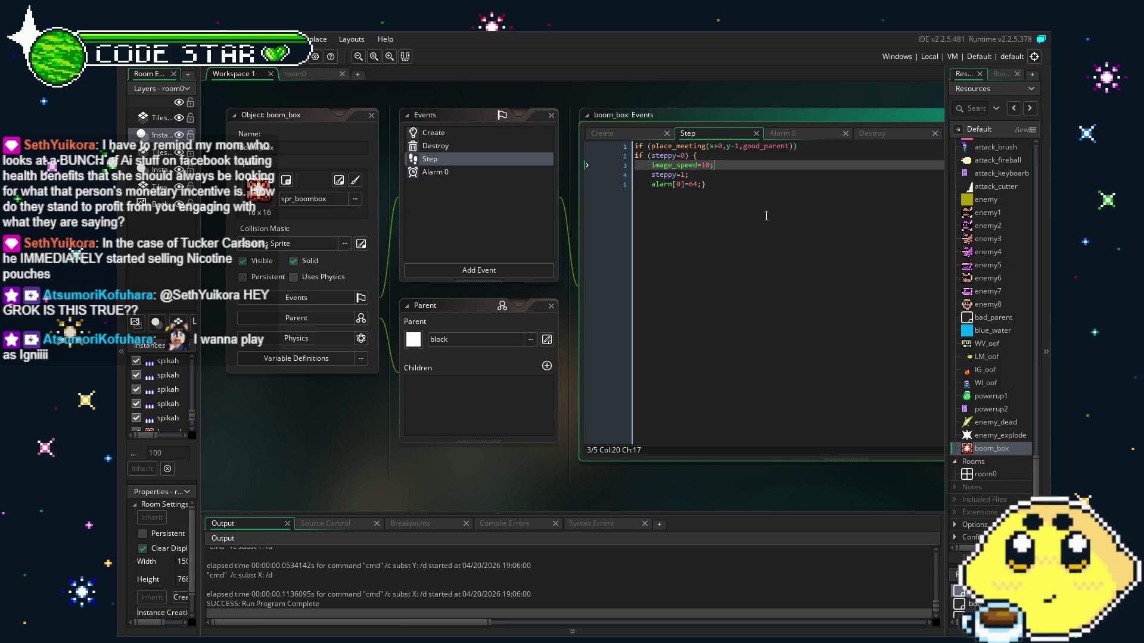
pyautogui.scroll(6, 1002, 357)
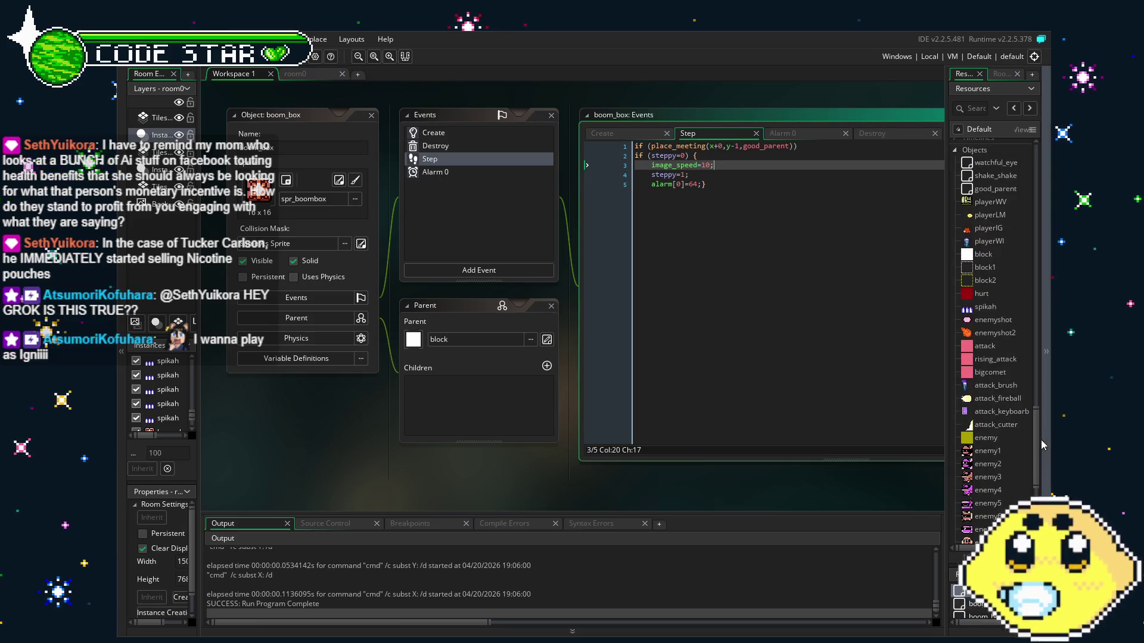
pyautogui.moveTo(1035, 443); pyautogui.dragTo(1035, 203)
pyautogui.scroll(-10, 988, 170)
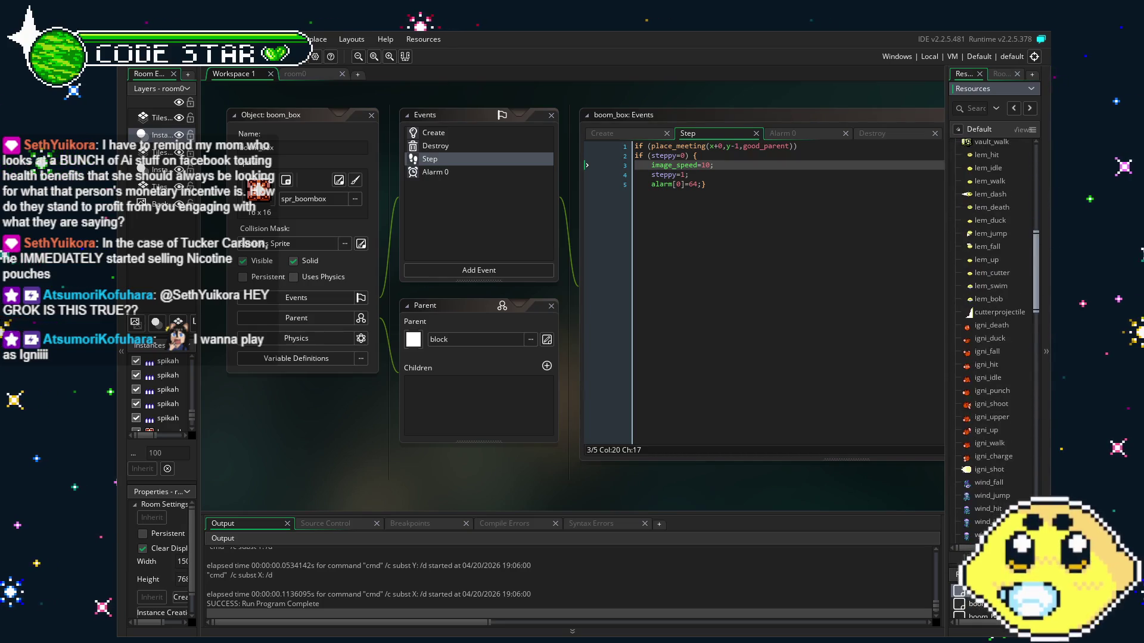
pyautogui.scroll(-5, 994, 322)
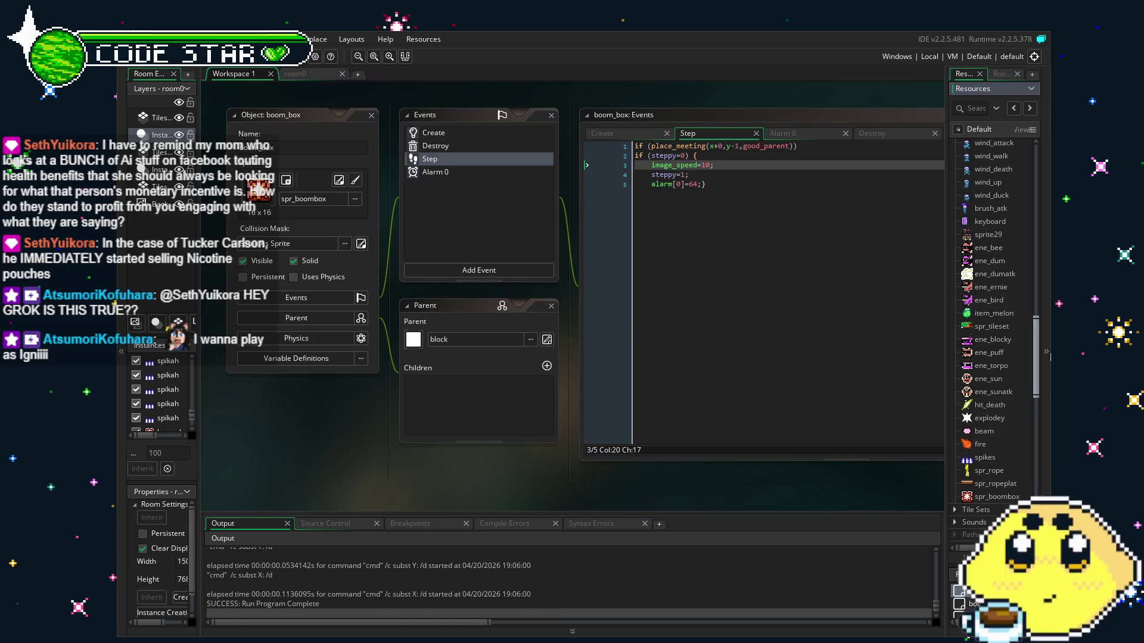
pyautogui.doubleClick(996, 499)
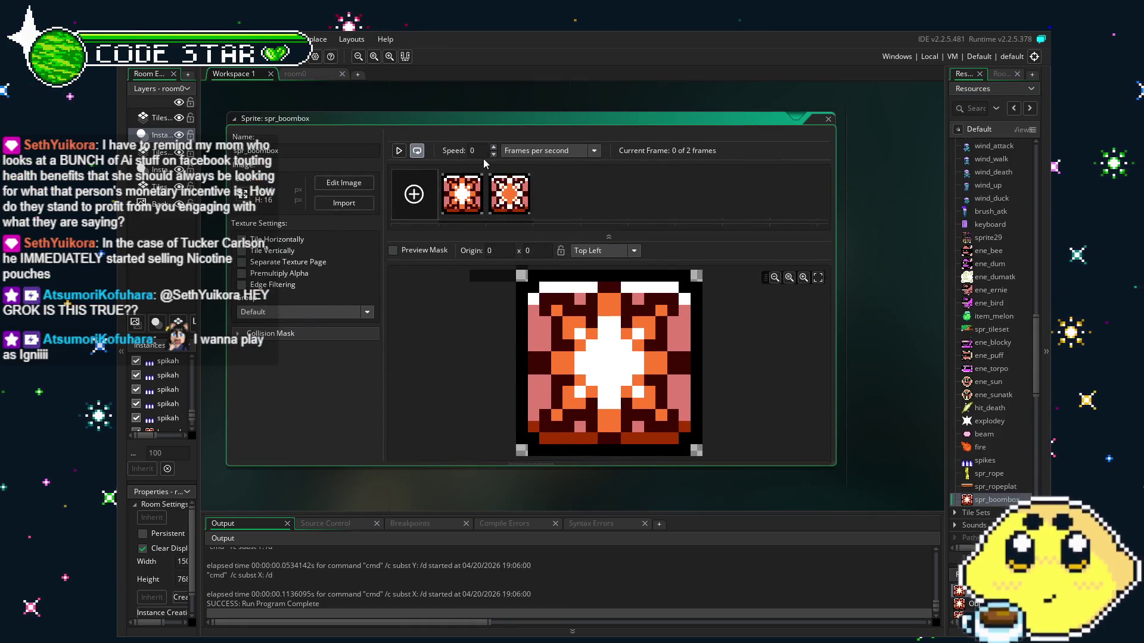
pyautogui.click(486, 151)
pyautogui.press('BackSpace')
pyautogui.write('10')
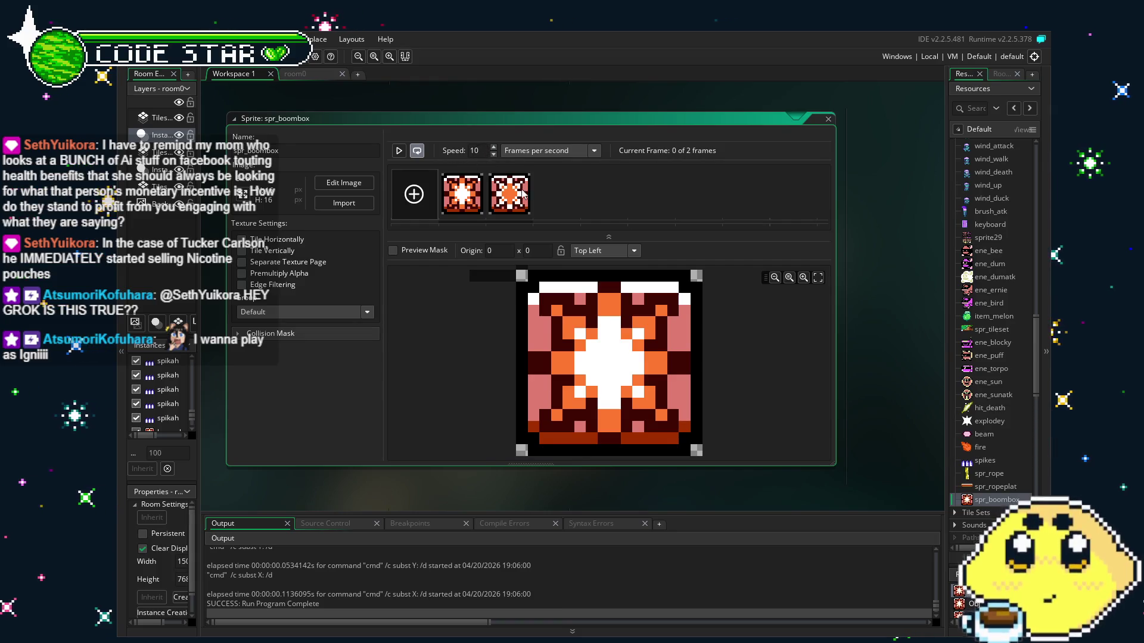
# - Scroll the Objects list and reopen the boom_box object
pyautogui.moveTo(1034, 403); pyautogui.dragTo(1047, 472)
pyautogui.scroll(-5, 978, 327)
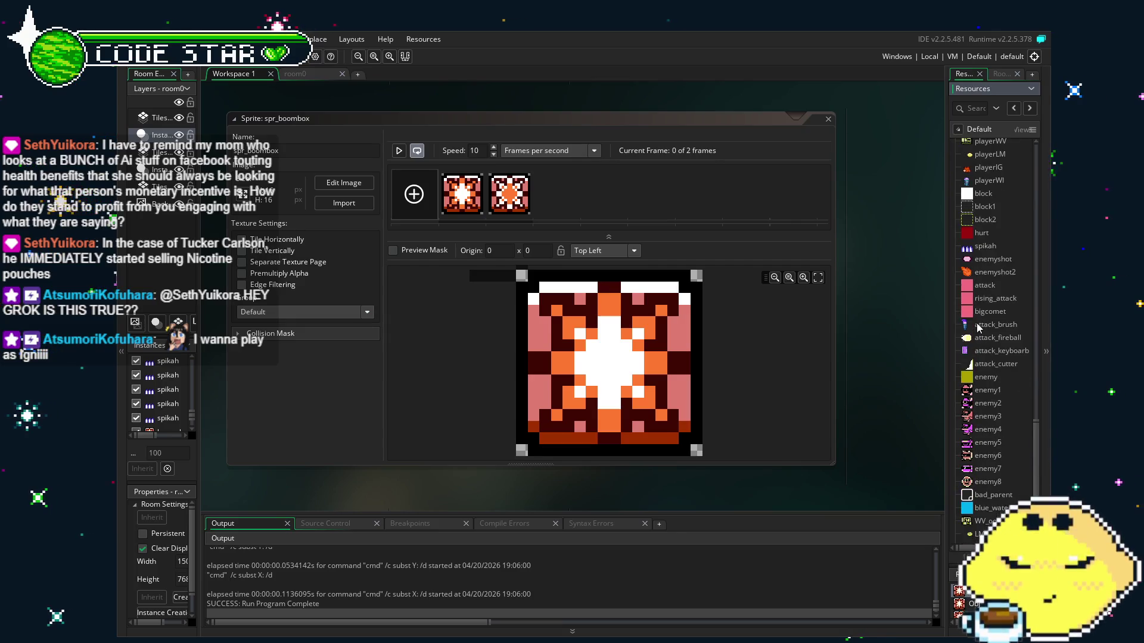
pyautogui.scroll(-2, 977, 327)
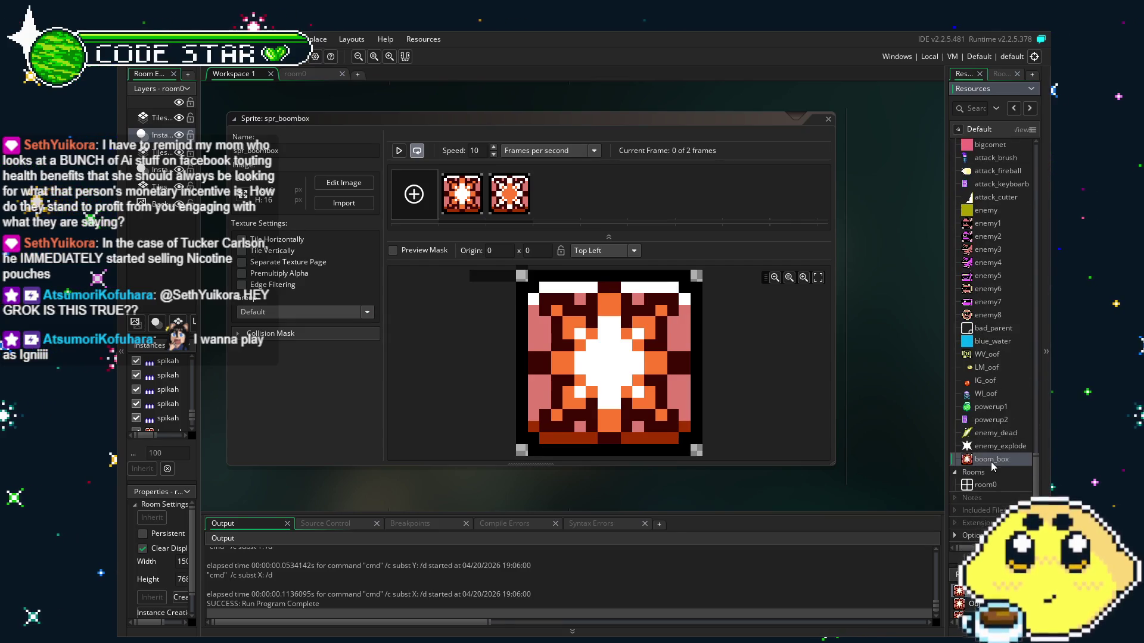
pyautogui.doubleClick(991, 459)
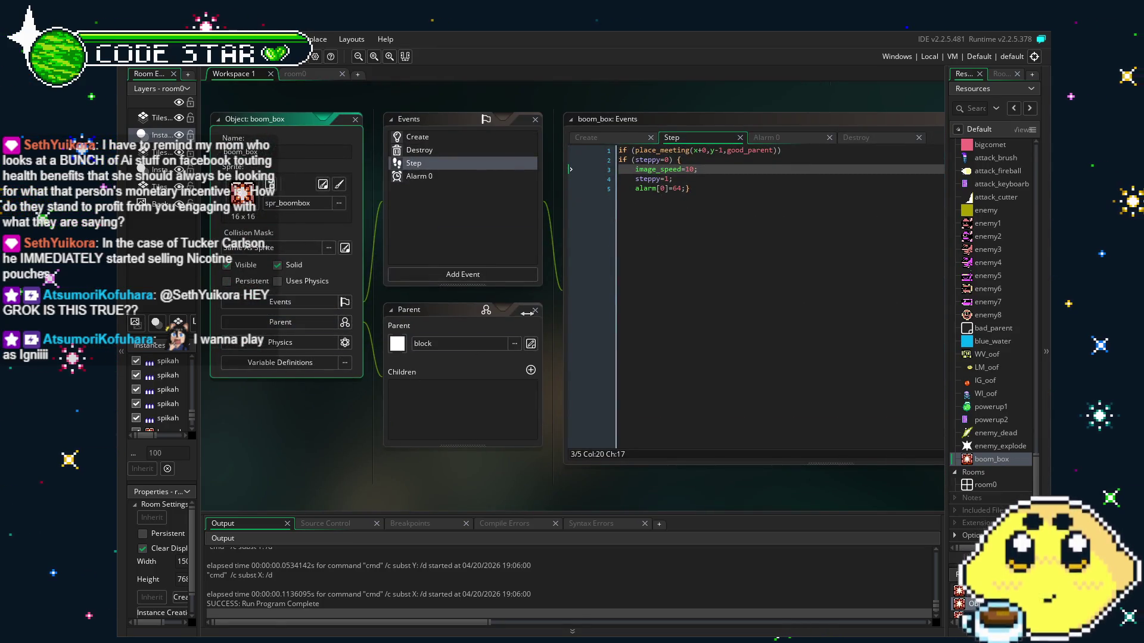
# - Review the Create, Alarm 0 and Step events and change Step's image_speed to 1
pyautogui.moveTo(292, 460)
pyautogui.mouseDown()
pyautogui.moveTo(336, 462)
pyautogui.moveTo(345, 448)
pyautogui.moveTo(335, 417)
pyautogui.mouseUp()
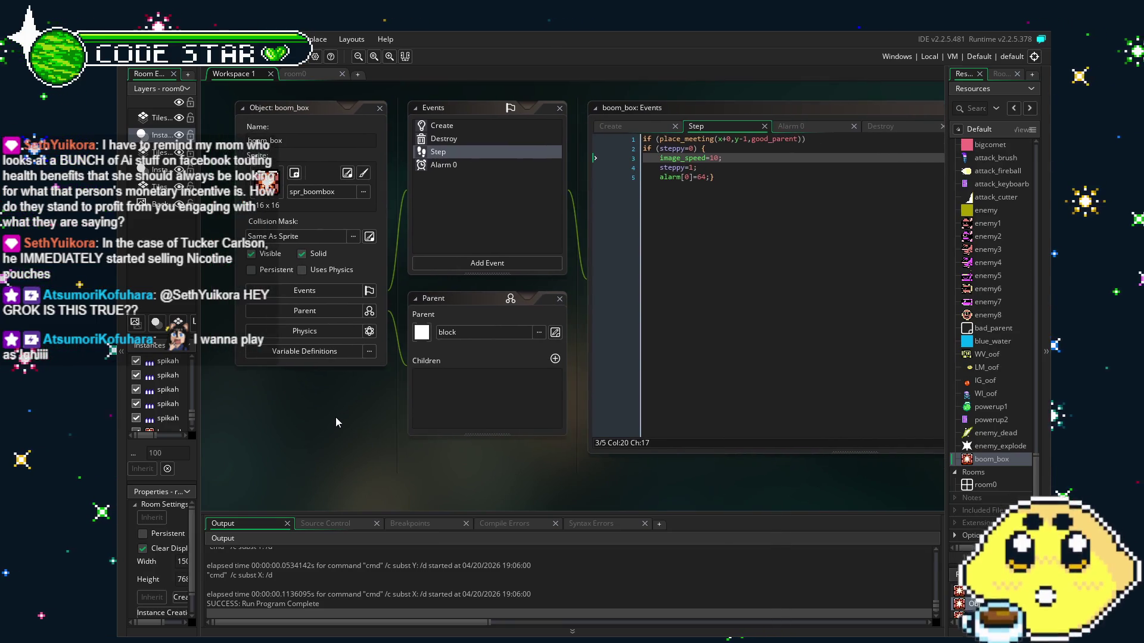
pyautogui.click(465, 126)
pyautogui.click(488, 163)
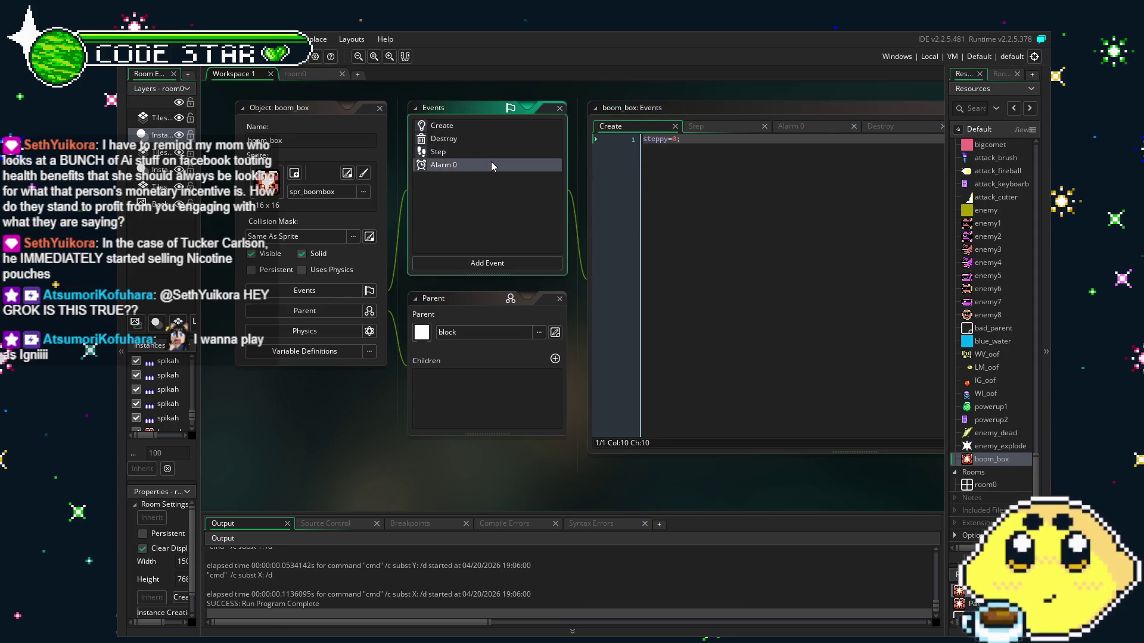
pyautogui.click(473, 153)
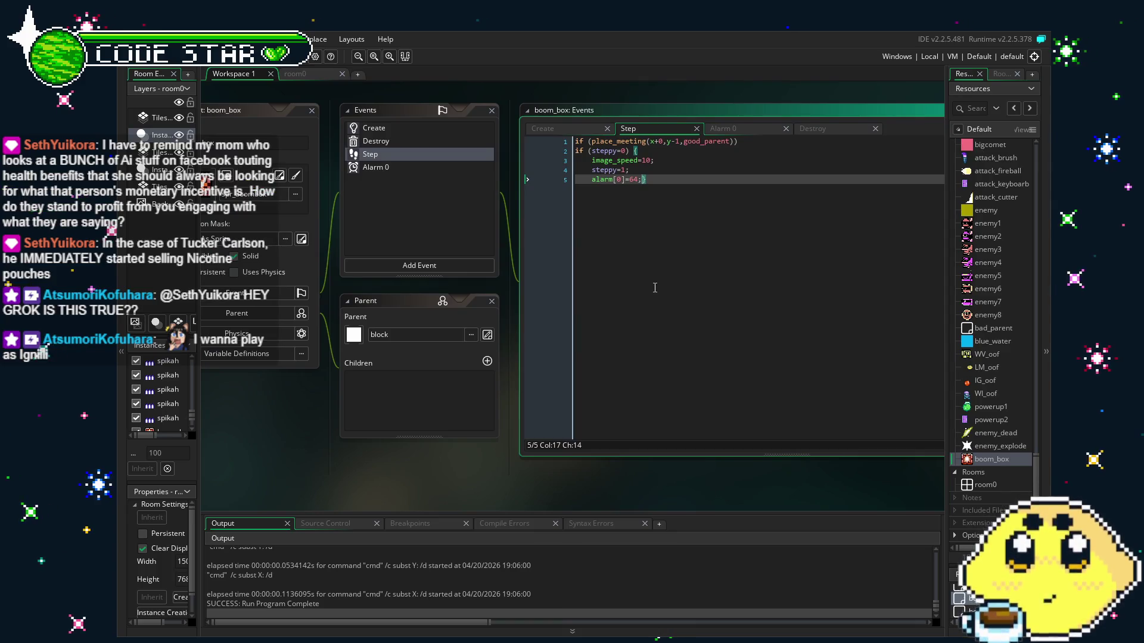
pyautogui.click(647, 160)
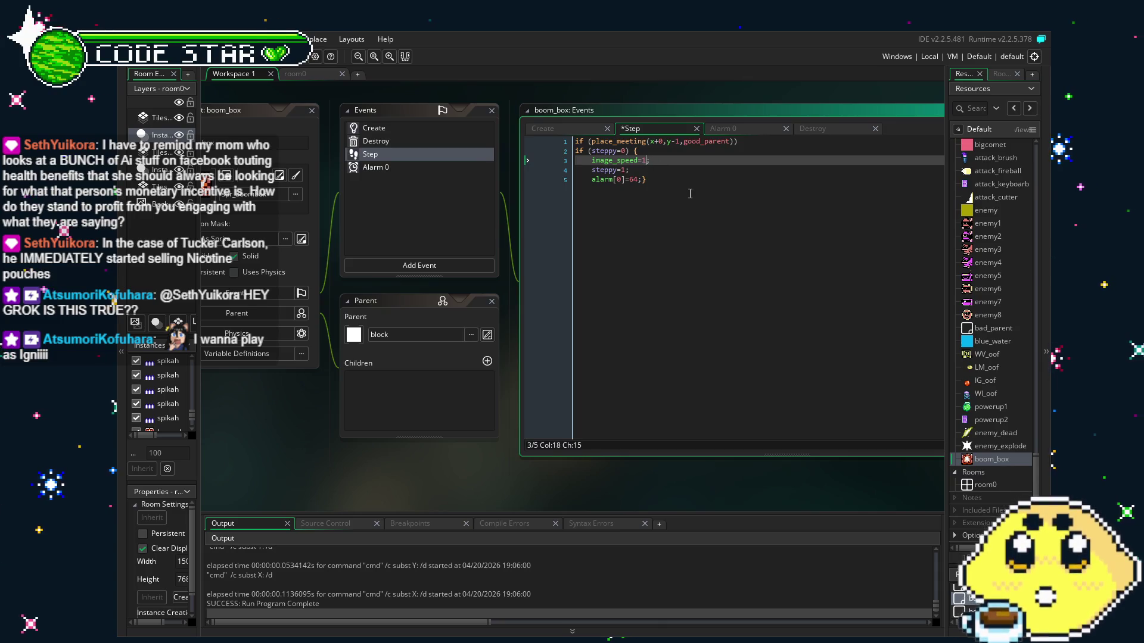
# - Add image_speed=0 to the Create event, save, and launch a fresh test run
pyautogui.click(387, 128)
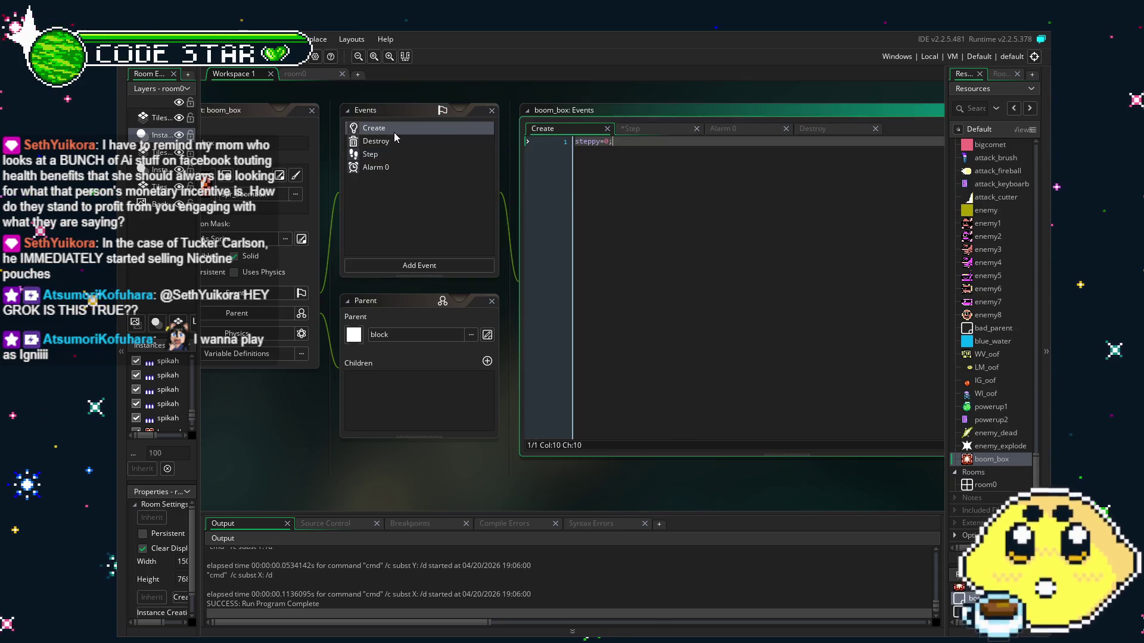
pyautogui.press('Return')
pyautogui.write('image_speed=')
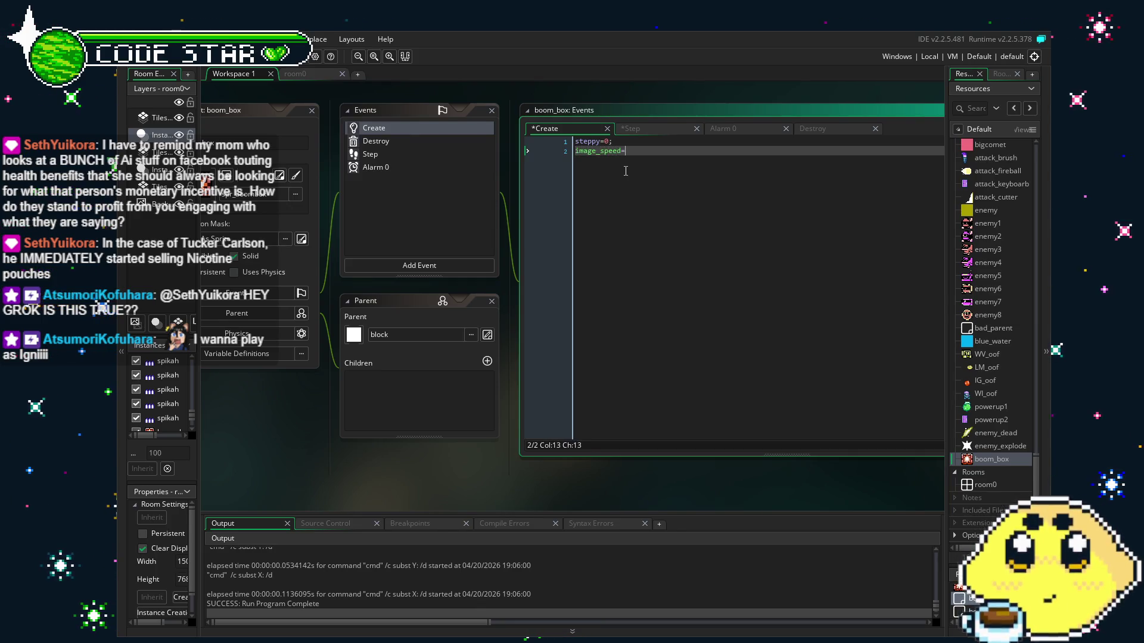
pyautogui.write('0;')
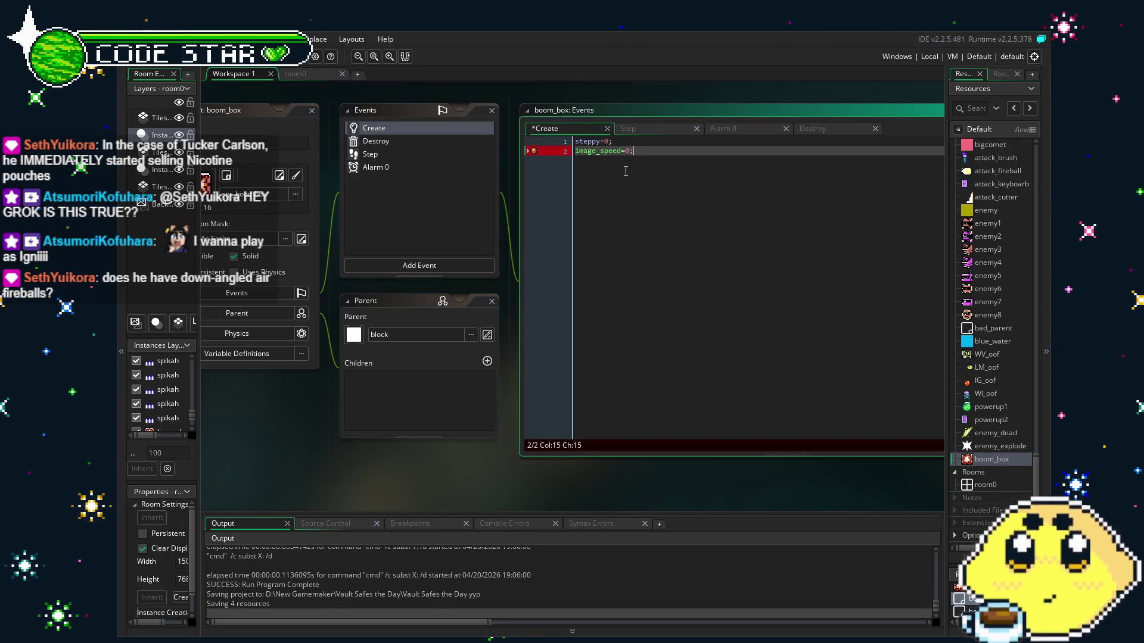
pyautogui.hotkey('ctrl', 's')
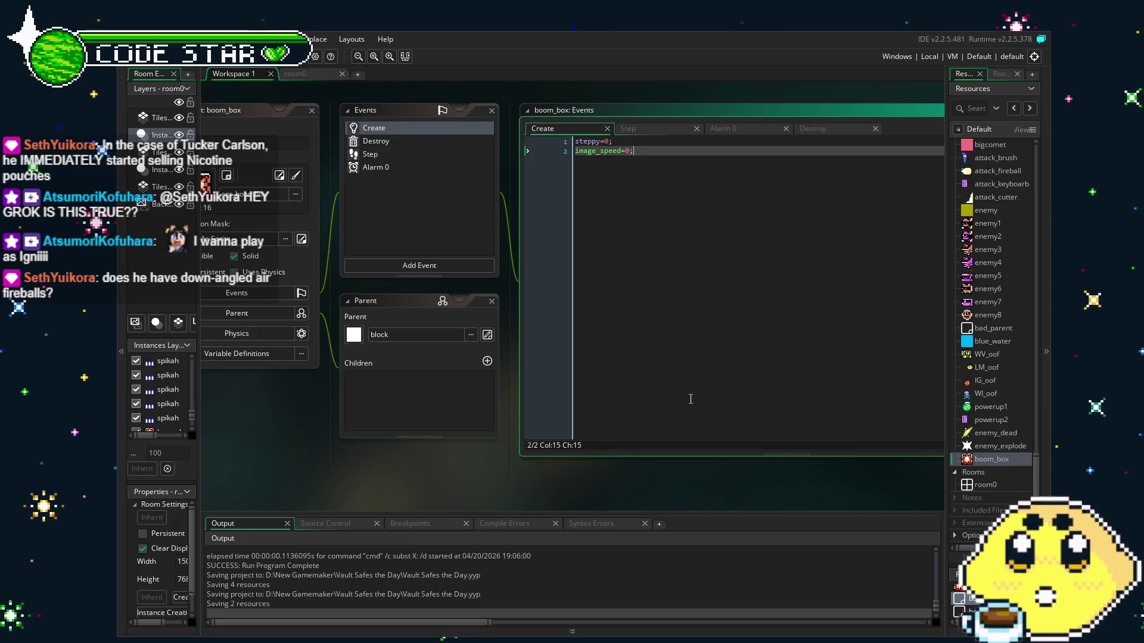
pyautogui.press('F5')
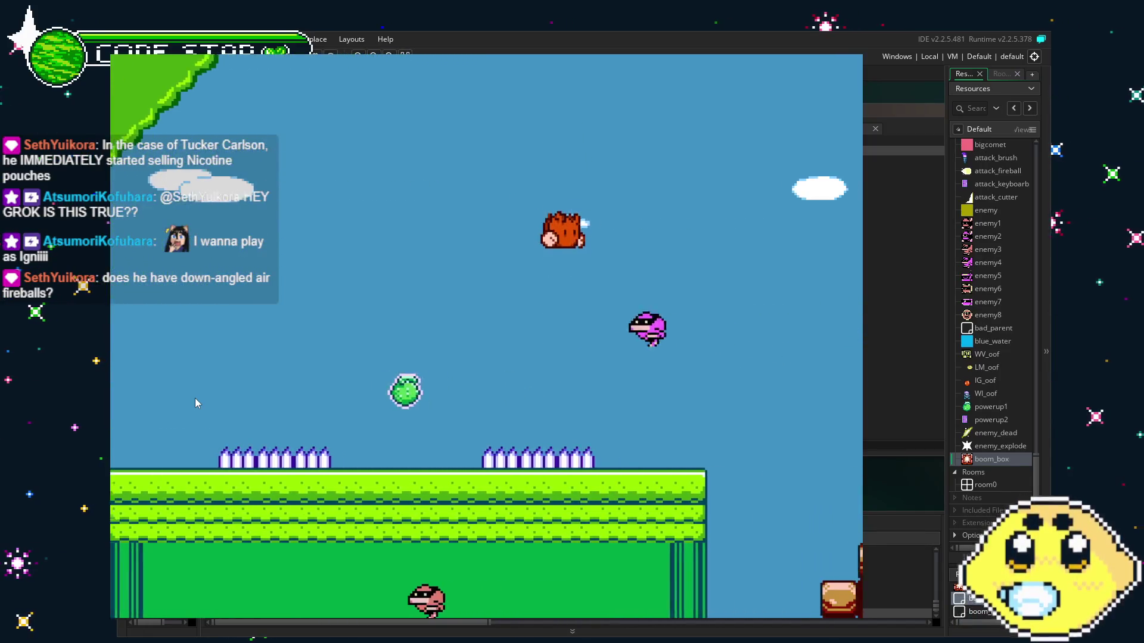
# - Run the player right over the stairs and rooftop, setting off the boom boxes
pyautogui.press('Right')
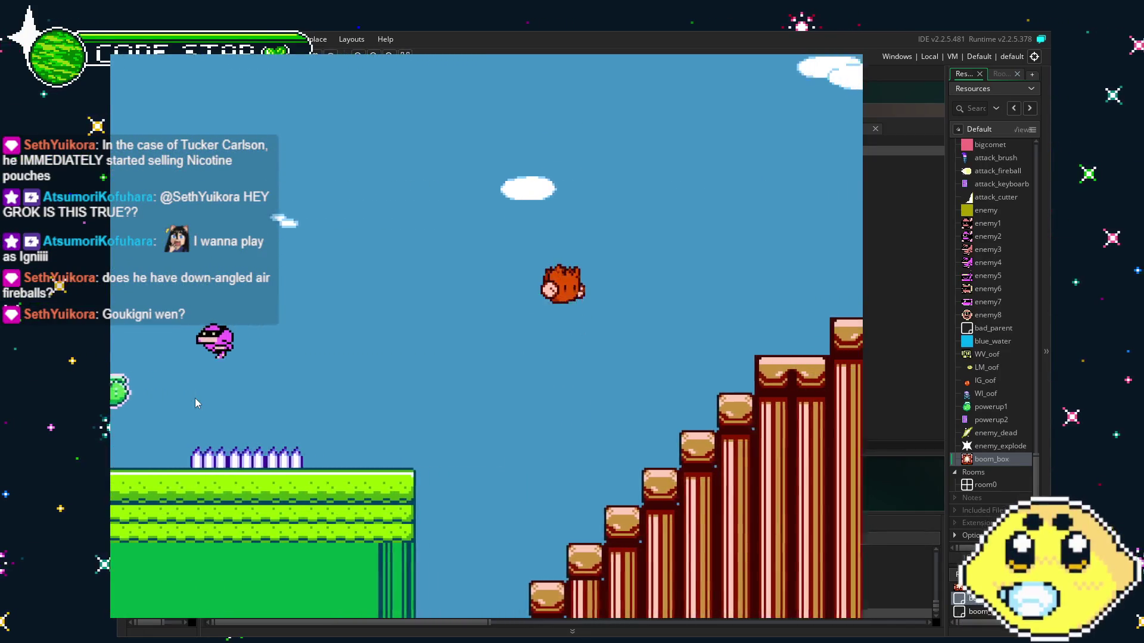
pyautogui.press('Right')
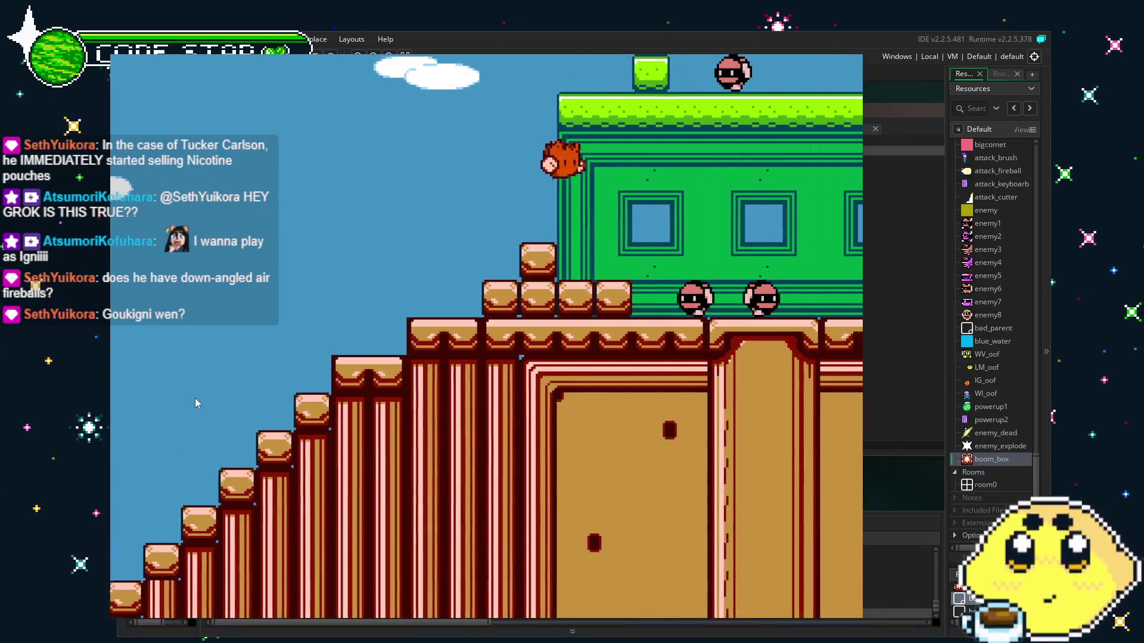
pyautogui.press('Right')
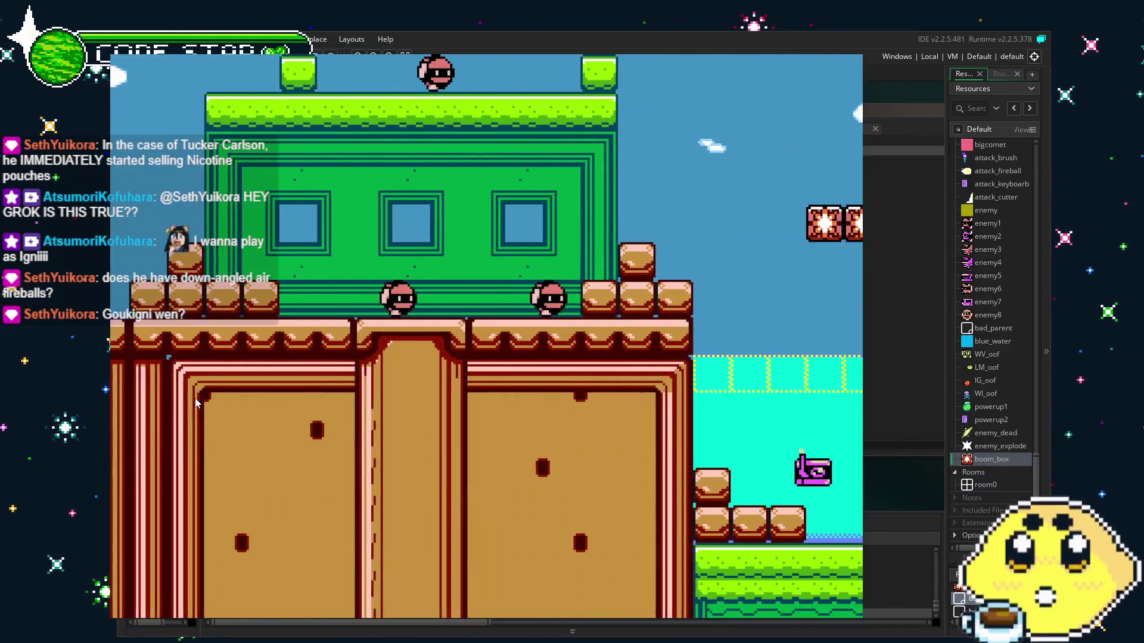
pyautogui.press('Right')
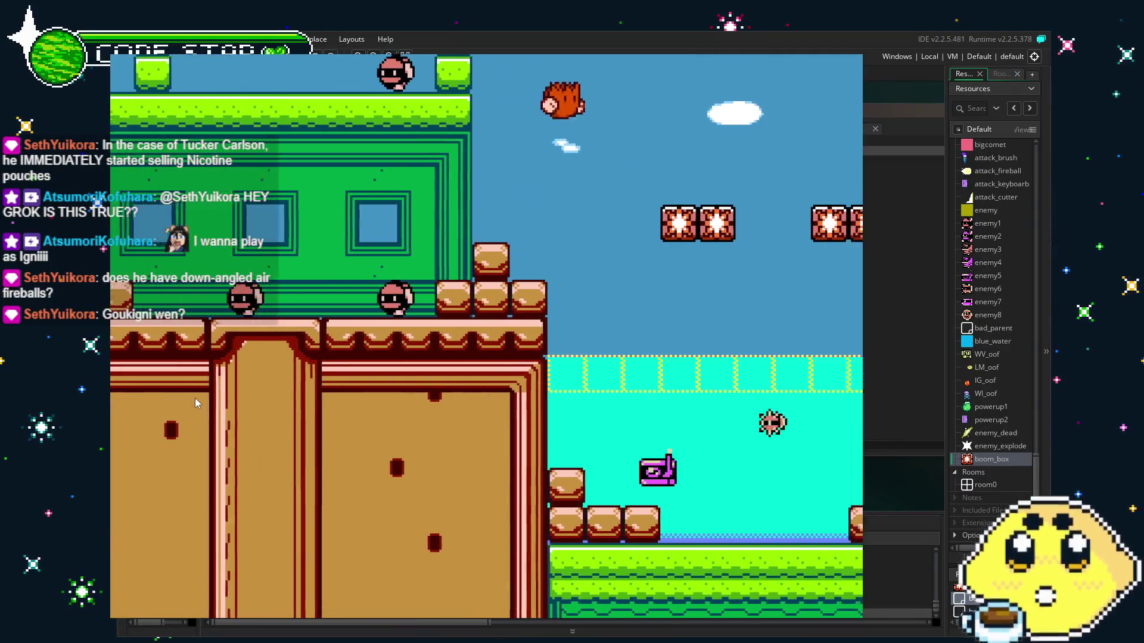
pyautogui.press('Right')
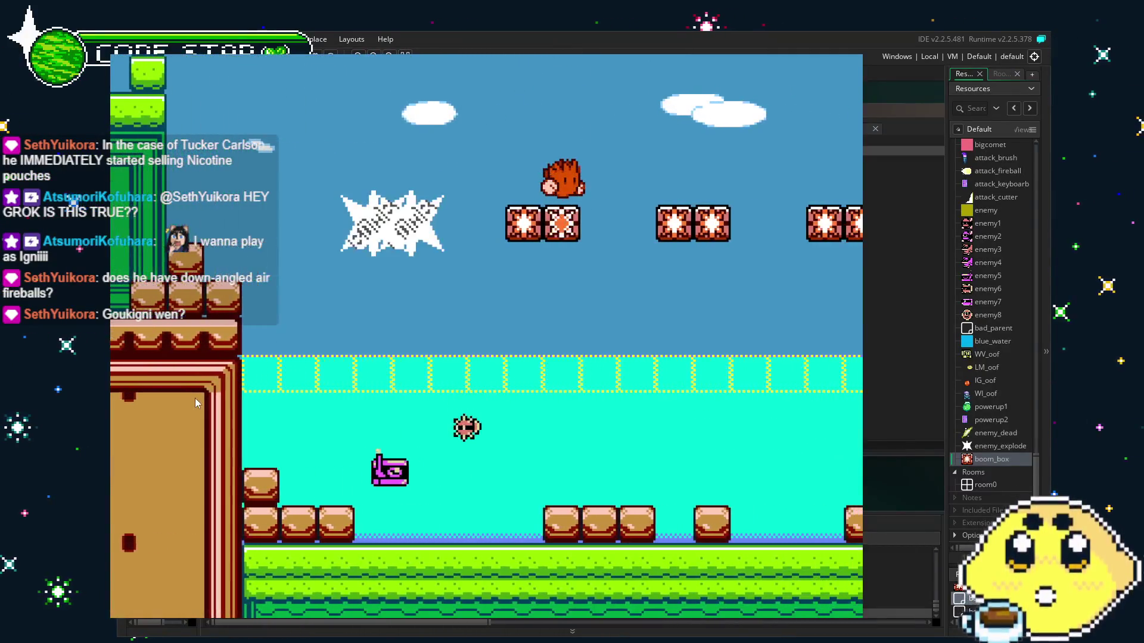
pyautogui.press('Right')
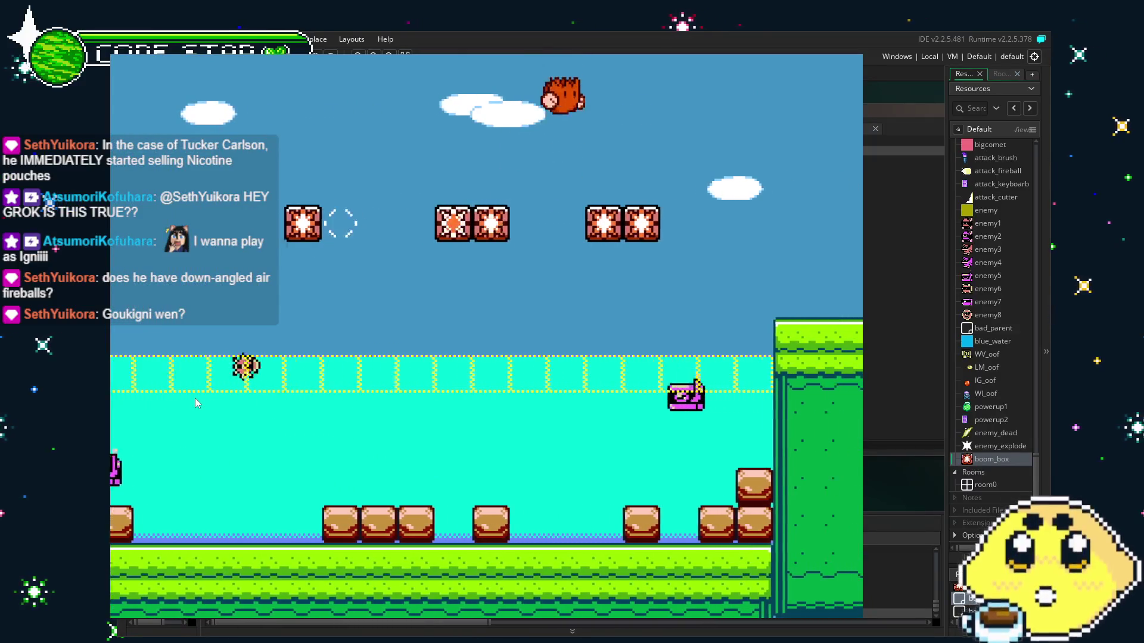
pyautogui.press('Right')
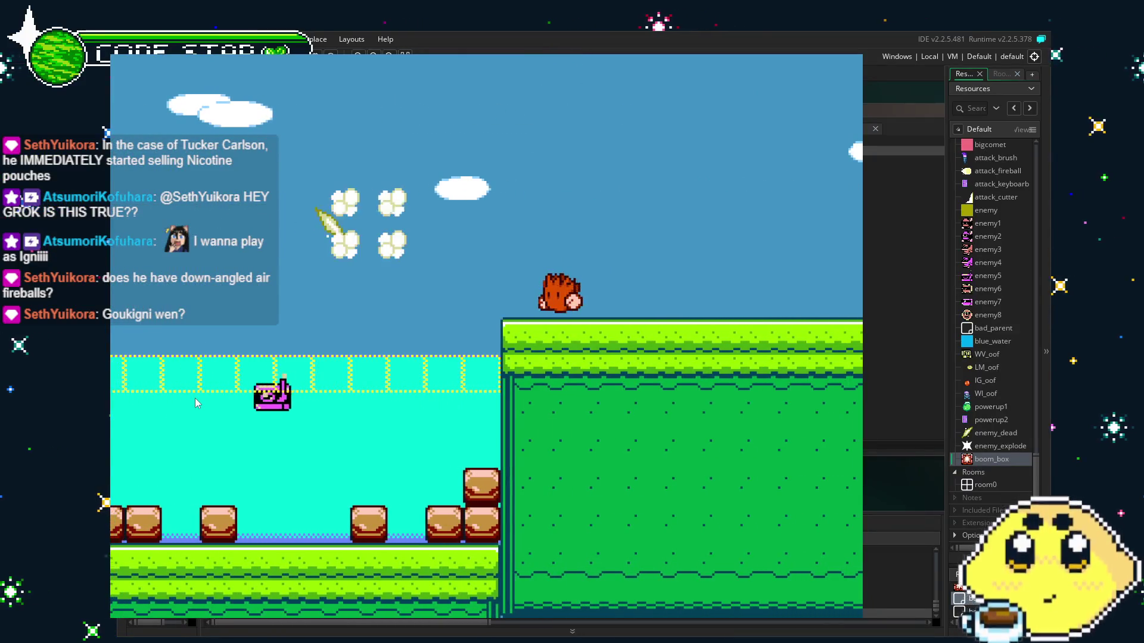
# - Walk the player back left toward the fortress and quit the test run
pyautogui.press('Left')
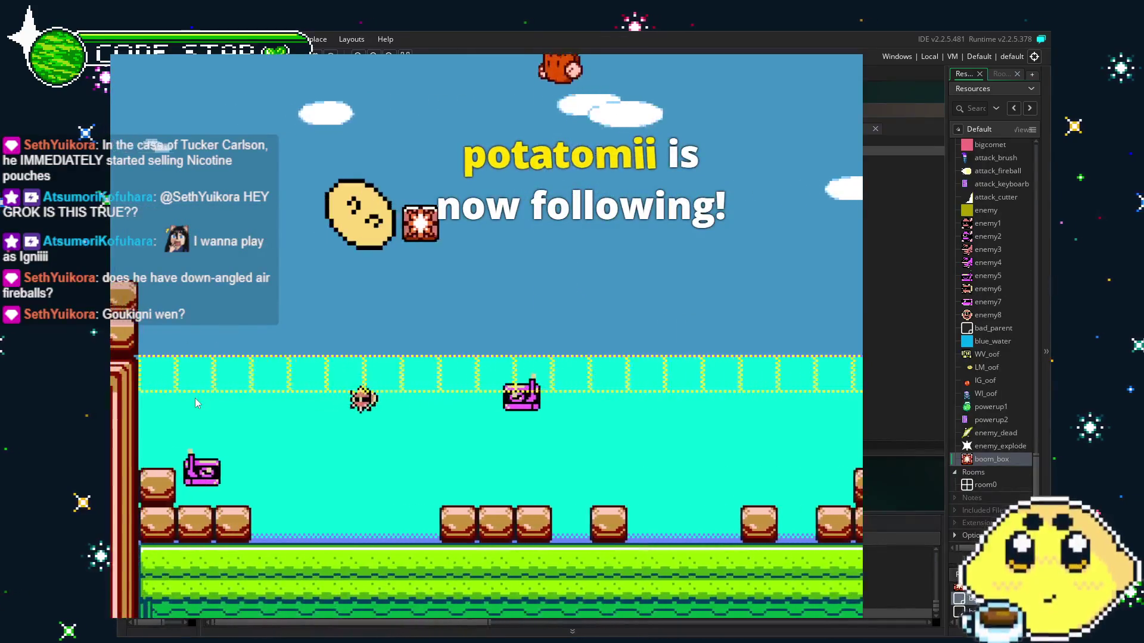
pyautogui.press('Left')
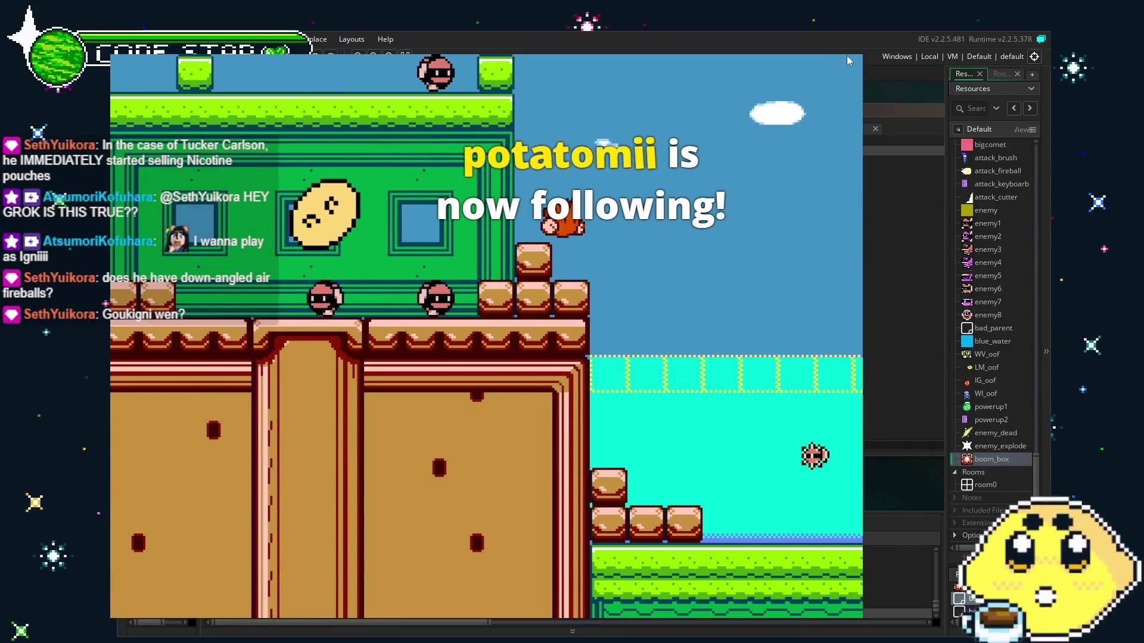
pyautogui.press('Escape')
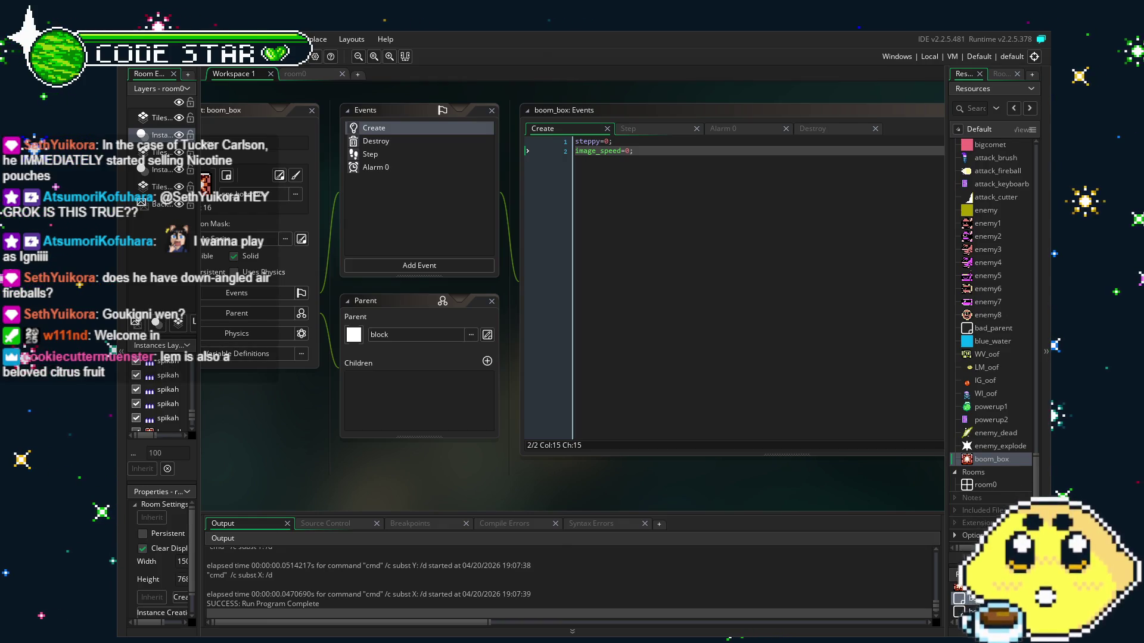
# - Save the project with Ctrl+S while boom_box's Create code (steppy=0, image_speed=0) stays open
pyautogui.moveTo(426, 463)
pyautogui.mouseDown()
pyautogui.moveTo(498, 463)
pyautogui.moveTo(466, 464)
pyautogui.mouseUp()
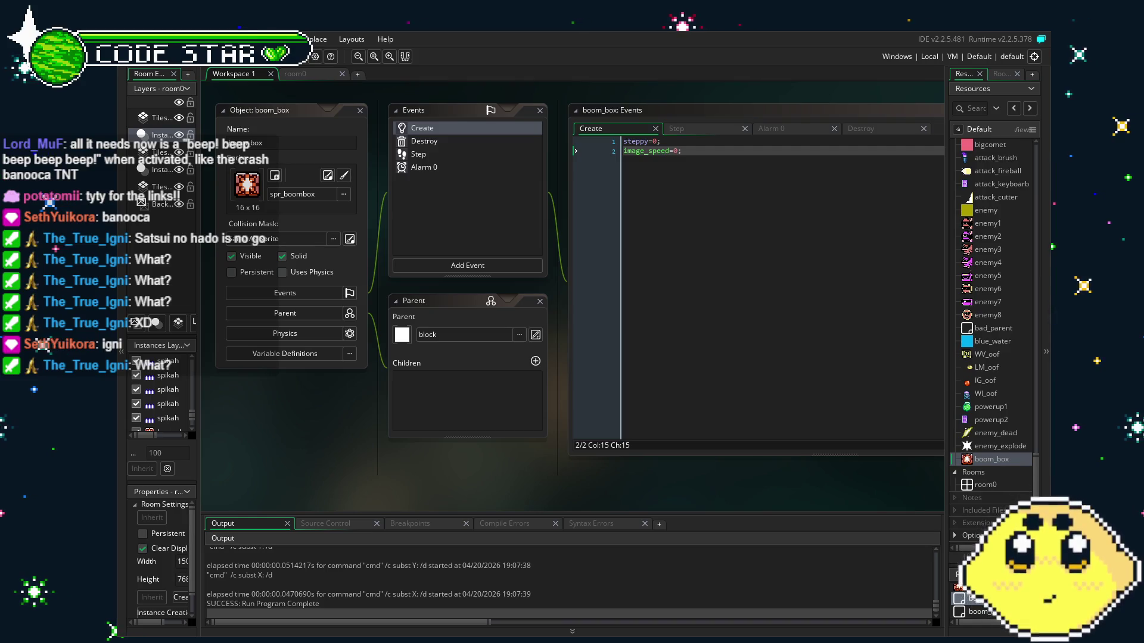
pyautogui.moveTo(334, 422)
pyautogui.mouseDown()
pyautogui.moveTo(355, 424)
pyautogui.moveTo(334, 427)
pyautogui.mouseUp()
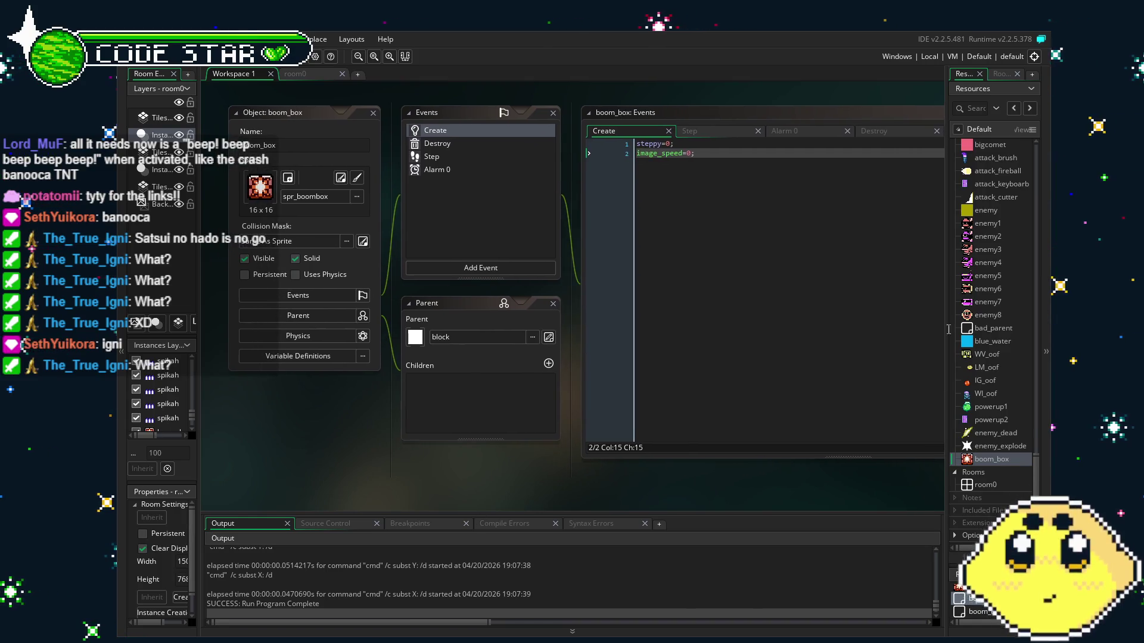
pyautogui.scroll(3, 981, 402)
pyautogui.scroll(-4, 982, 402)
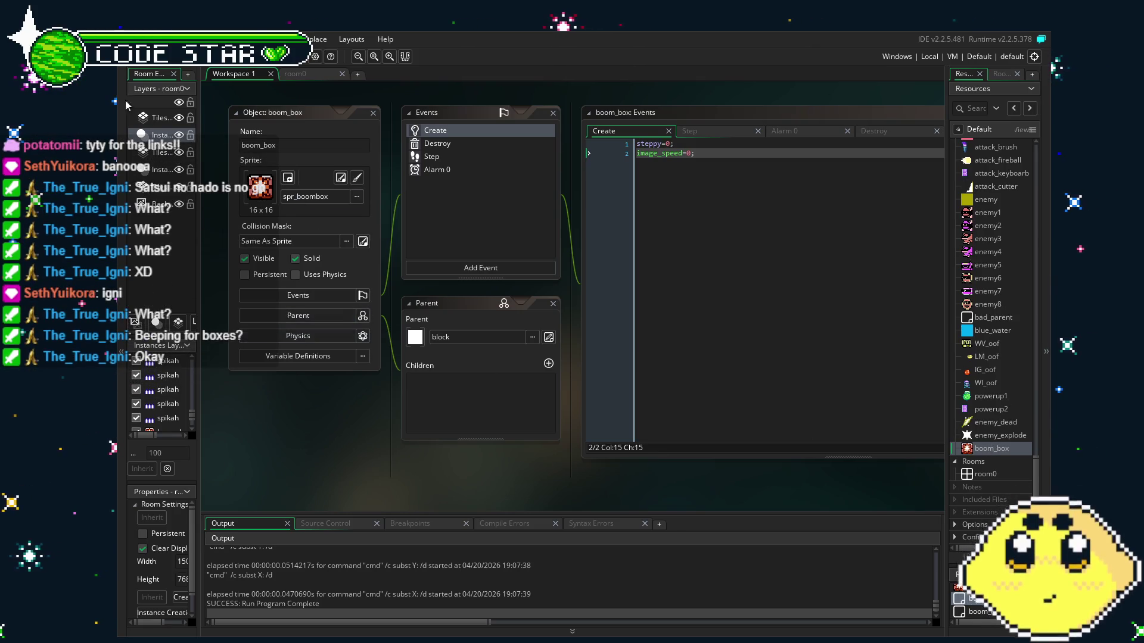
pyautogui.hotkey('ctrl', 's')
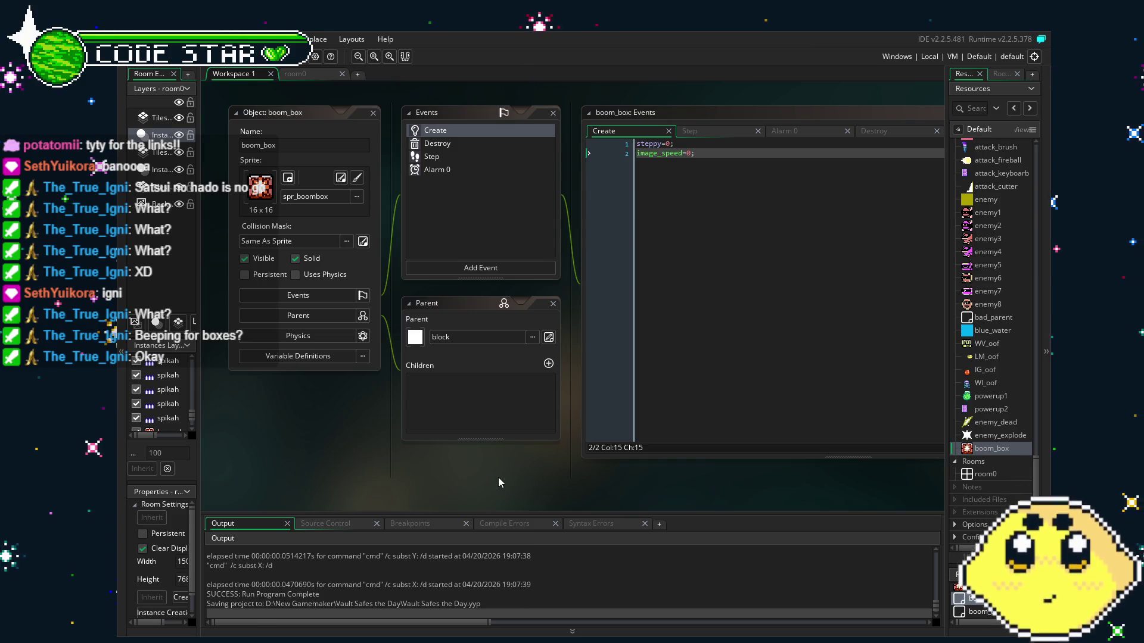
pyautogui.moveTo(498, 477); pyautogui.dragTo(495, 477)
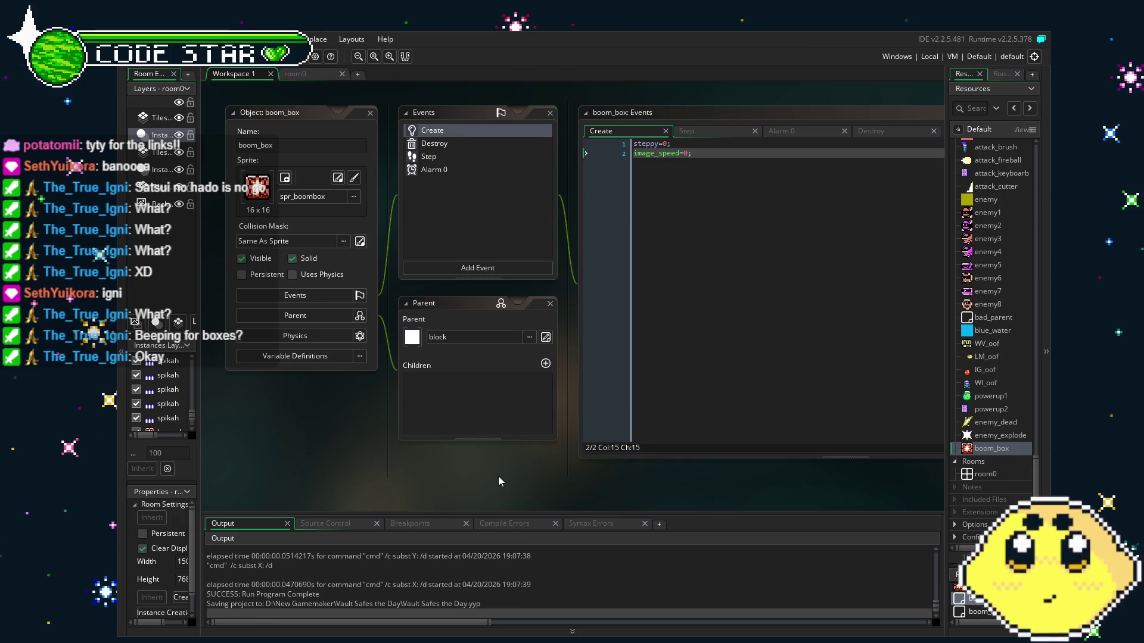
pyautogui.scroll(2, 984, 427)
pyautogui.scroll(4, 984, 426)
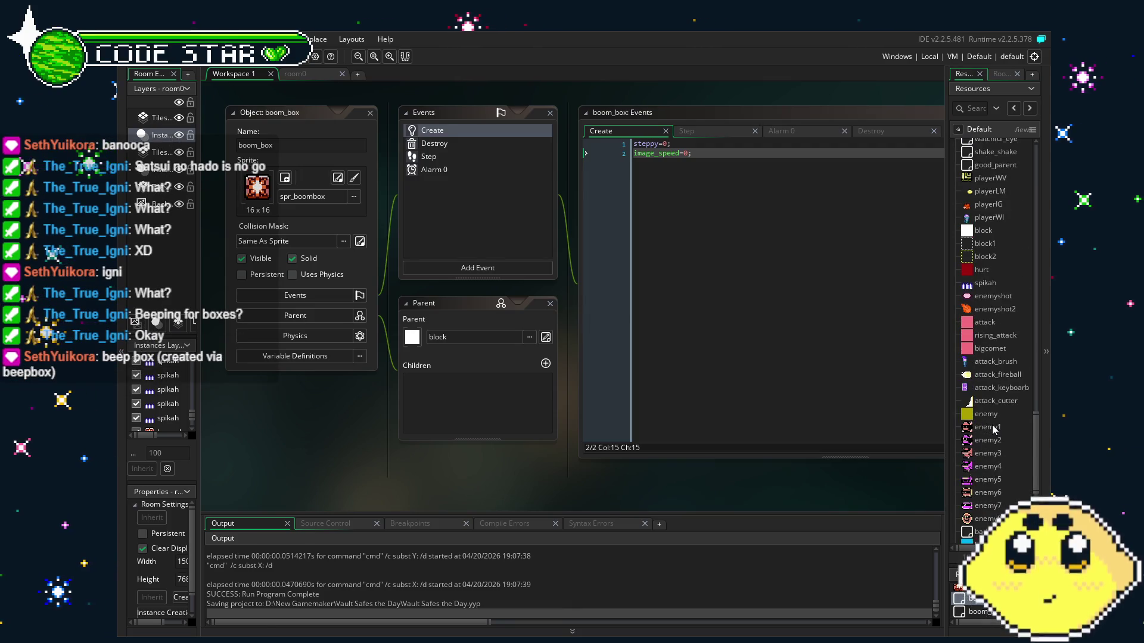
pyautogui.scroll(-5, 992, 424)
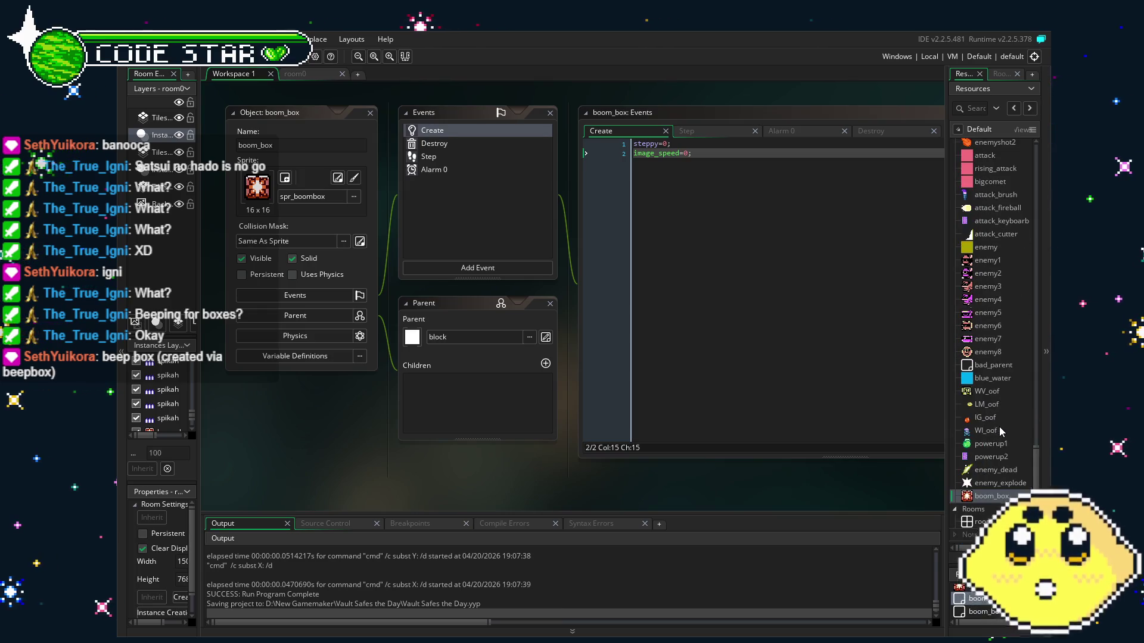
pyautogui.moveTo(648, 494); pyautogui.dragTo(599, 490)
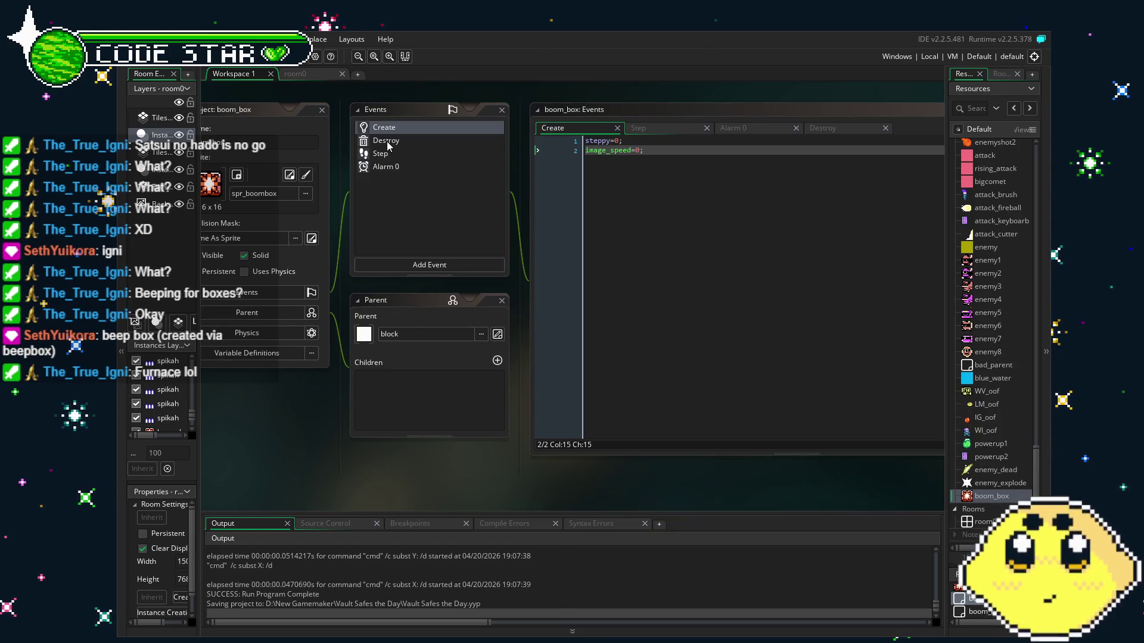
pyautogui.click(295, 73)
# - Frame the building and stairs by the suspended platform in room0, with the Resources list showing
pyautogui.scroll(1, 415, 315)
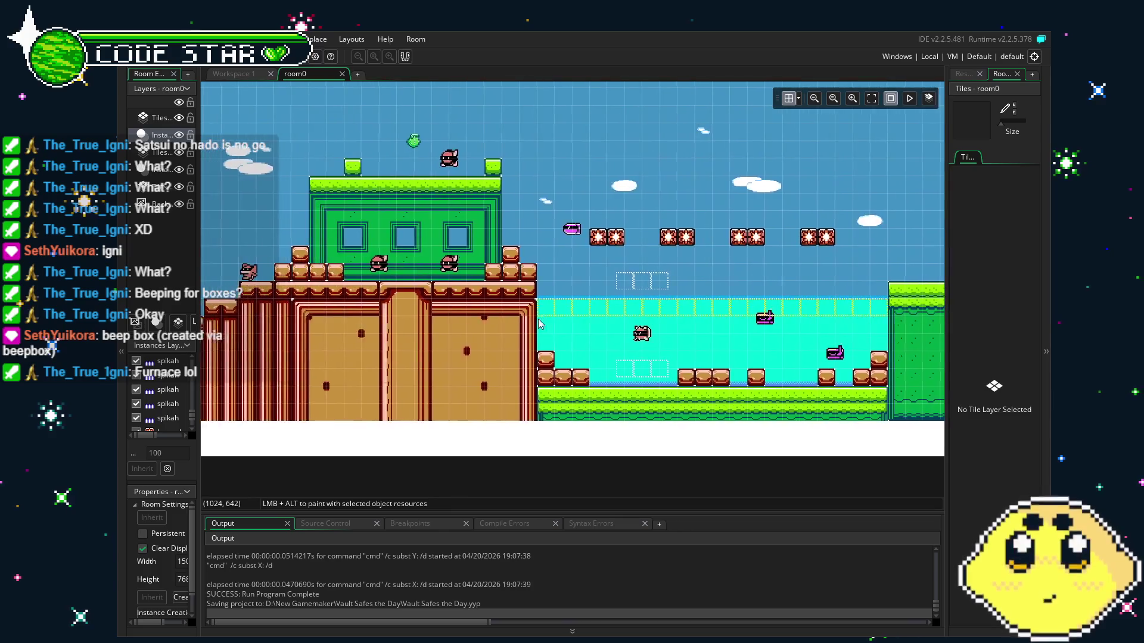
pyautogui.scroll(1, 402, 321)
pyautogui.moveTo(381, 354)
pyautogui.mouseDown()
pyautogui.moveTo(435, 343)
pyautogui.moveTo(703, 345)
pyautogui.moveTo(586, 347)
pyautogui.moveTo(361, 309)
pyautogui.moveTo(448, 292)
pyautogui.moveTo(439, 291)
pyautogui.mouseUp()
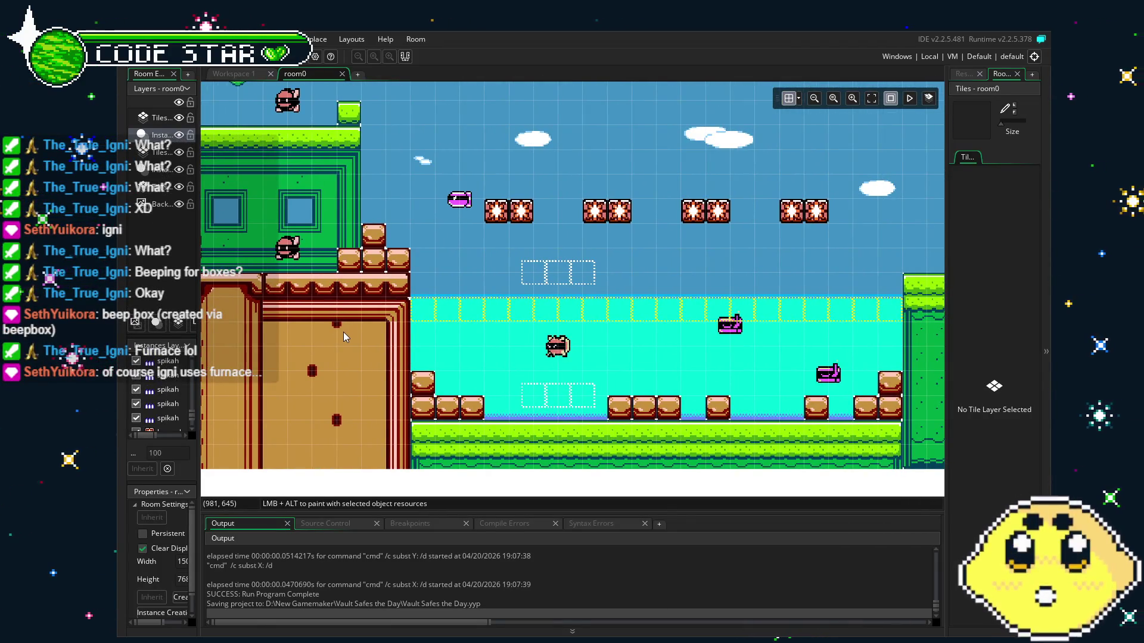
pyautogui.moveTo(301, 351)
pyautogui.mouseDown()
pyautogui.moveTo(585, 356)
pyautogui.moveTo(736, 390)
pyautogui.mouseUp()
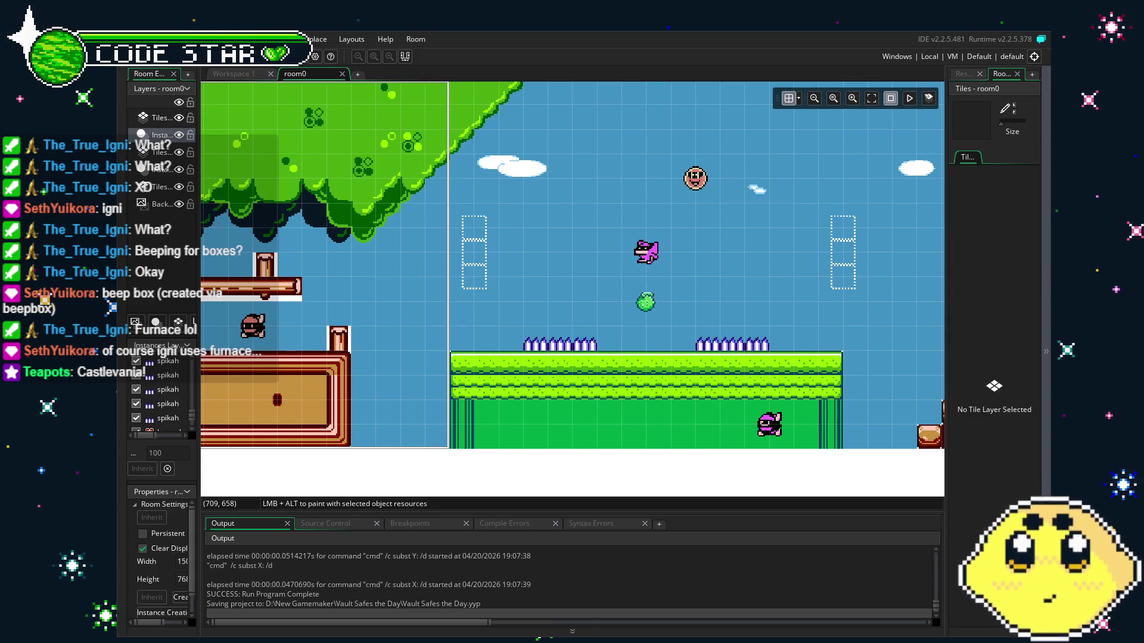
pyautogui.hscroll(-5, 614, 424)
pyautogui.scroll(2, 613, 424)
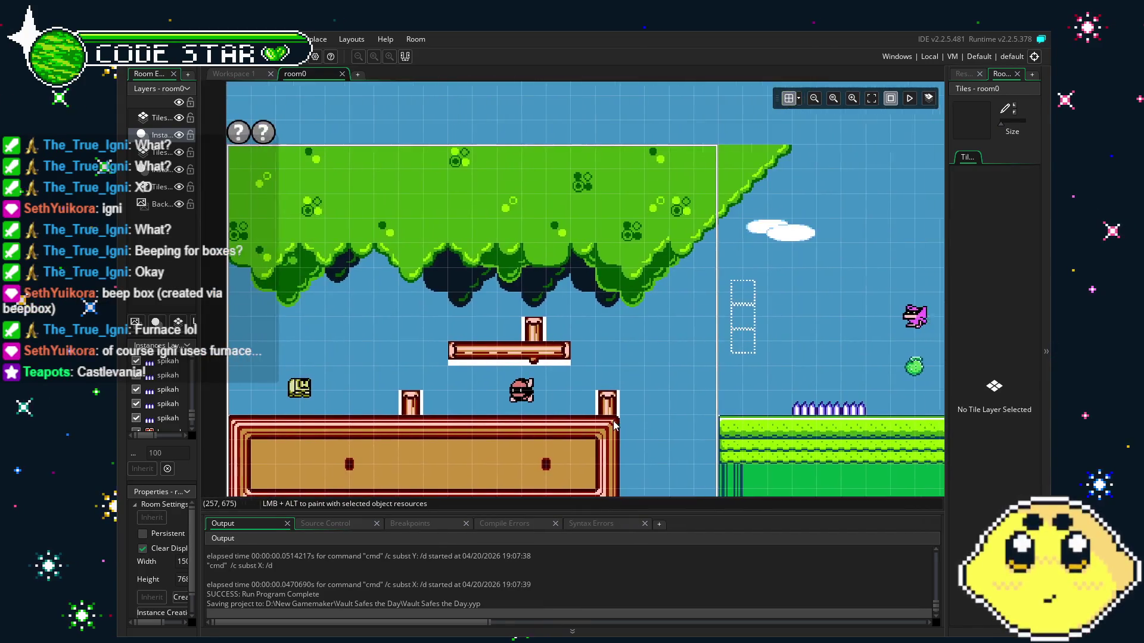
pyautogui.scroll(-3, 616, 357)
pyautogui.keyDown('ctrl'); pyautogui.scroll(1, 621, 363); pyautogui.keyUp('ctrl')
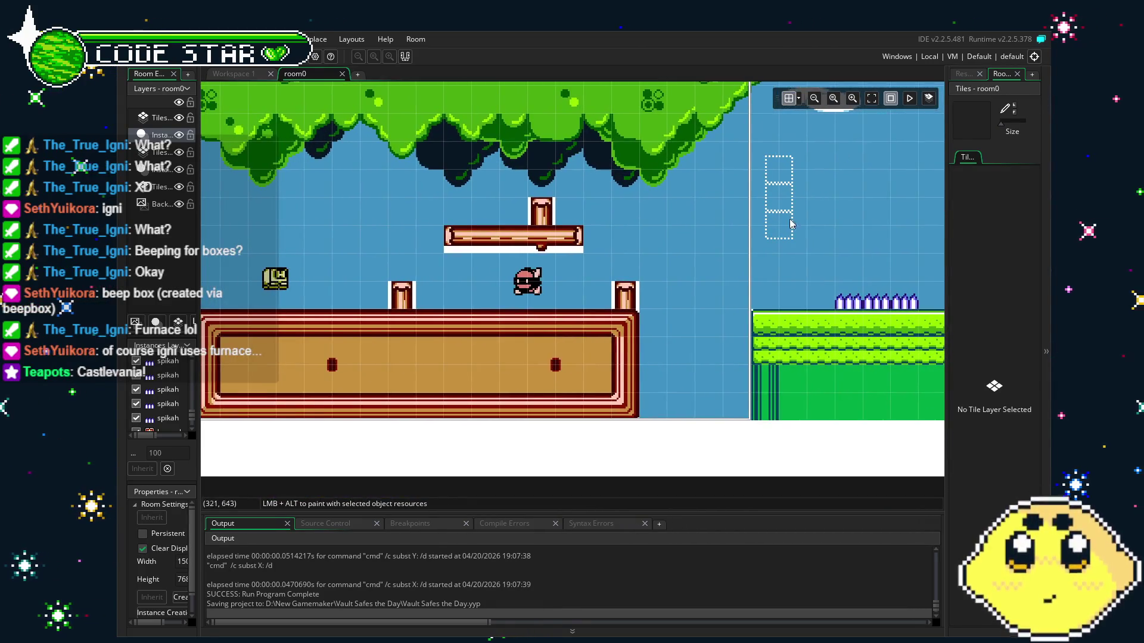
pyautogui.click(958, 74)
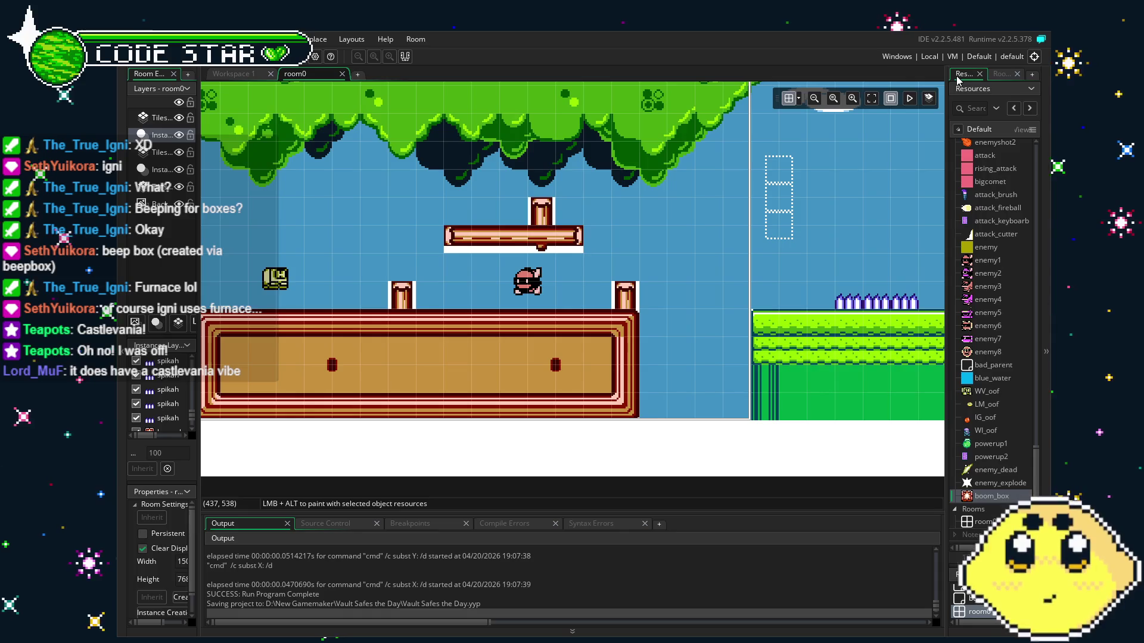
pyautogui.scroll(-2, 715, 188)
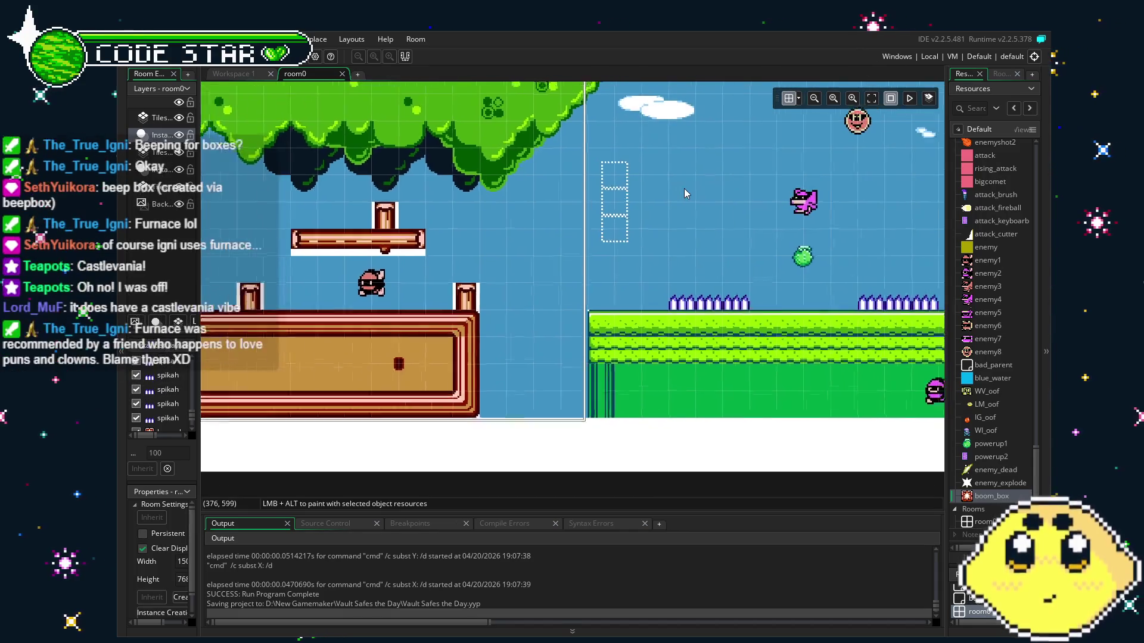
pyautogui.moveTo(687, 222)
pyautogui.mouseDown()
pyautogui.moveTo(670, 284)
pyautogui.moveTo(686, 292)
pyautogui.mouseUp()
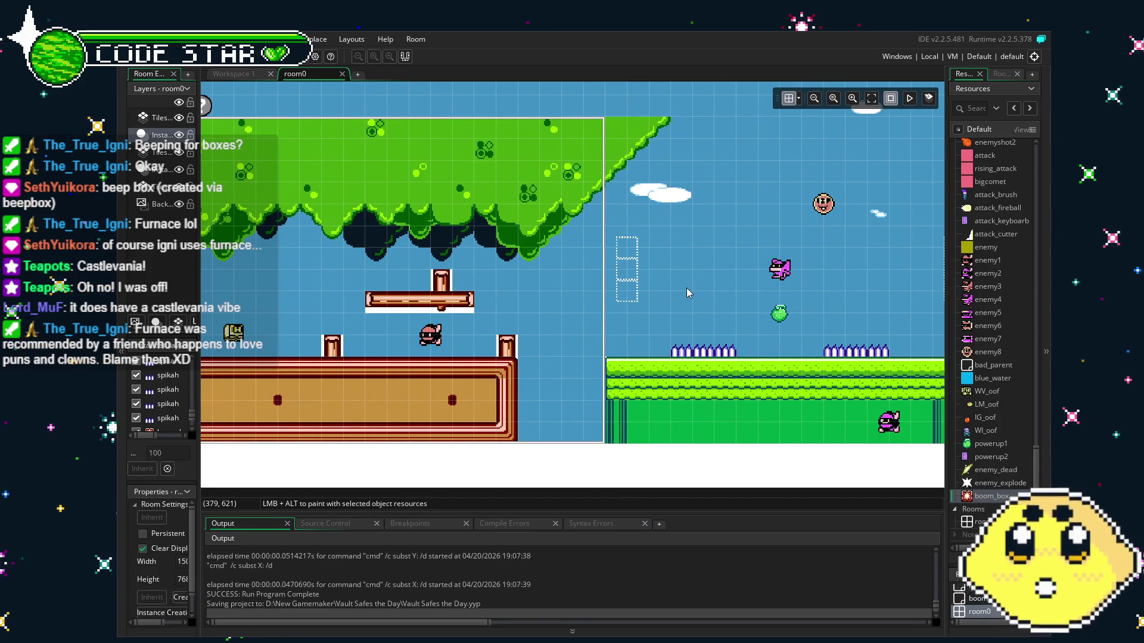
pyautogui.moveTo(686, 293); pyautogui.dragTo(788, 225)
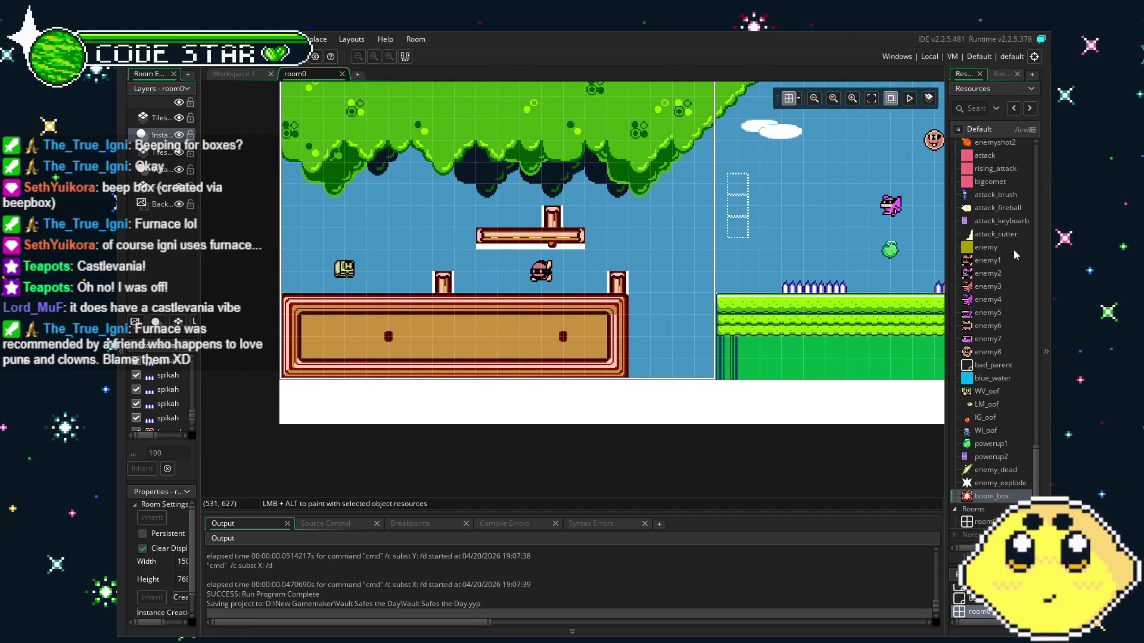
pyautogui.moveTo(873, 310); pyautogui.dragTo(634, 342)
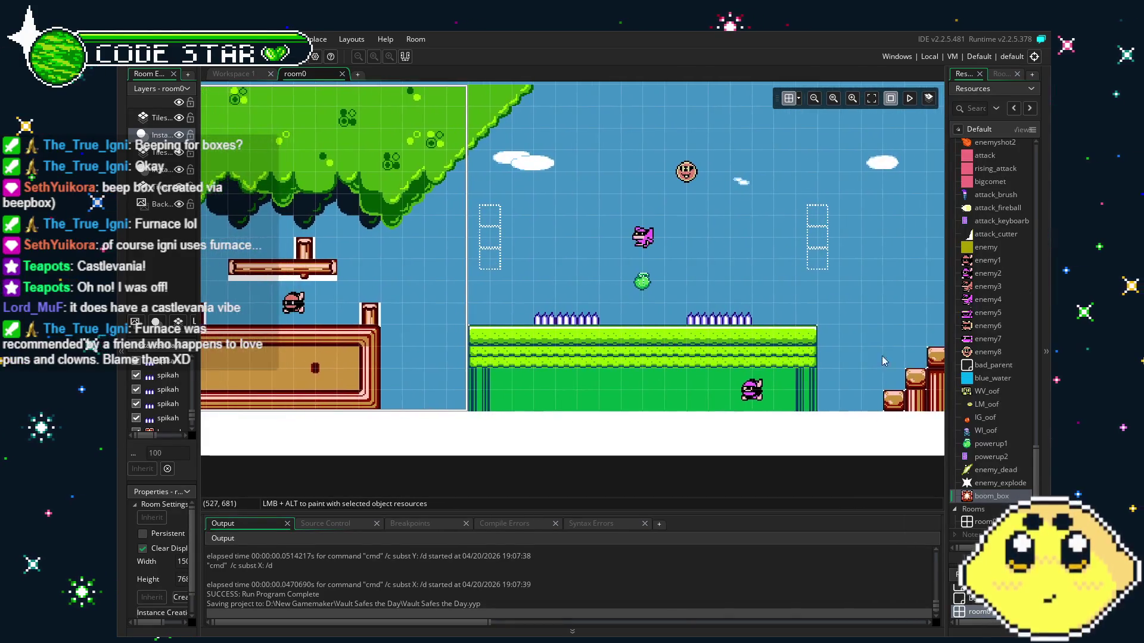
pyautogui.scroll(5, 995, 470)
pyautogui.scroll(2, 995, 455)
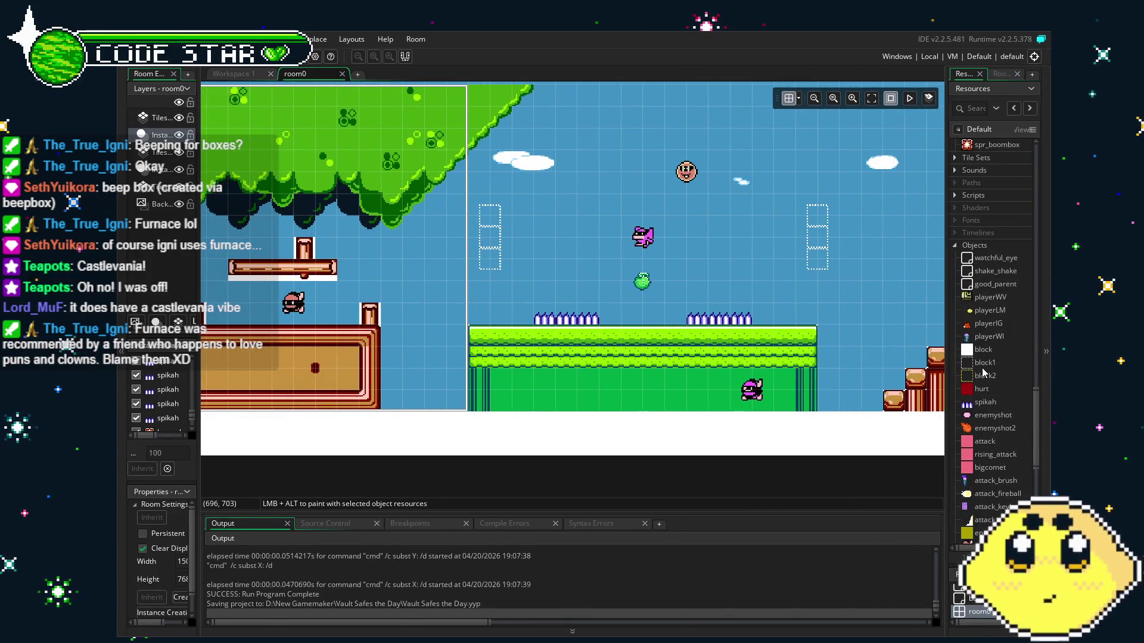
pyautogui.scroll(-5, 982, 369)
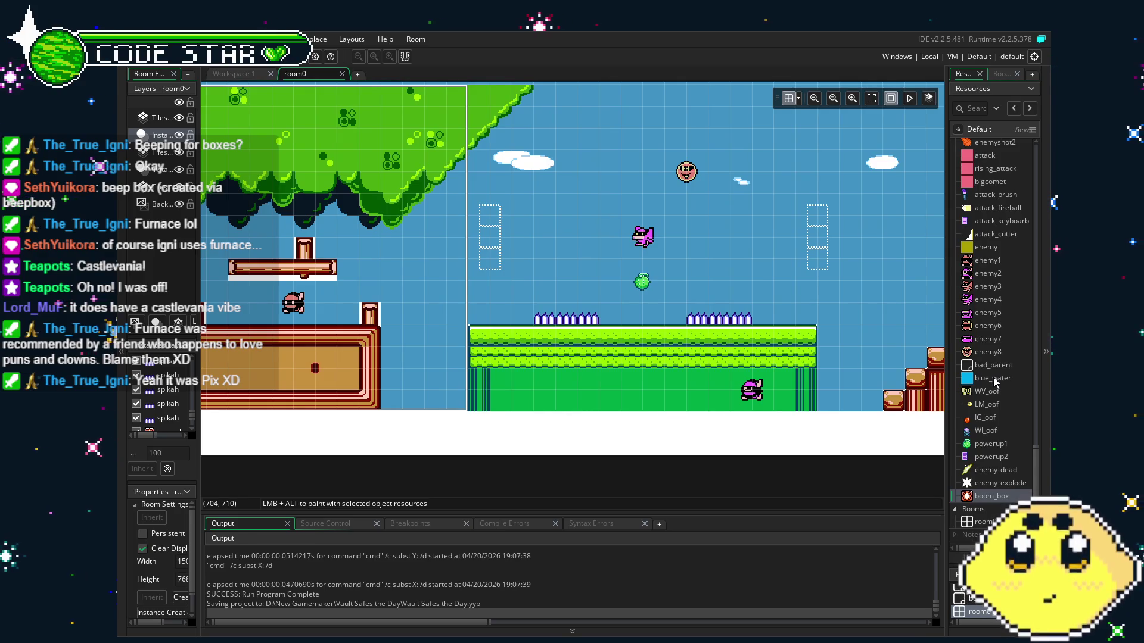
pyautogui.scroll(1, 993, 377)
pyautogui.scroll(6, 993, 377)
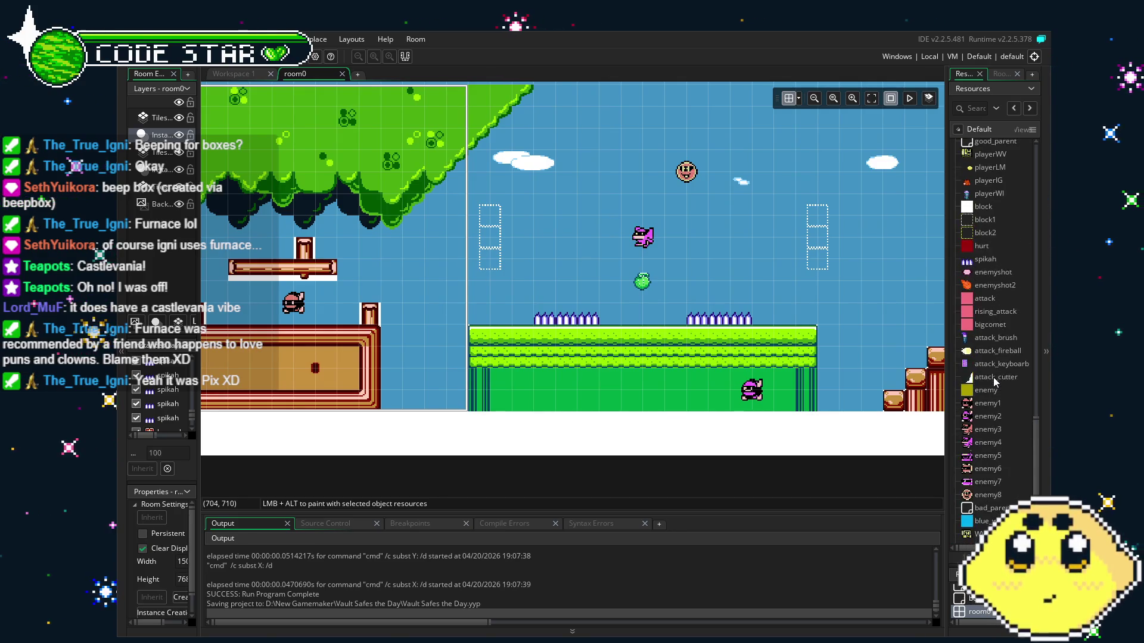
pyautogui.scroll(-3, 992, 377)
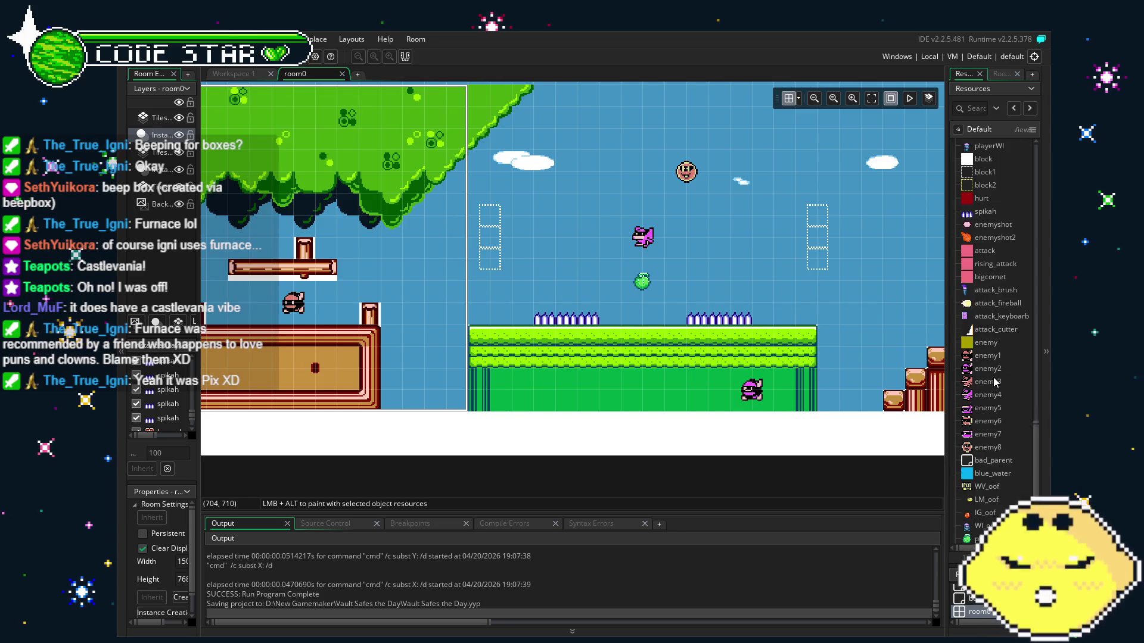
pyautogui.scroll(-4, 993, 377)
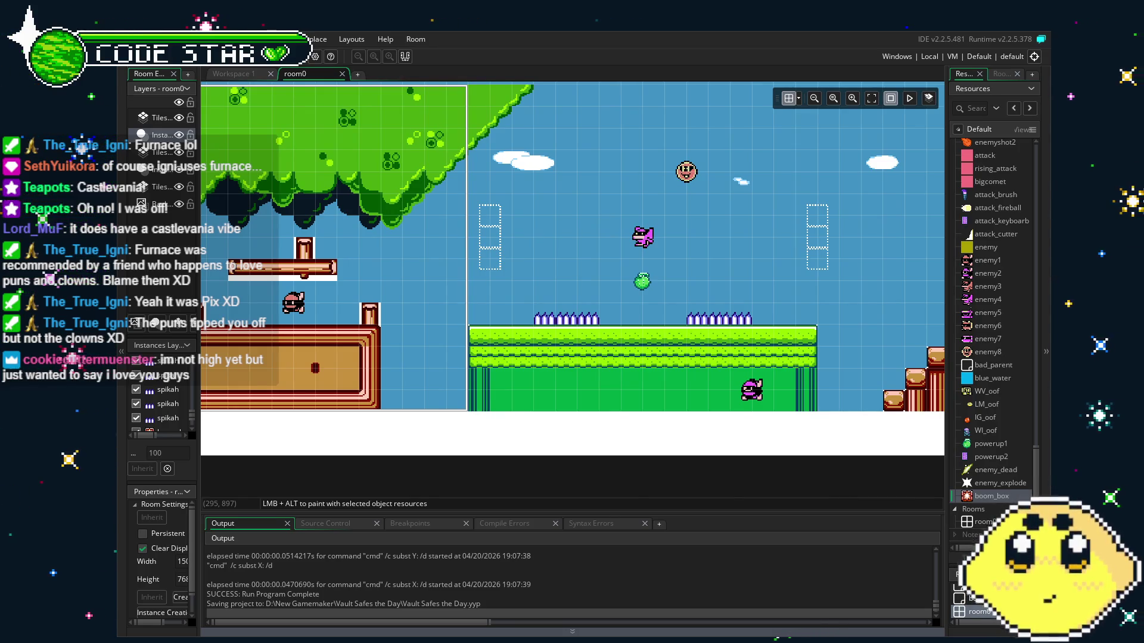
pyautogui.moveTo(446, 367)
pyautogui.mouseDown()
pyautogui.moveTo(588, 373)
pyautogui.moveTo(421, 371)
pyautogui.moveTo(460, 381)
pyautogui.moveTo(643, 378)
pyautogui.moveTo(547, 373)
pyautogui.mouseUp()
pyautogui.moveTo(859, 373)
pyautogui.mouseDown()
pyautogui.moveTo(558, 373)
pyautogui.moveTo(379, 415)
pyautogui.mouseUp()
pyautogui.moveTo(726, 321)
pyautogui.mouseDown()
pyautogui.moveTo(681, 313)
pyautogui.moveTo(537, 342)
pyautogui.mouseUp()
pyautogui.moveTo(744, 343); pyautogui.dragTo(512, 348)
pyautogui.moveTo(644, 349)
pyautogui.mouseDown()
pyautogui.moveTo(377, 337)
pyautogui.moveTo(458, 336)
pyautogui.mouseUp()
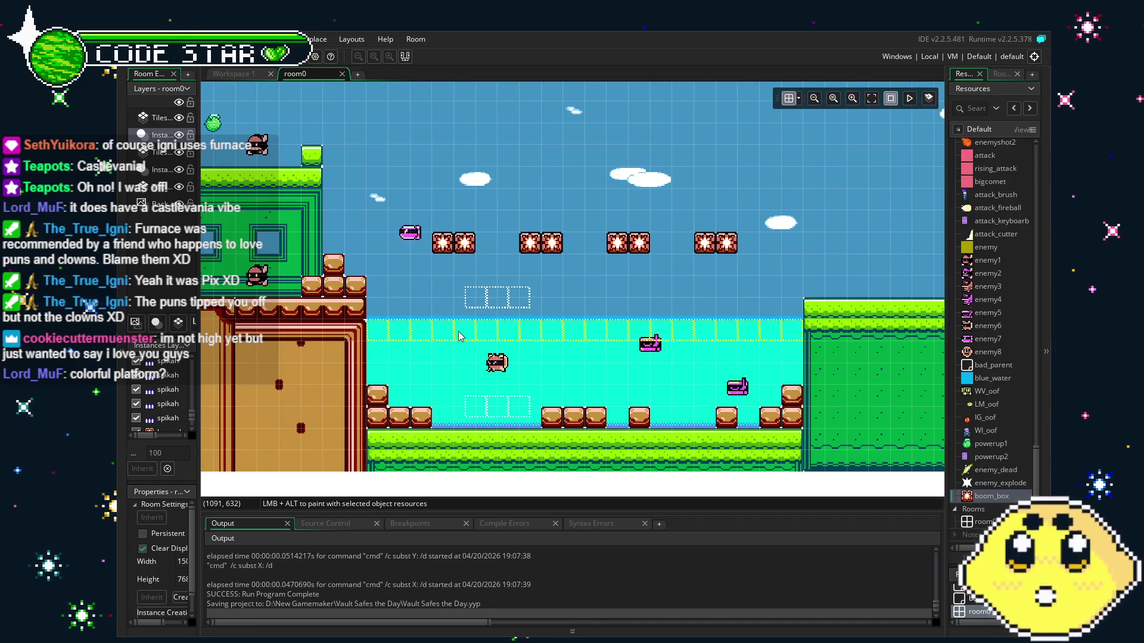
pyautogui.hscroll(-5, 642, 365)
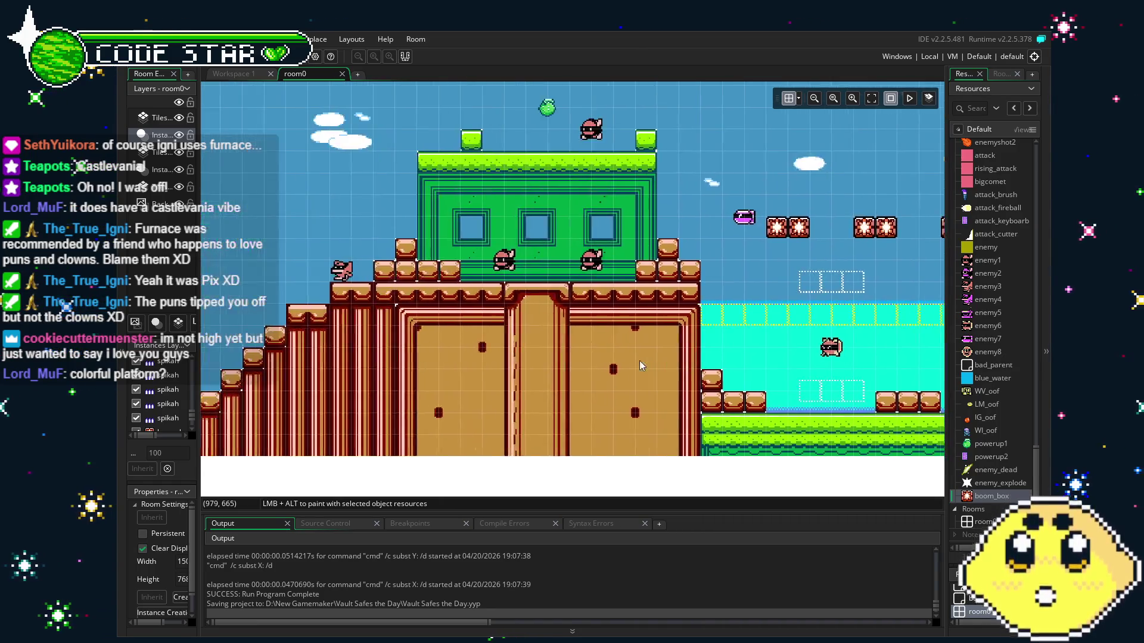
pyautogui.hscroll(-6, 642, 366)
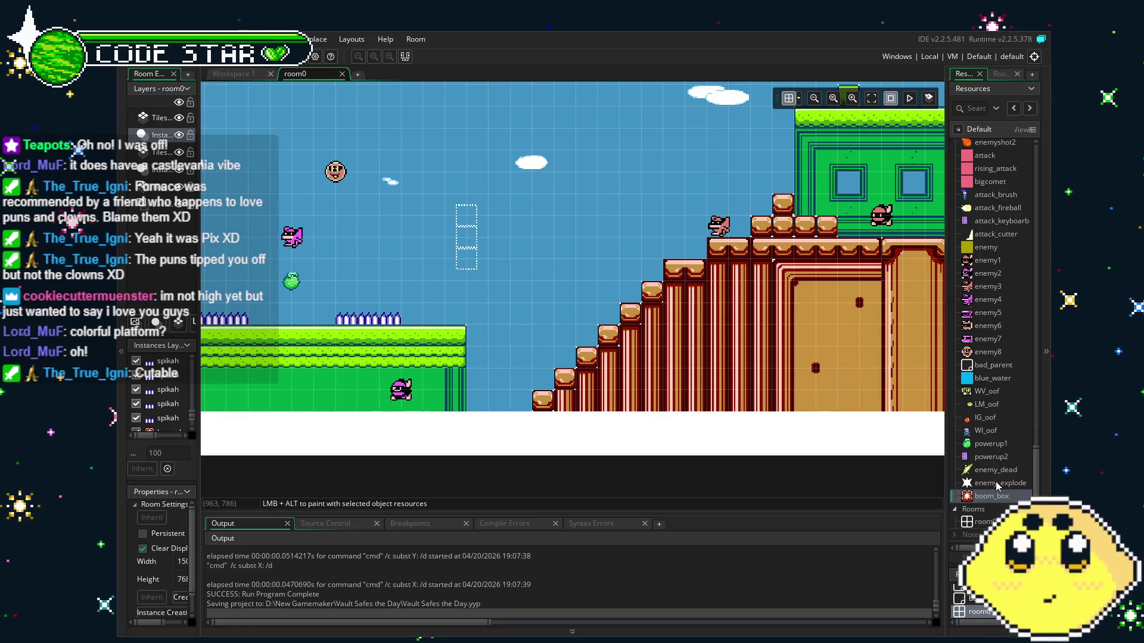
pyautogui.scroll(-3, 995, 482)
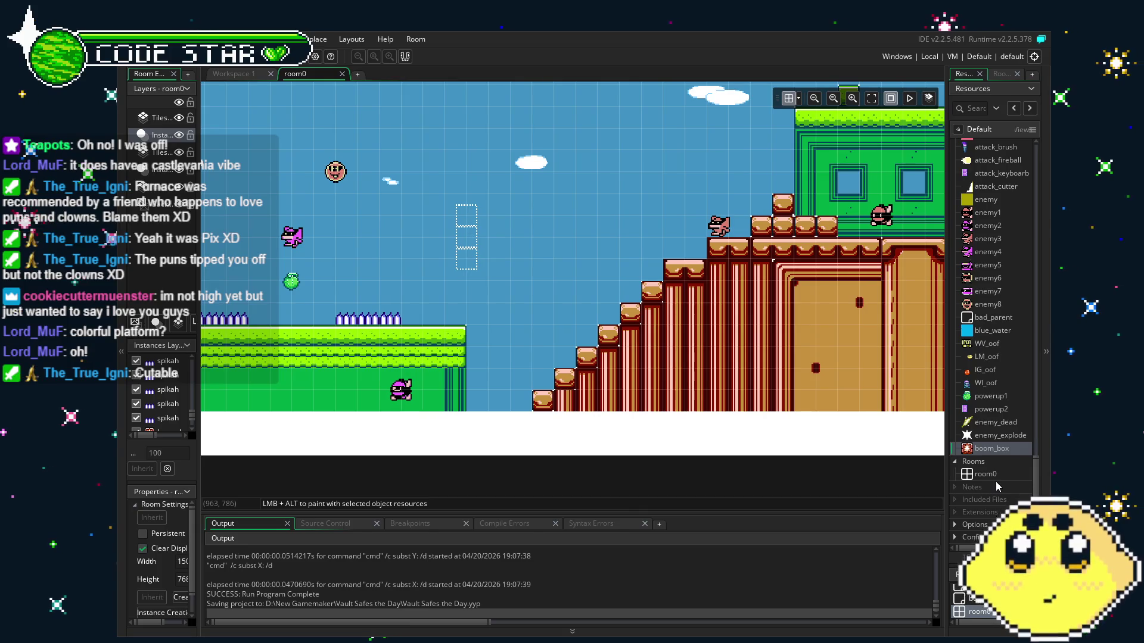
# - Look through the boom_box and enemy_explode resources in the Asset Browser
pyautogui.rightClick(986, 448)
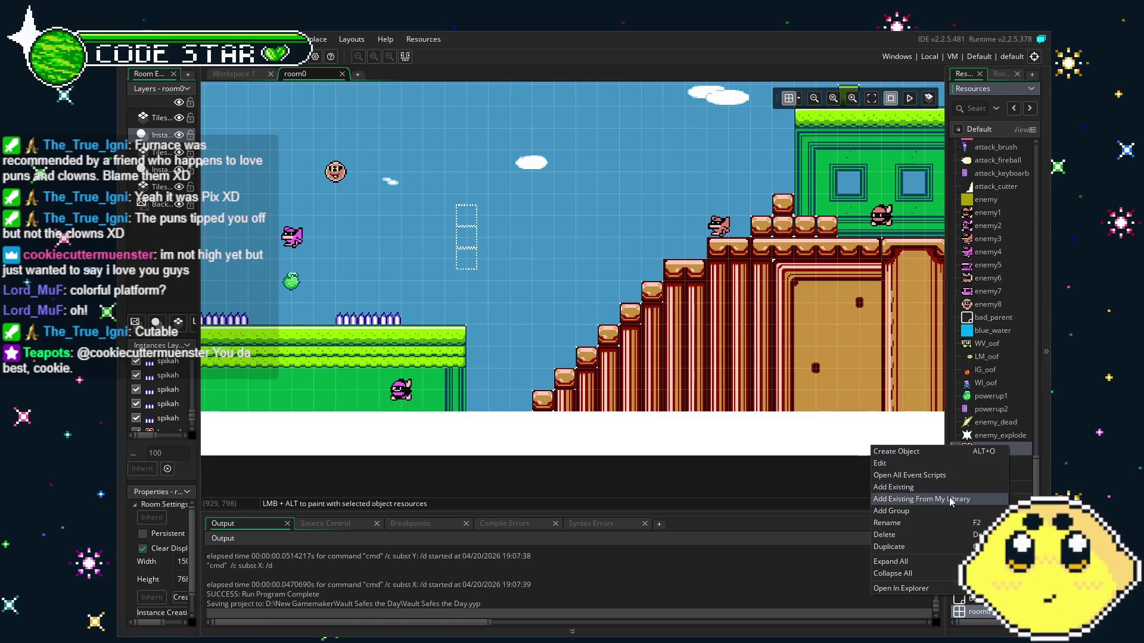
pyautogui.click(916, 547)
pyautogui.scroll(3, 977, 331)
pyautogui.scroll(-3, 976, 332)
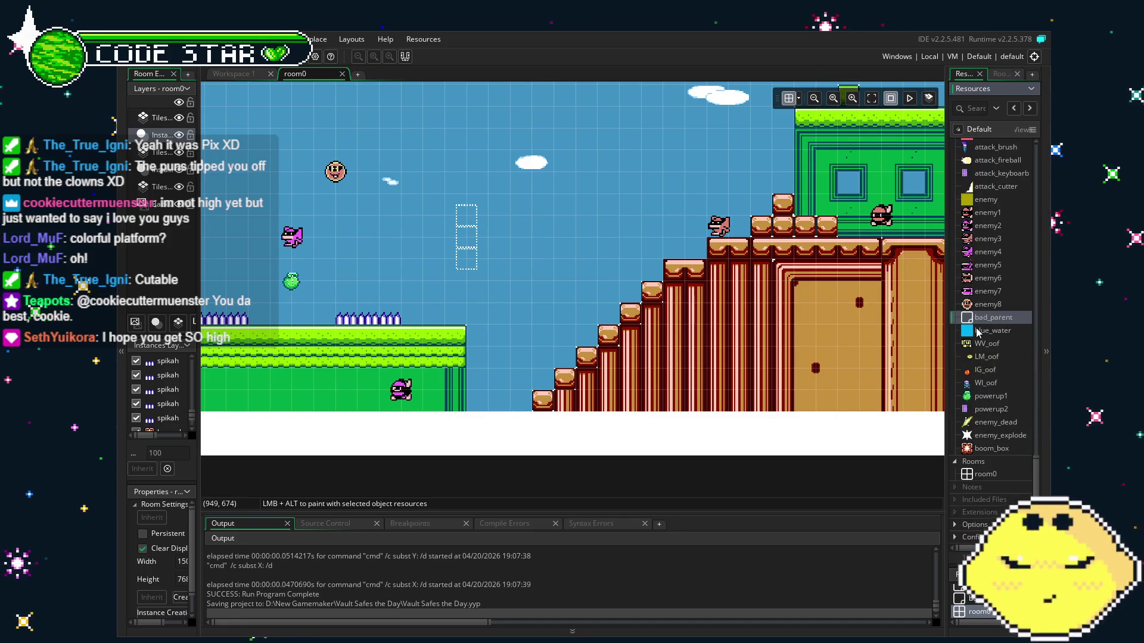
pyautogui.click(996, 434)
pyautogui.moveTo(524, 369)
pyautogui.mouseDown()
pyautogui.moveTo(570, 371)
pyautogui.moveTo(560, 401)
pyautogui.mouseUp()
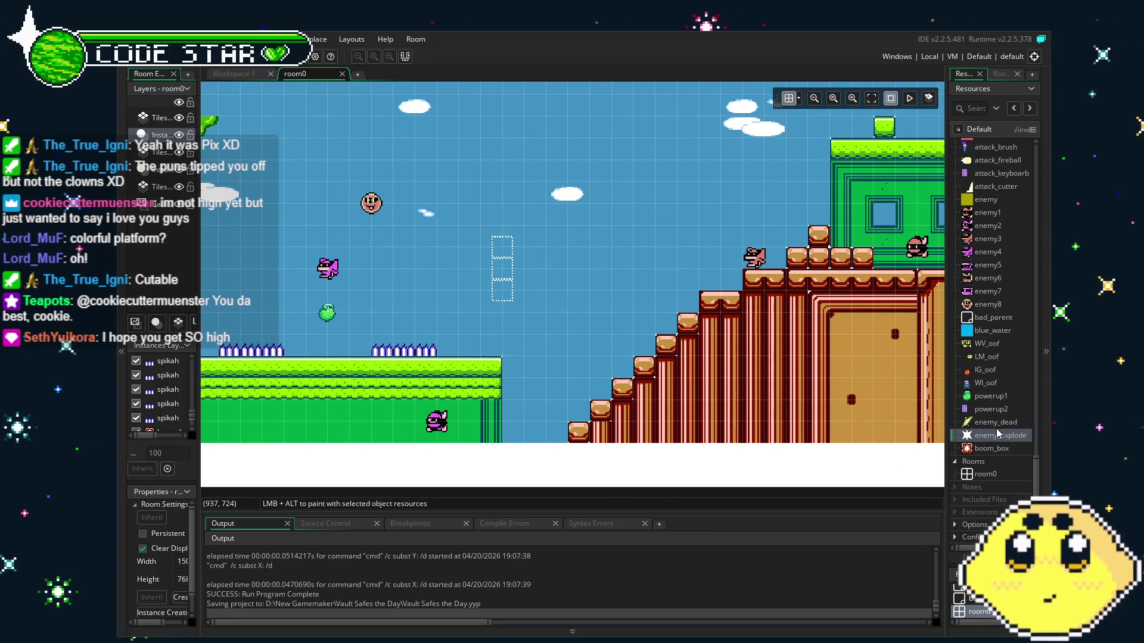
pyautogui.scroll(1, 999, 433)
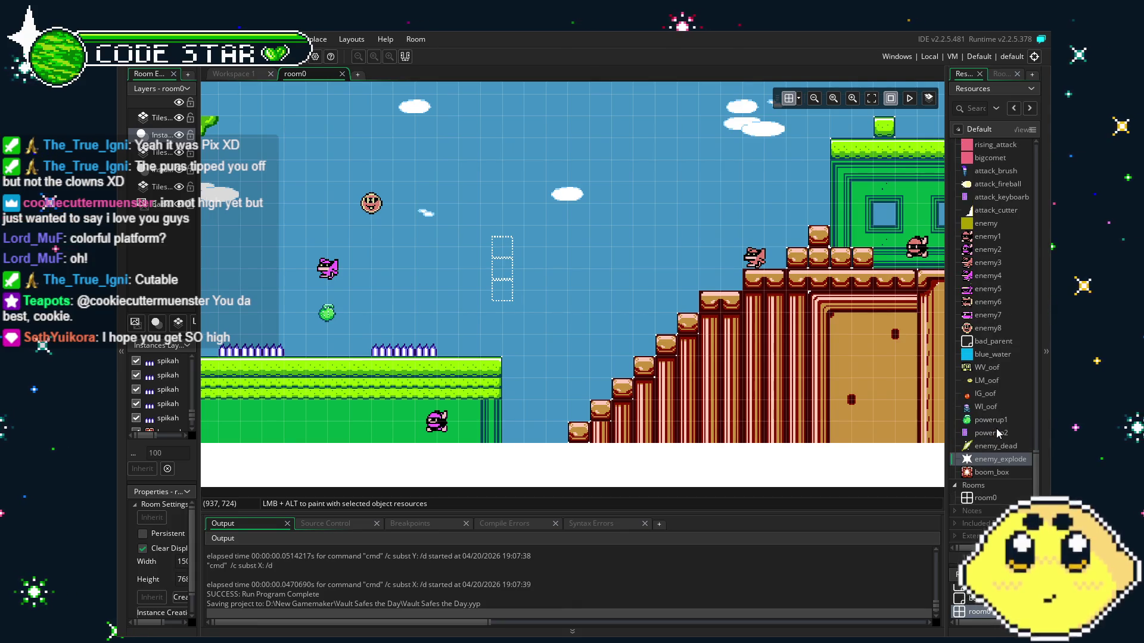
pyautogui.scroll(-1, 997, 431)
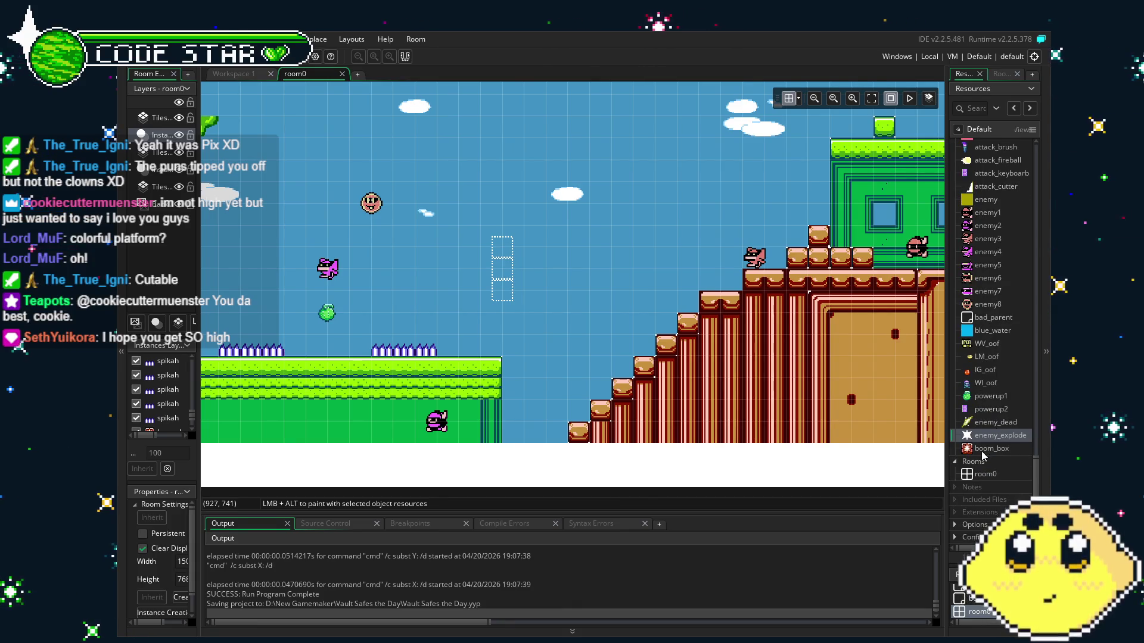
# - Duplicate the boom_box object from its right-click menu
pyautogui.click(982, 450)
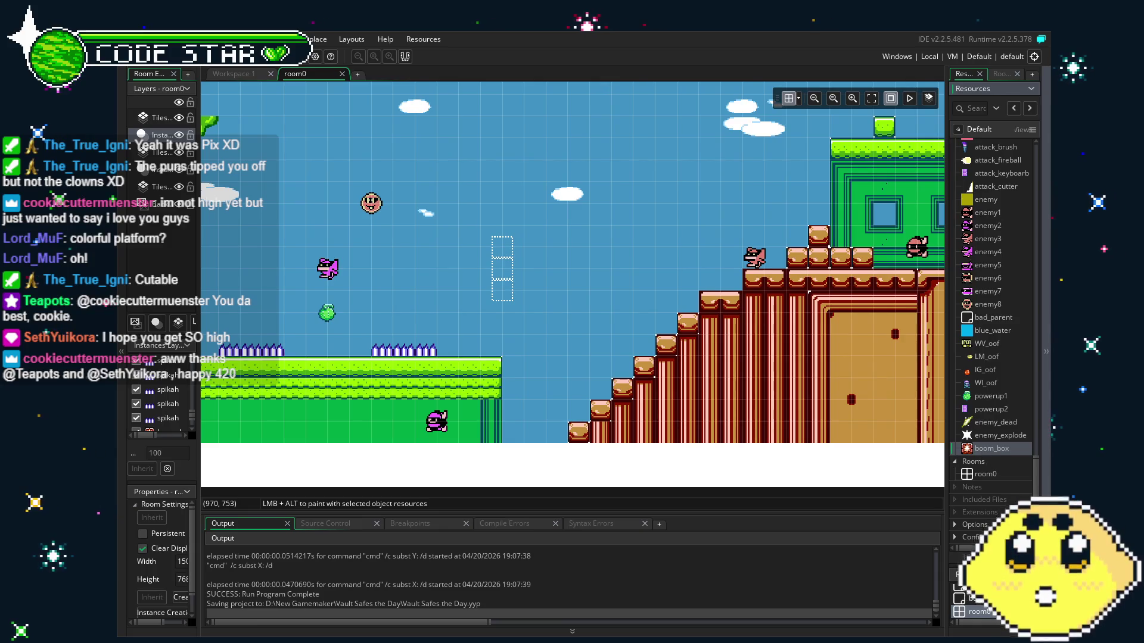
pyautogui.hscroll(3, 594, 381)
pyautogui.hscroll(-1, 594, 379)
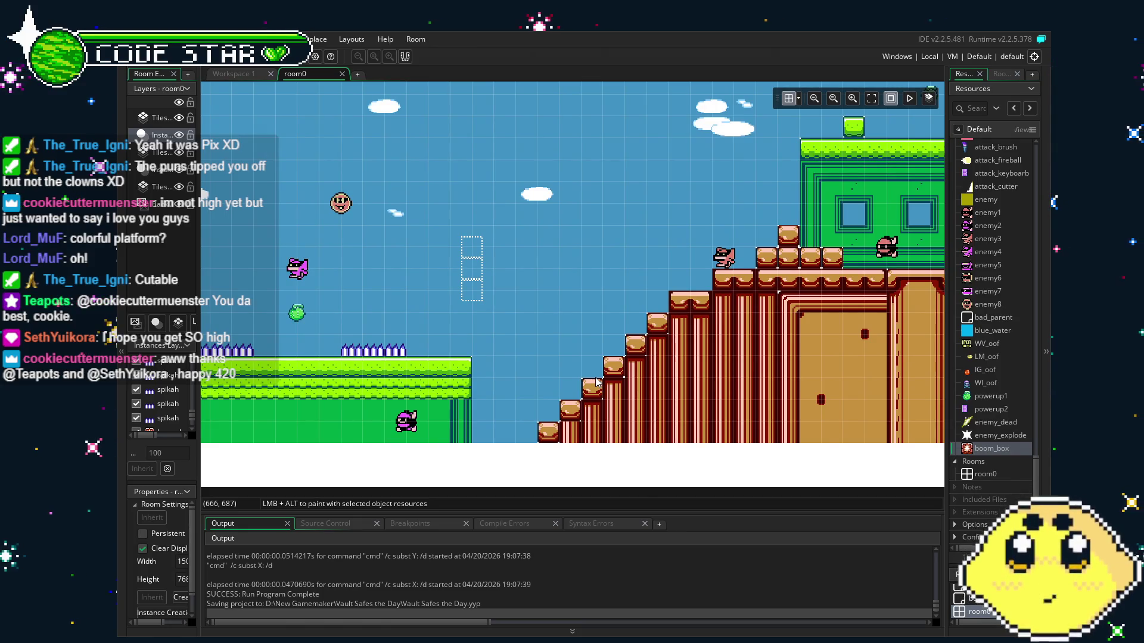
pyautogui.rightClick(990, 448)
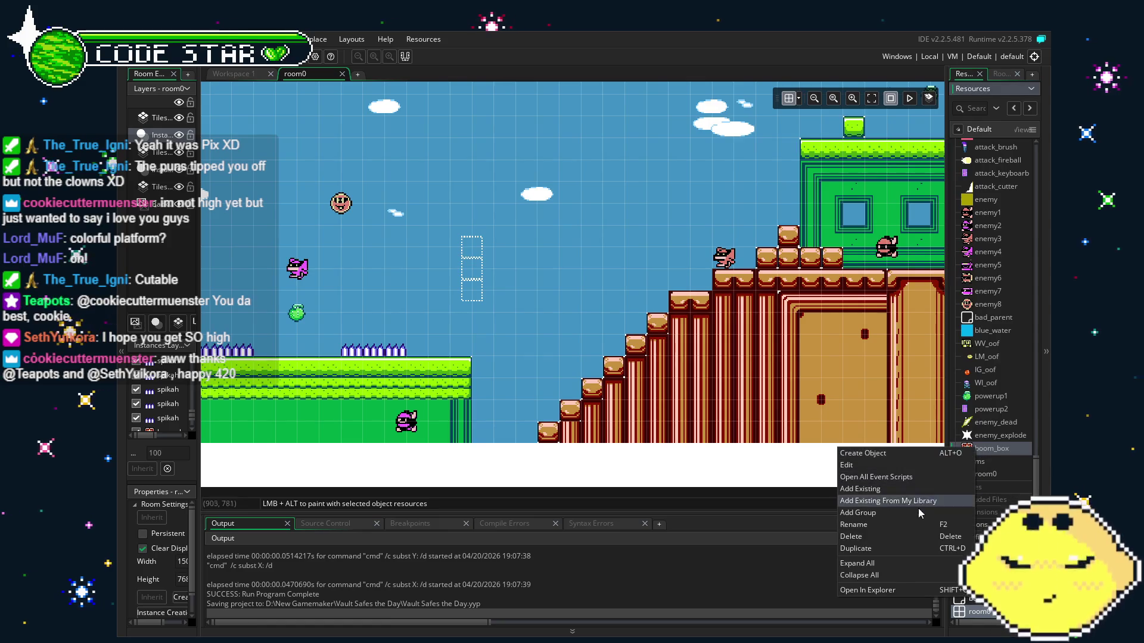
pyautogui.click(903, 547)
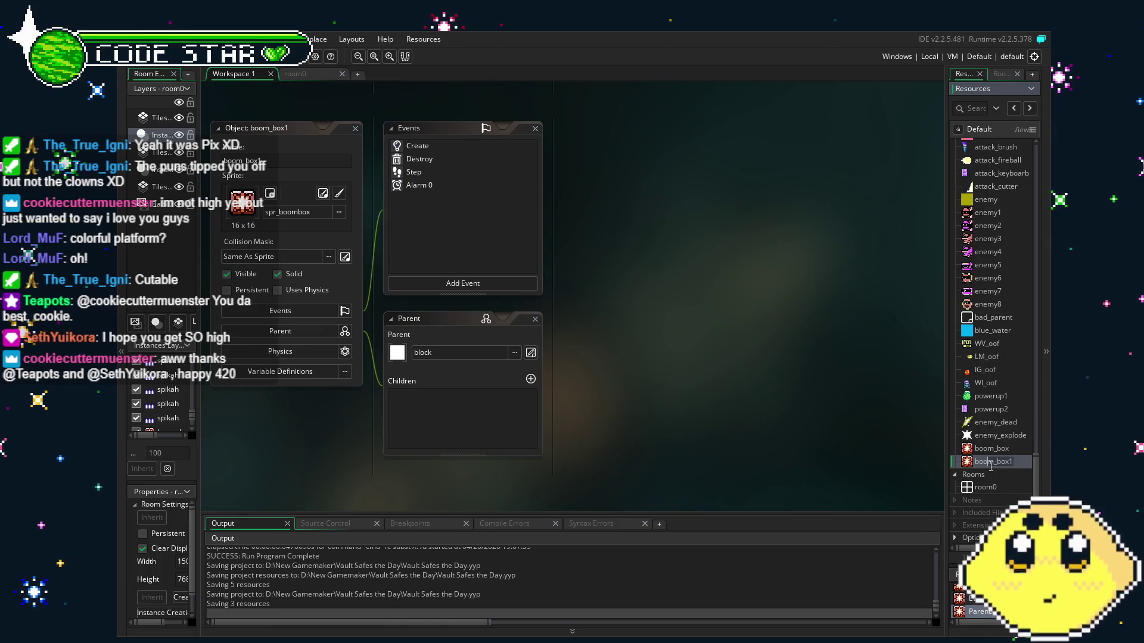
# - Keep the name boom_box1 and review its Create, Destroy, Alarm 0 and Step code
pyautogui.press('Return')
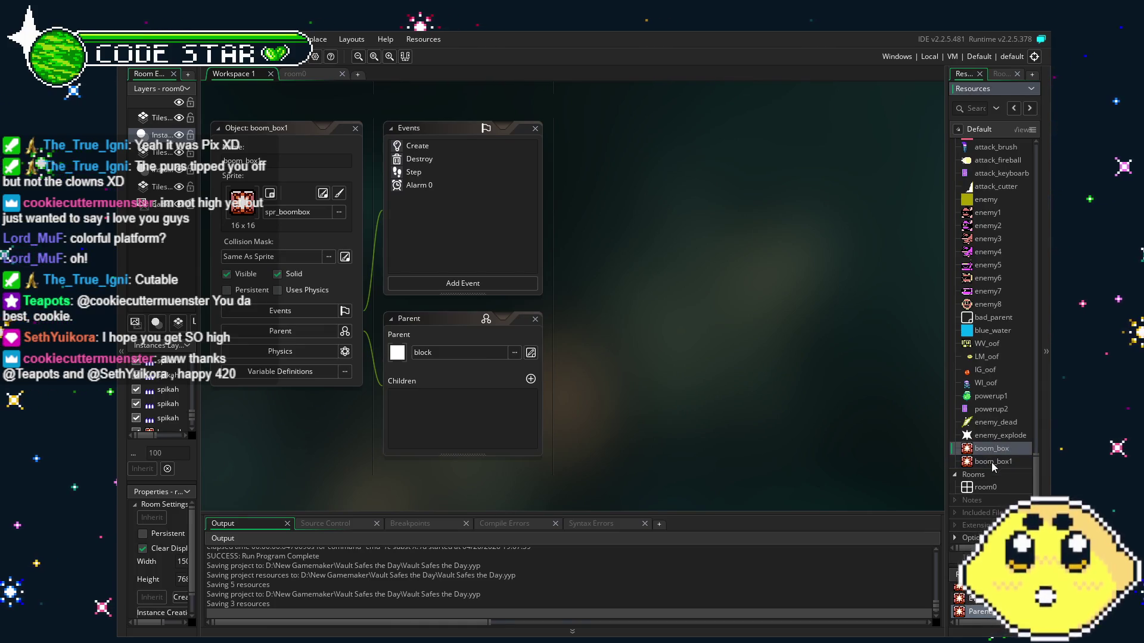
pyautogui.click(992, 464)
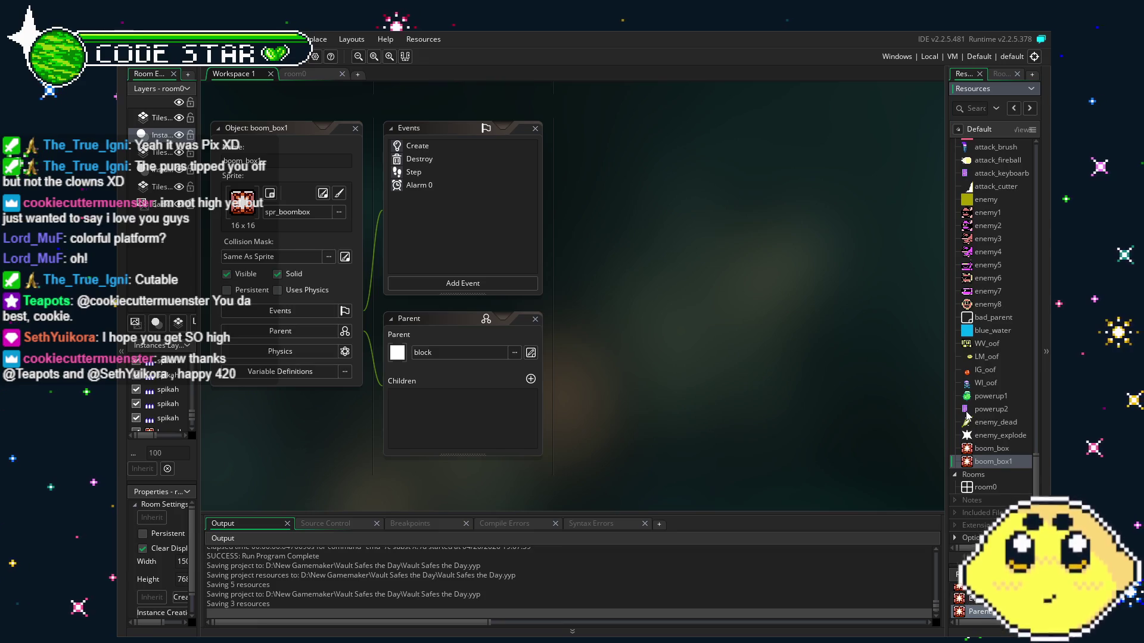
pyautogui.doubleClick(449, 143)
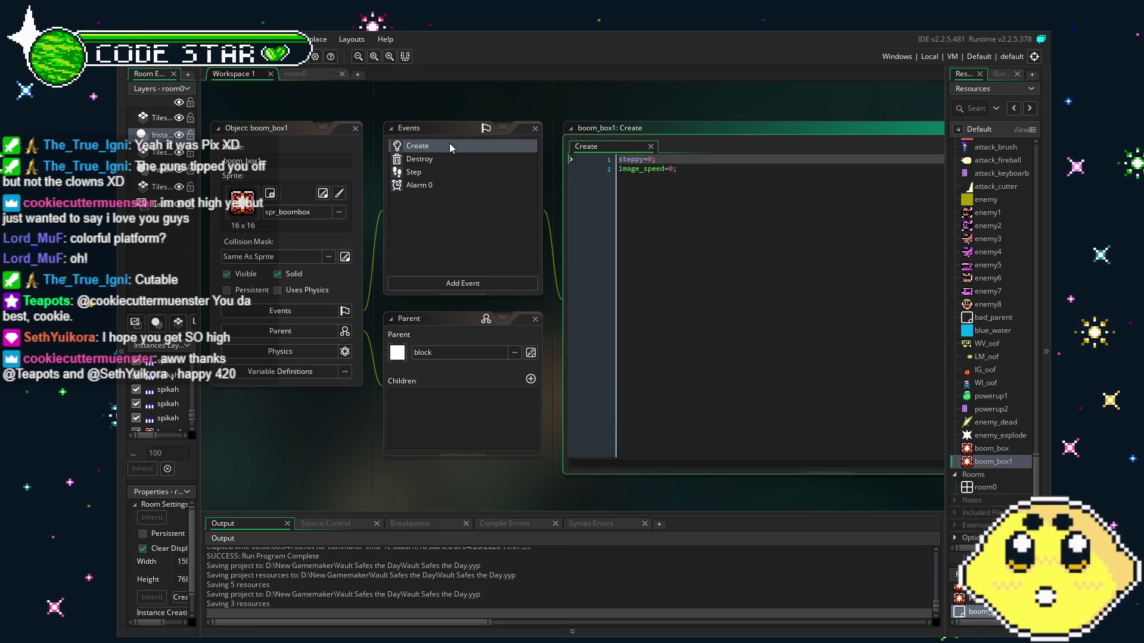
pyautogui.doubleClick(459, 154)
pyautogui.doubleClick(455, 182)
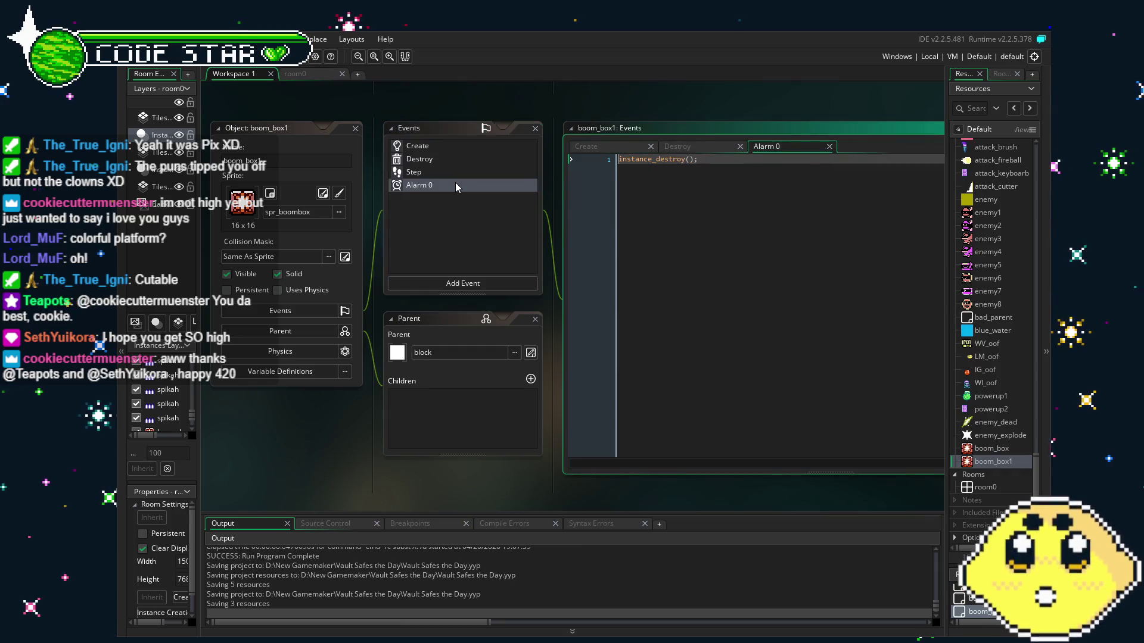
pyautogui.doubleClick(431, 173)
pyautogui.click(445, 162)
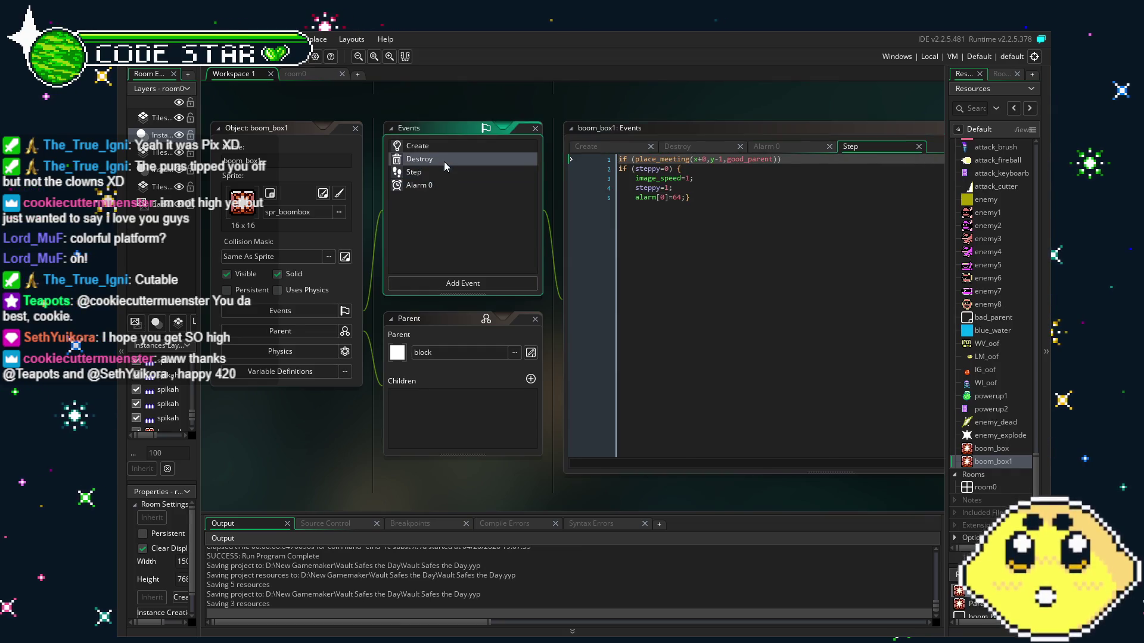
pyautogui.doubleClick(448, 149)
pyautogui.click(638, 285)
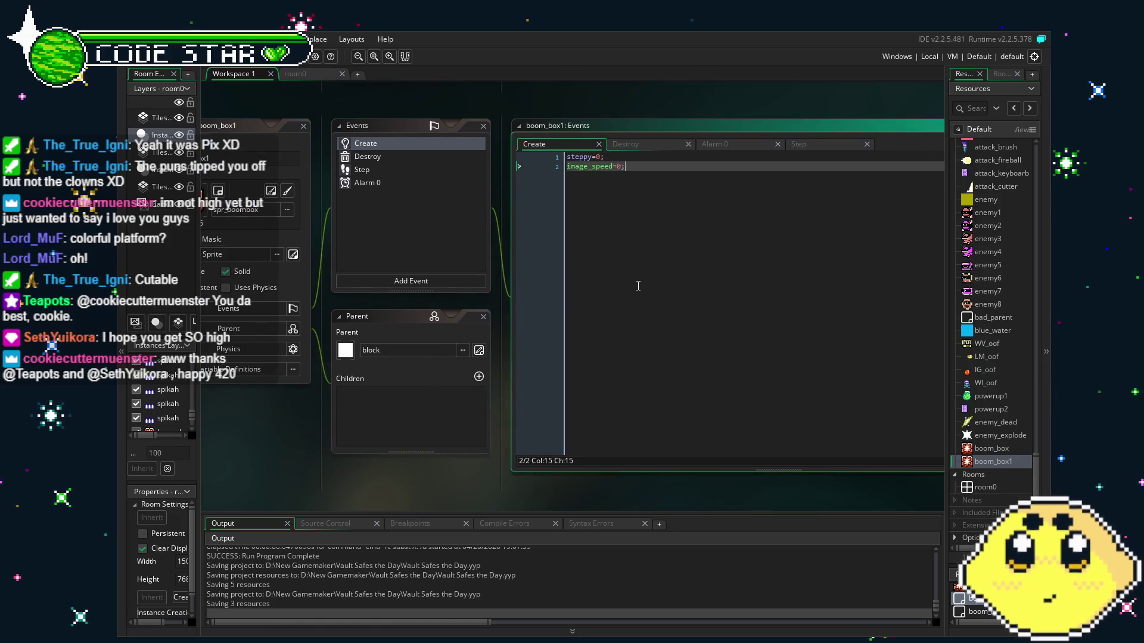
pyautogui.moveTo(638, 286); pyautogui.dragTo(677, 286)
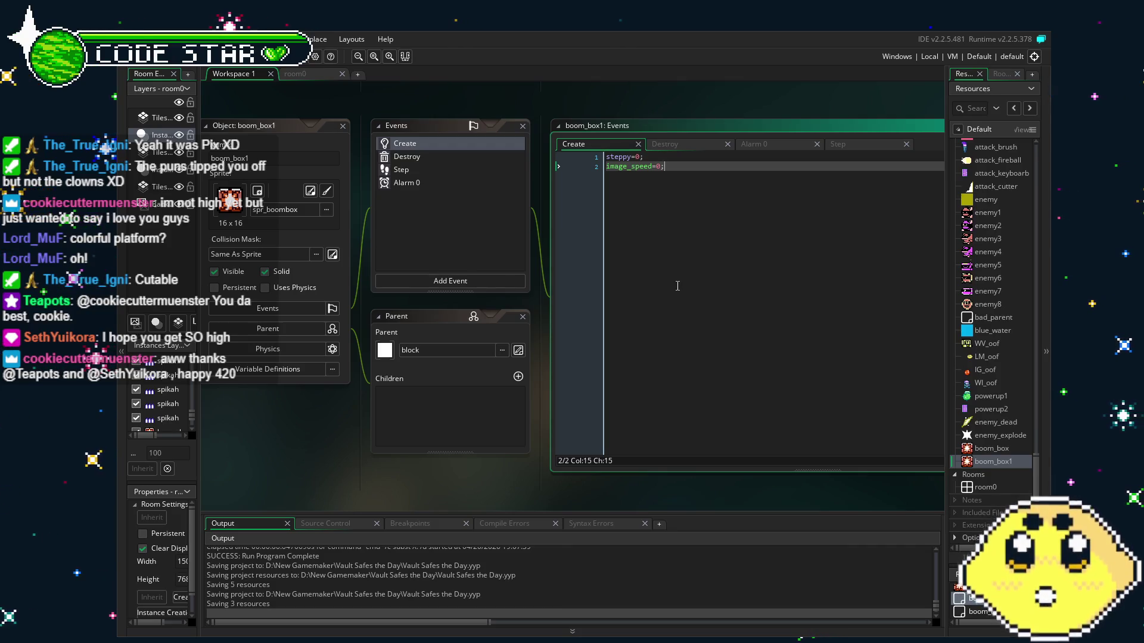
pyautogui.doubleClick(449, 163)
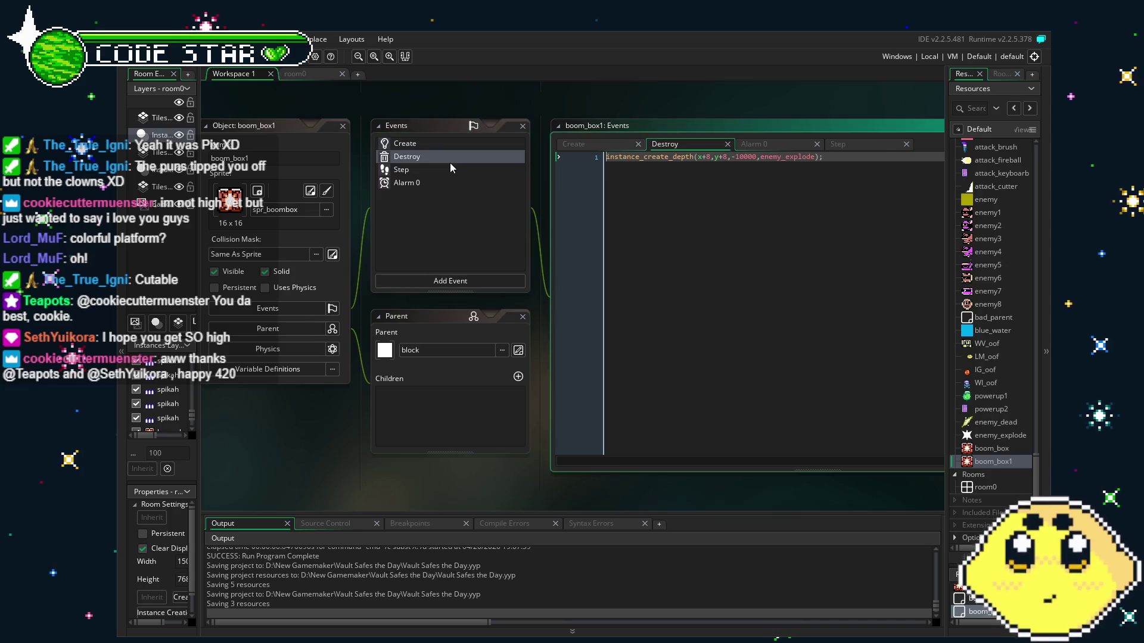
pyautogui.doubleClick(452, 173)
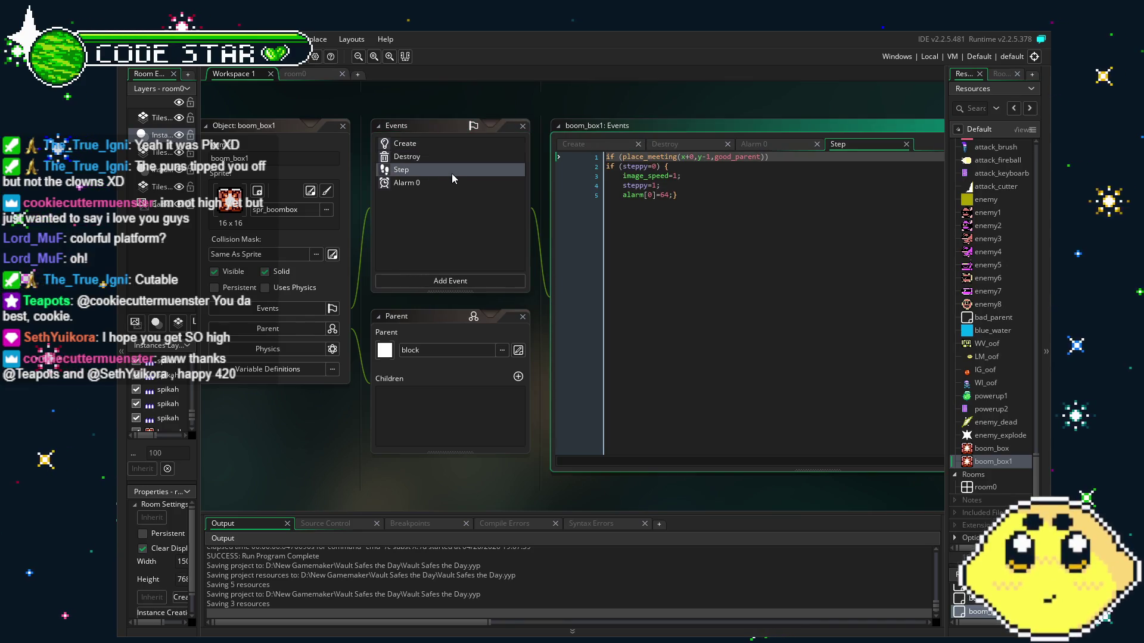
pyautogui.doubleClick(441, 156)
# - Delete boom_box1's Destroy and Alarm 0 events
pyautogui.click(440, 169)
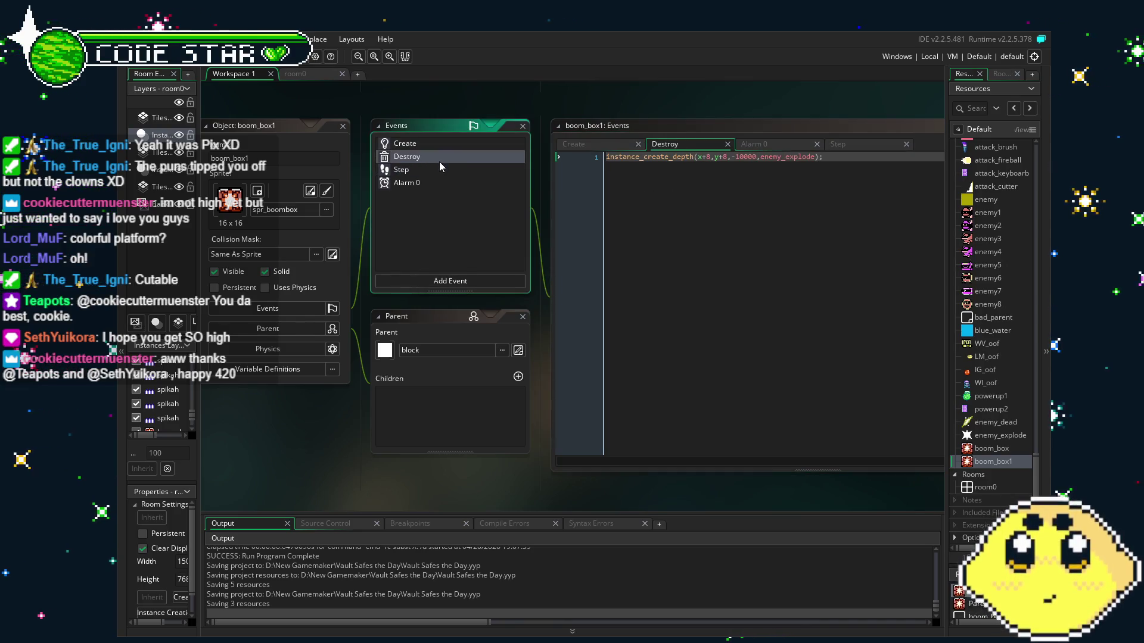
pyautogui.press('Delete')
pyautogui.press('Return')
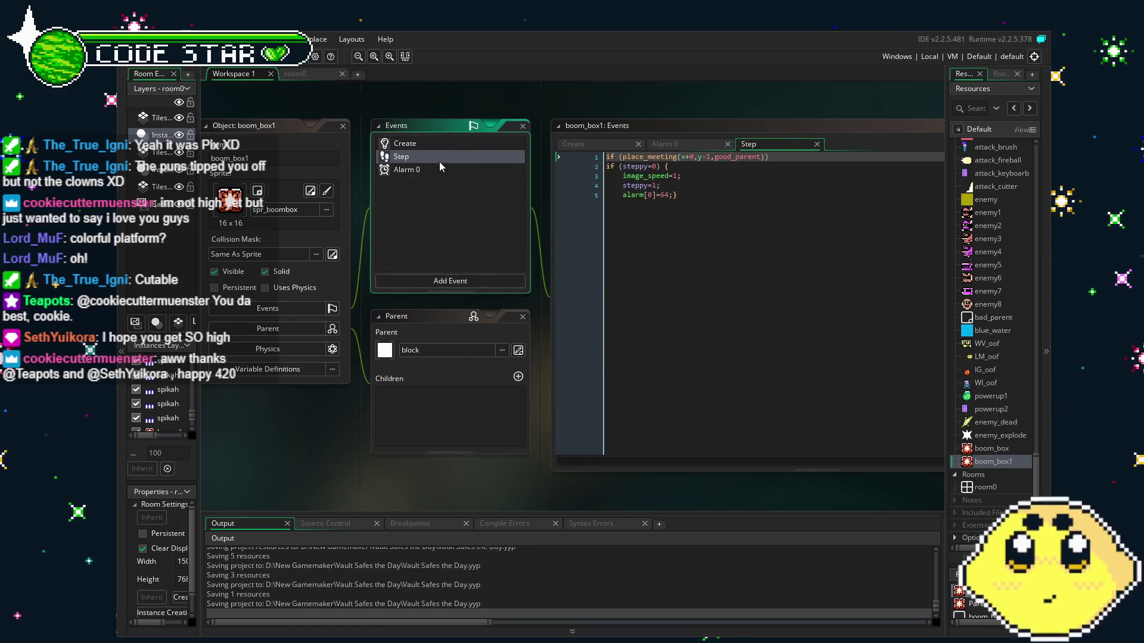
pyautogui.doubleClick(446, 170)
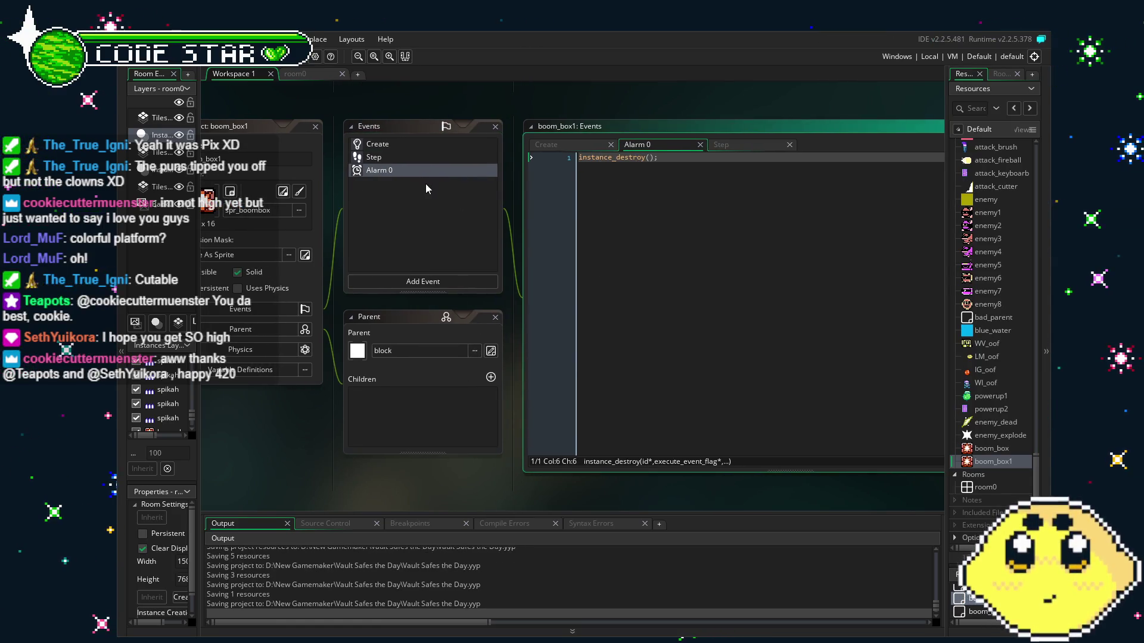
pyautogui.click(395, 168)
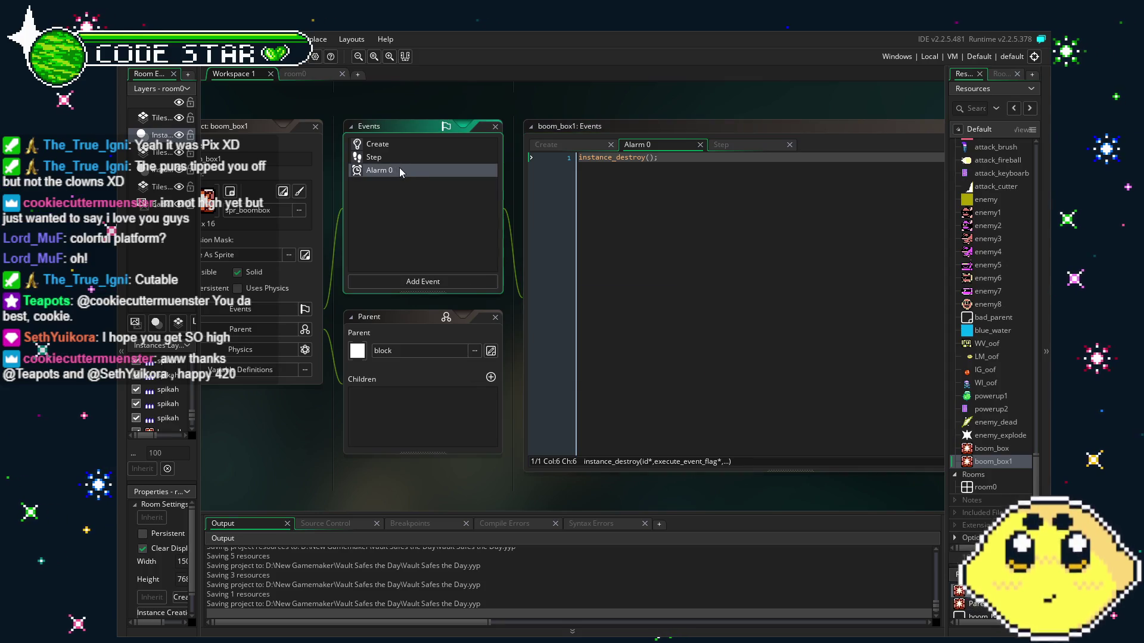
pyautogui.press('Delete')
pyautogui.press('Return')
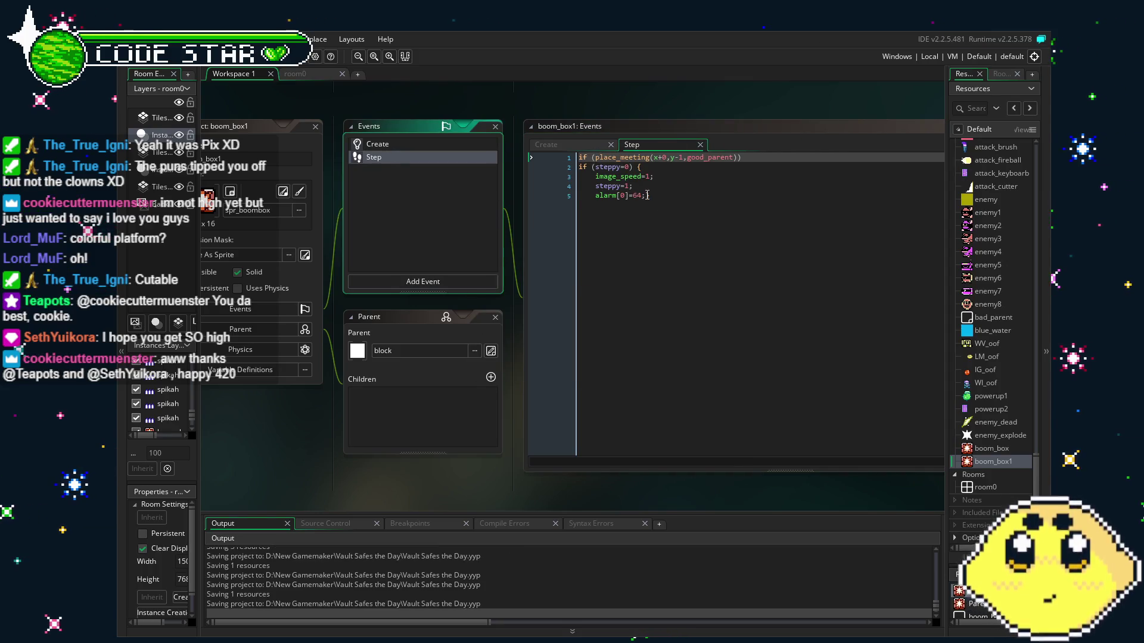
# - Remove the image_speed=1 line and alarm code from the Step event
pyautogui.doubleClick(637, 195)
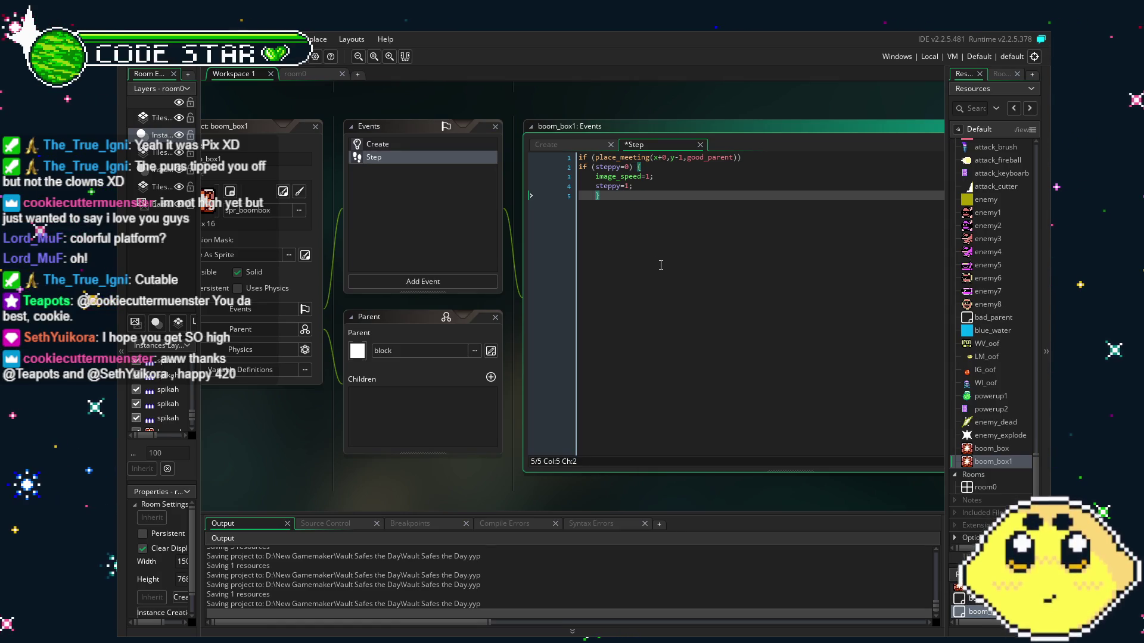
pyautogui.moveTo(671, 172); pyautogui.dragTo(598, 177)
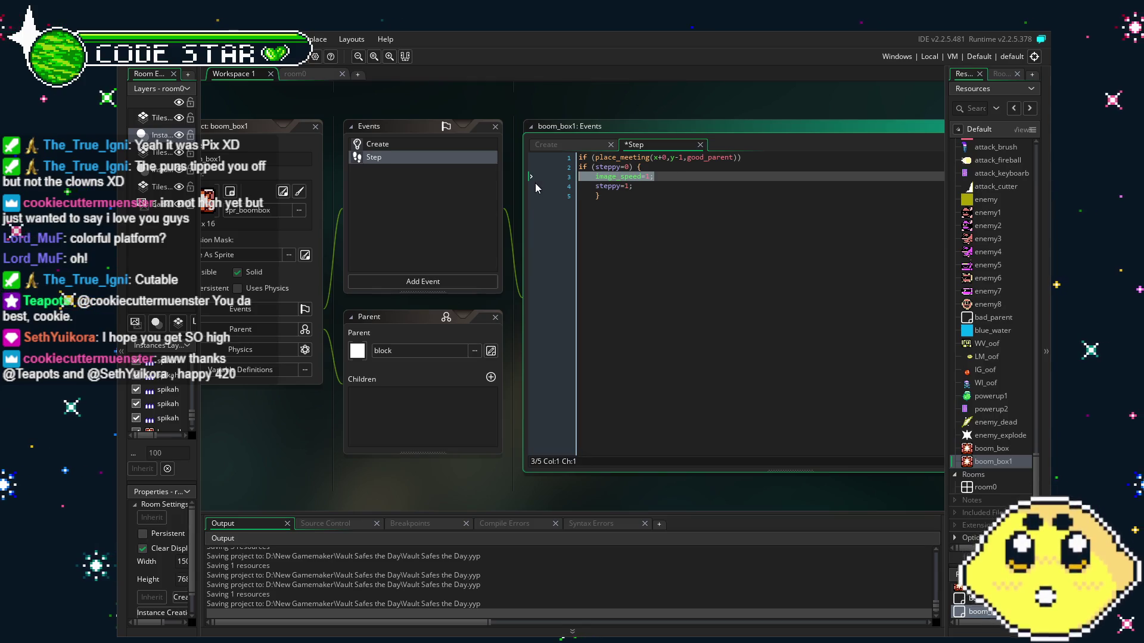
pyautogui.press('BackSpace')
pyautogui.press('BackSpace')
# - Set boom_box1's sprite to spr_ropeplat
pyautogui.click(249, 224)
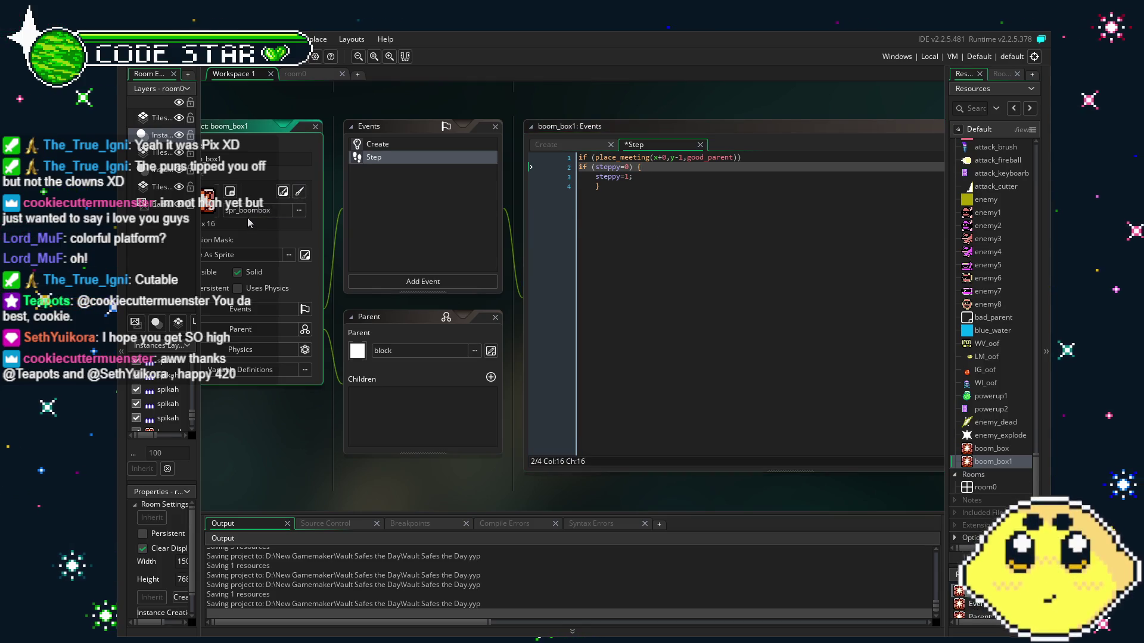
pyautogui.click(248, 215)
pyautogui.scroll(-5, 476, 298)
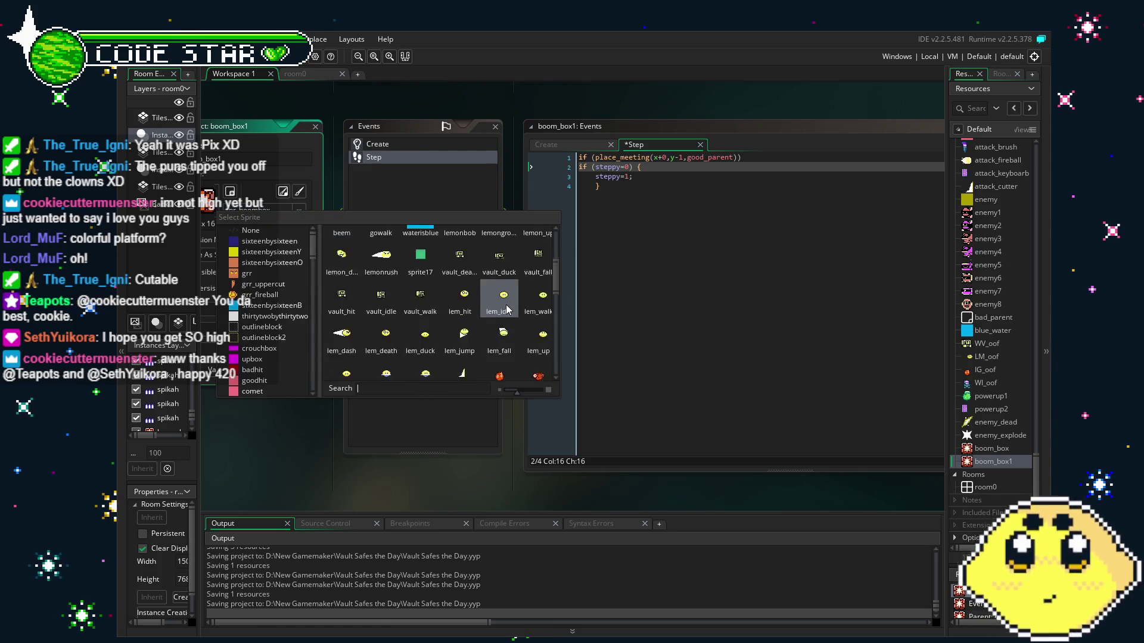
pyautogui.scroll(-5, 536, 321)
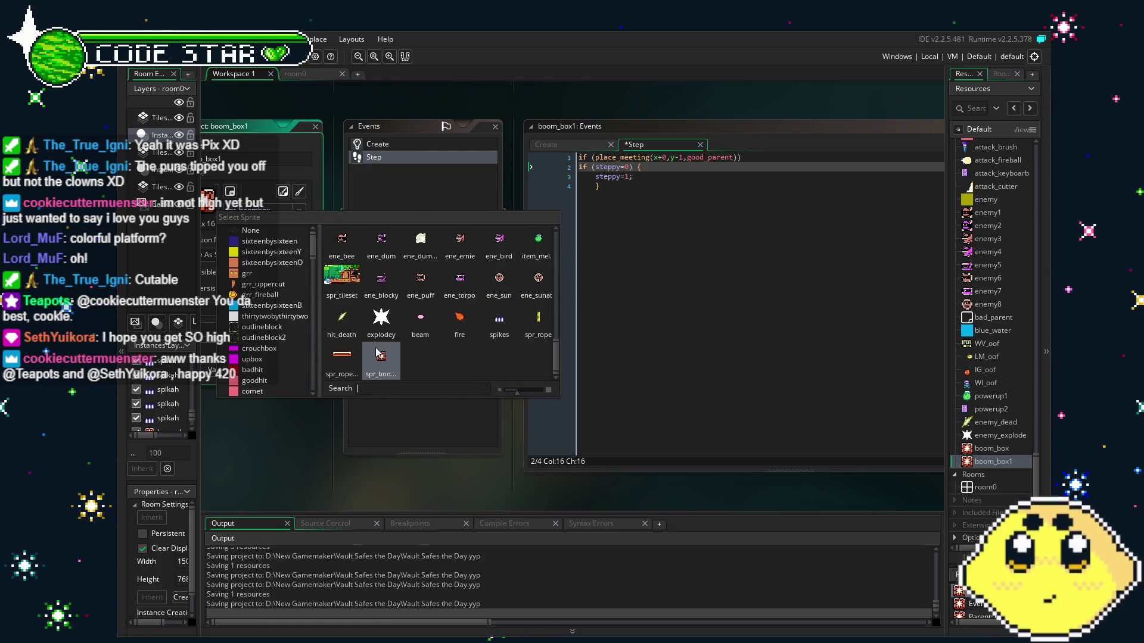
pyautogui.click(350, 367)
pyautogui.click(405, 157)
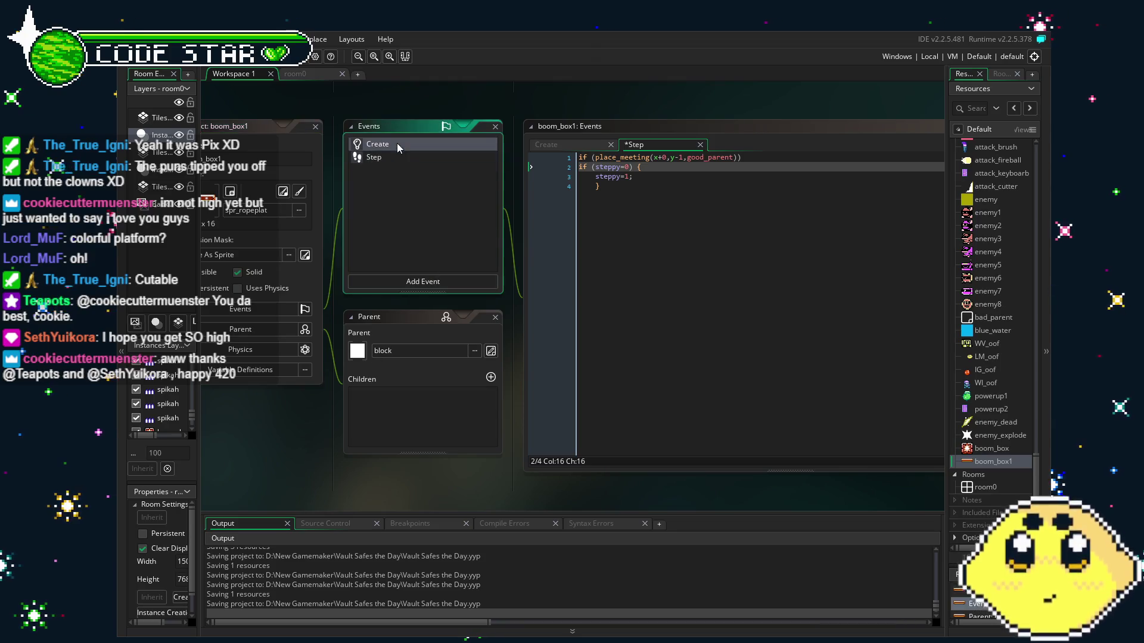
pyautogui.click(315, 78)
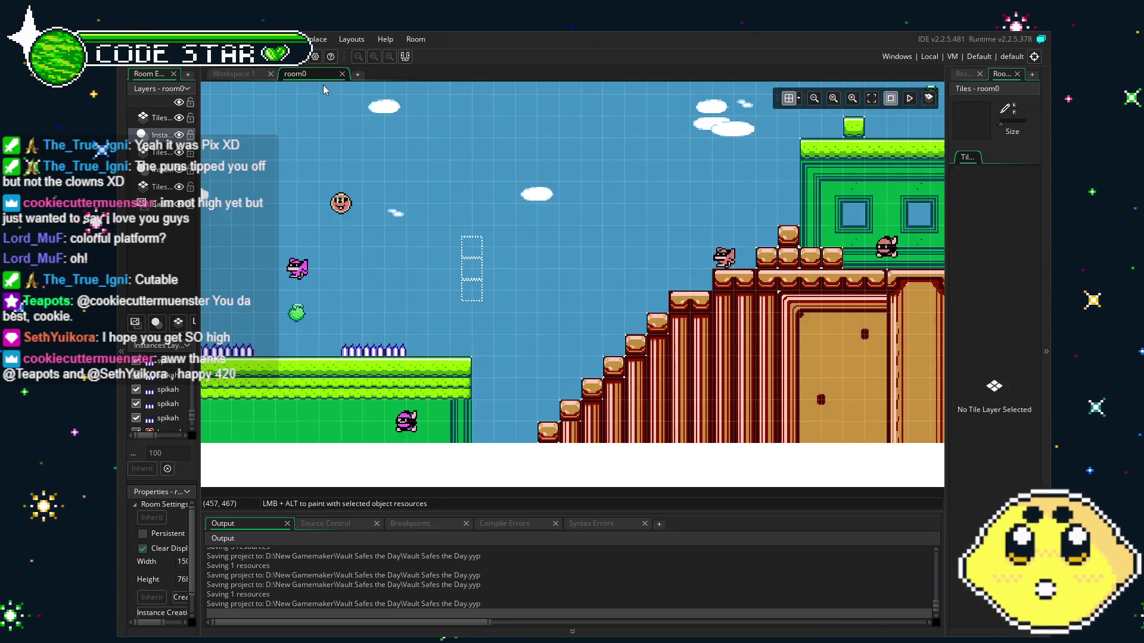
# - Finish renaming the duplicated object to suspended_platform
pyautogui.click(962, 74)
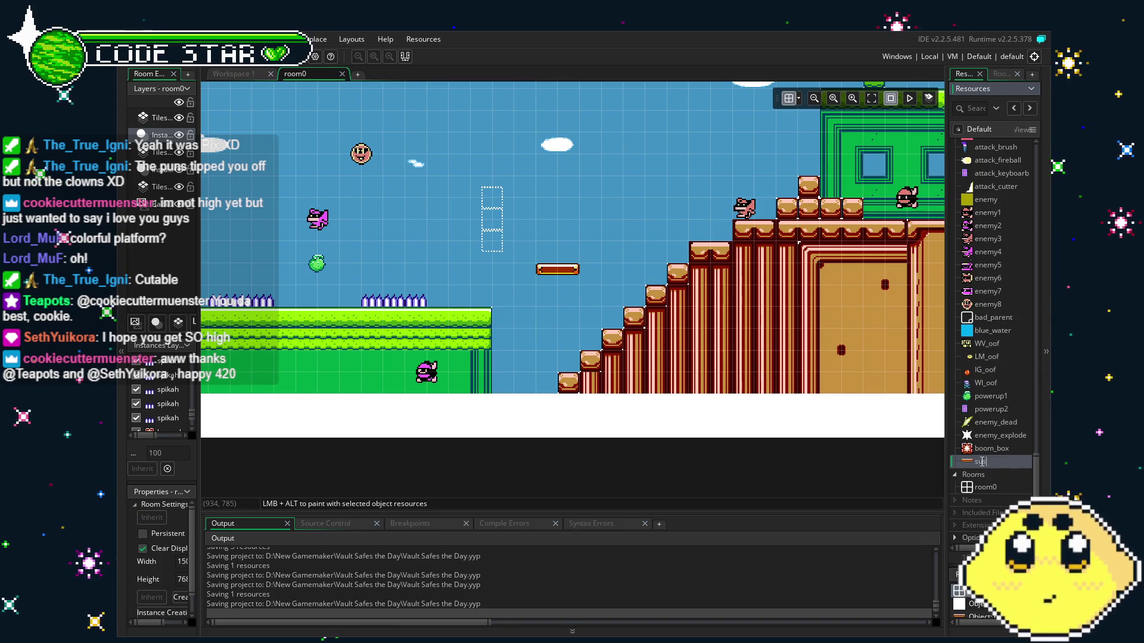
pyautogui.write('spended_platfo')
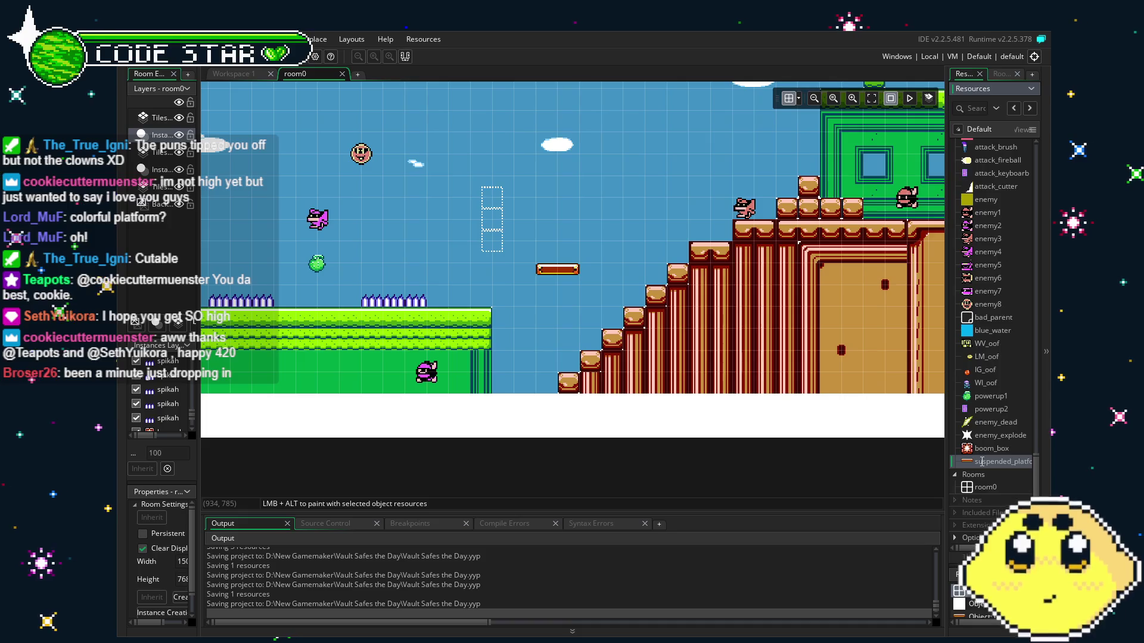
pyautogui.moveTo(517, 334); pyautogui.dragTo(466, 337)
pyautogui.scroll(2, 462, 330)
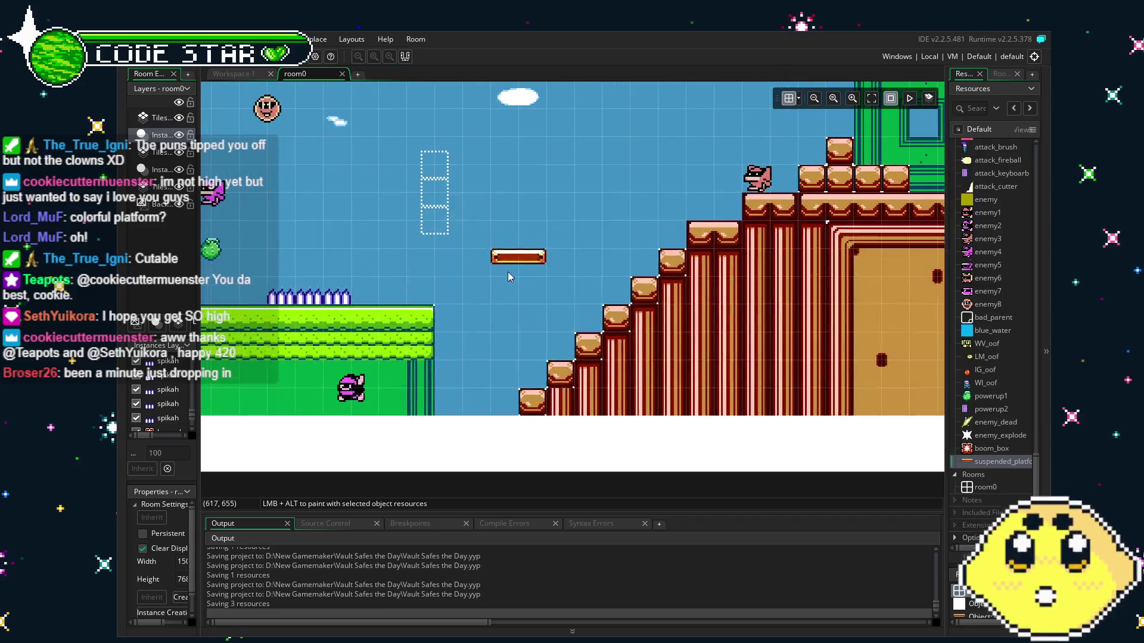
# - Move the suspended platform instance one grid cell left in room0
pyautogui.moveTo(510, 264); pyautogui.dragTo(483, 264)
pyautogui.click(490, 323)
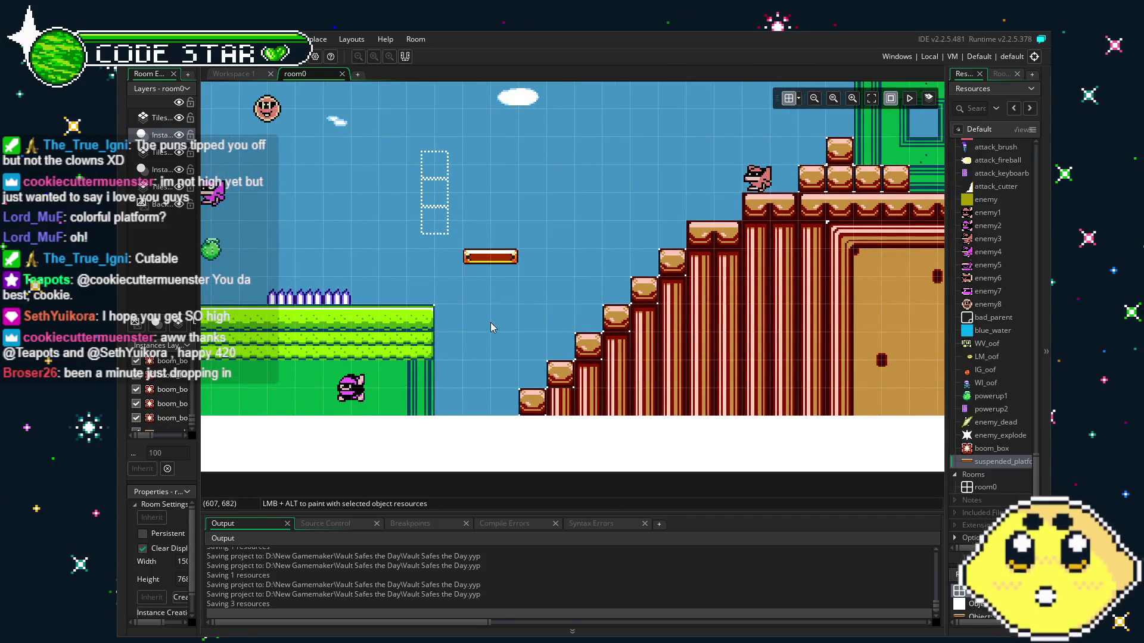
pyautogui.moveTo(488, 321)
pyautogui.mouseDown()
pyautogui.moveTo(495, 365)
pyautogui.moveTo(482, 365)
pyautogui.moveTo(506, 373)
pyautogui.mouseUp()
pyautogui.scroll(2, 574, 385)
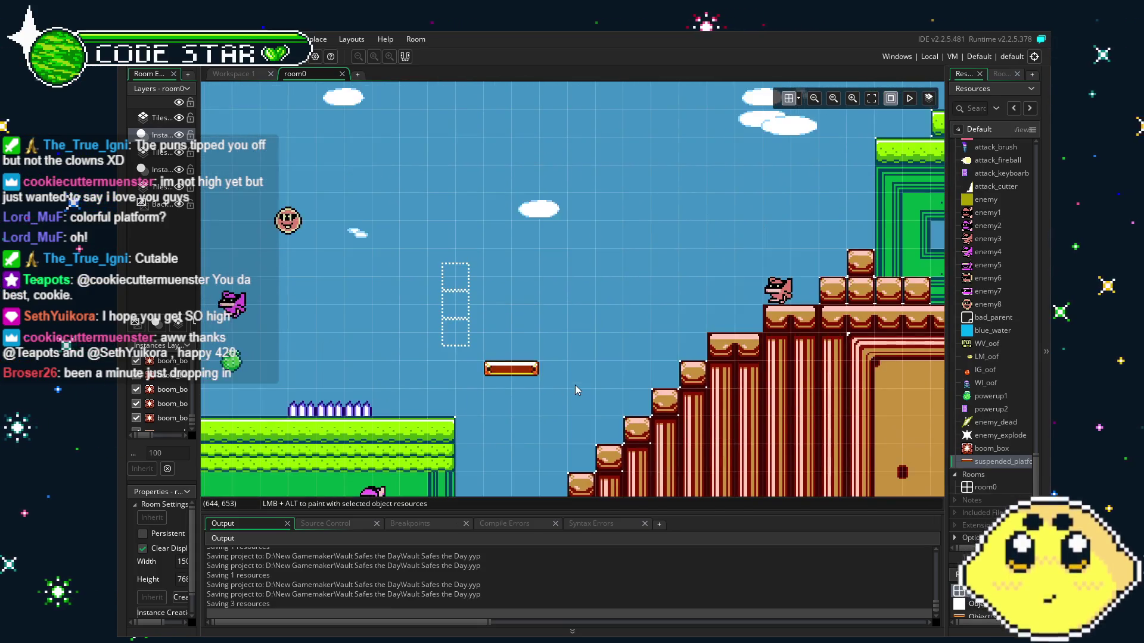
pyautogui.keyDown('ctrl'); pyautogui.scroll(3, 574, 384); pyautogui.keyUp('ctrl')
pyautogui.moveTo(541, 424); pyautogui.dragTo(541, 350)
pyautogui.keyDown('ctrl'); pyautogui.scroll(-2, 541, 356); pyautogui.keyUp('ctrl')
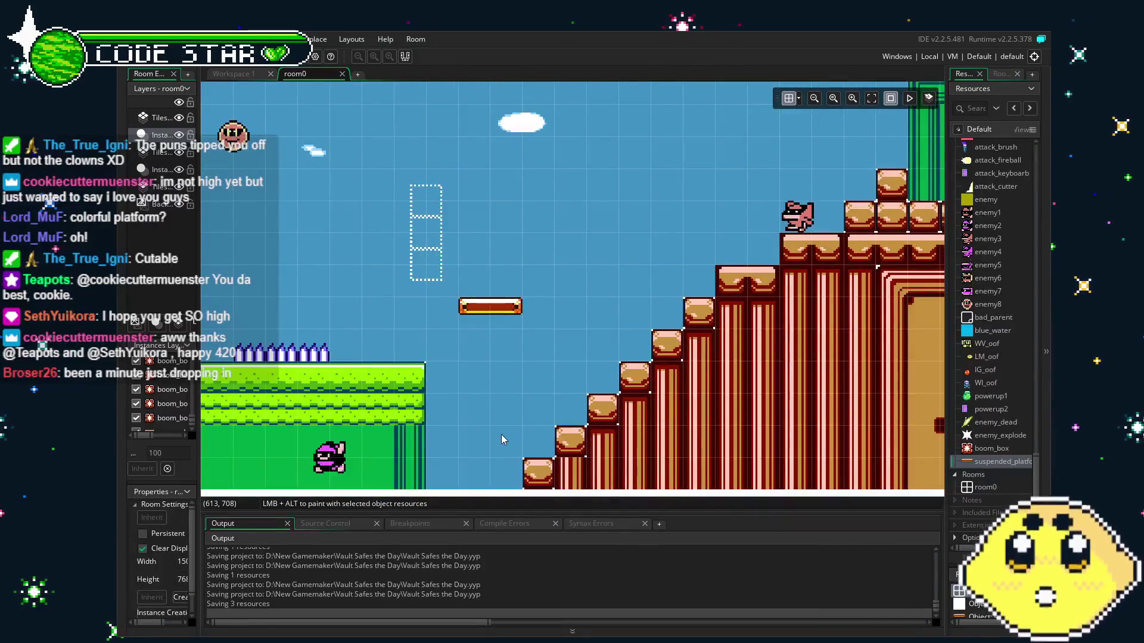
pyautogui.moveTo(503, 337); pyautogui.dragTo(527, 350)
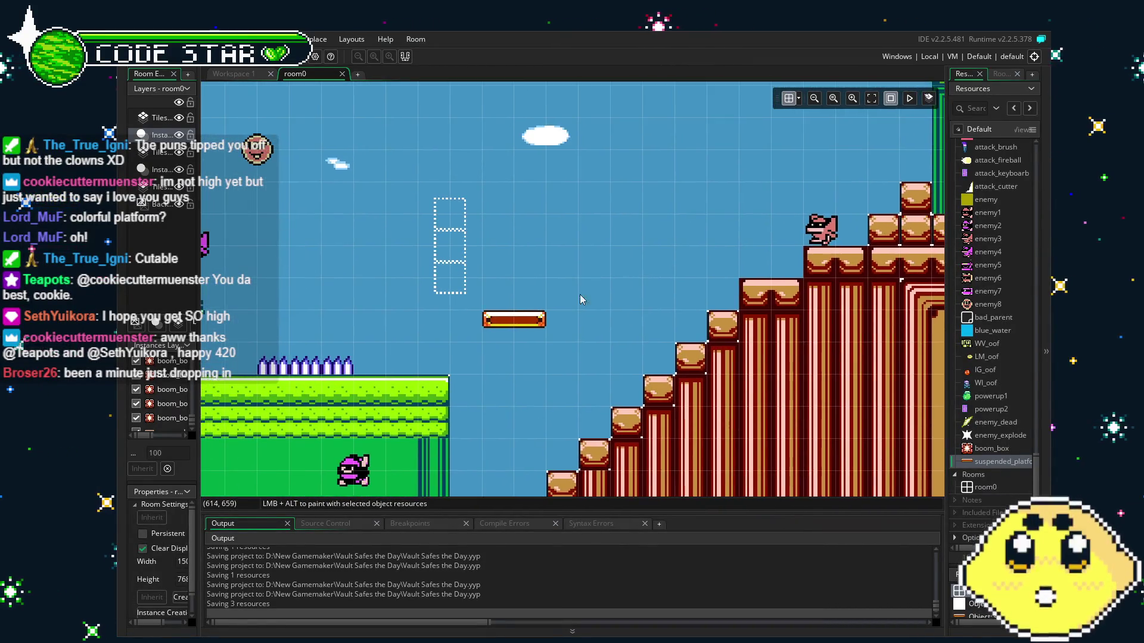
pyautogui.scroll(-1, 1002, 363)
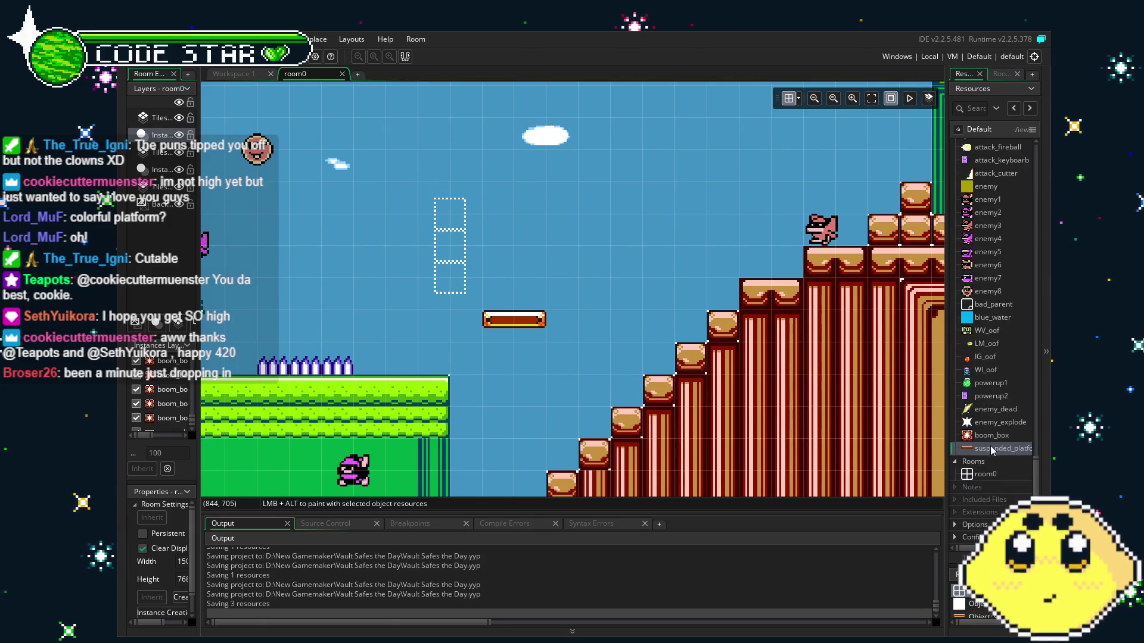
pyautogui.doubleClick(990, 449)
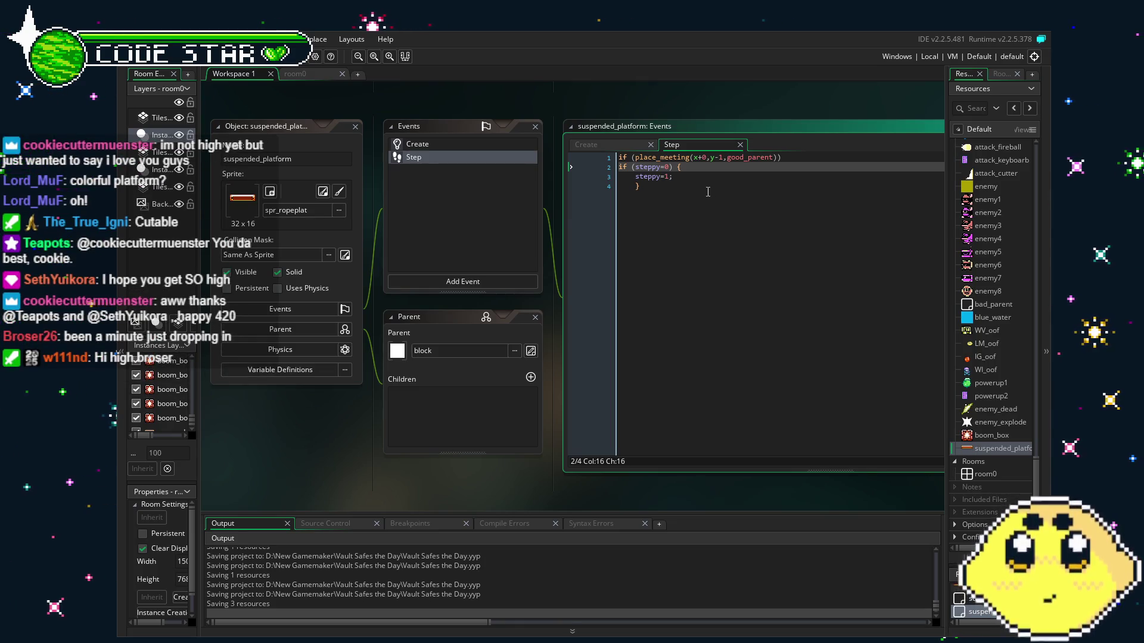
# - Try a movement line in the steppy=0 block, save, then remove it again
pyautogui.press('Return')
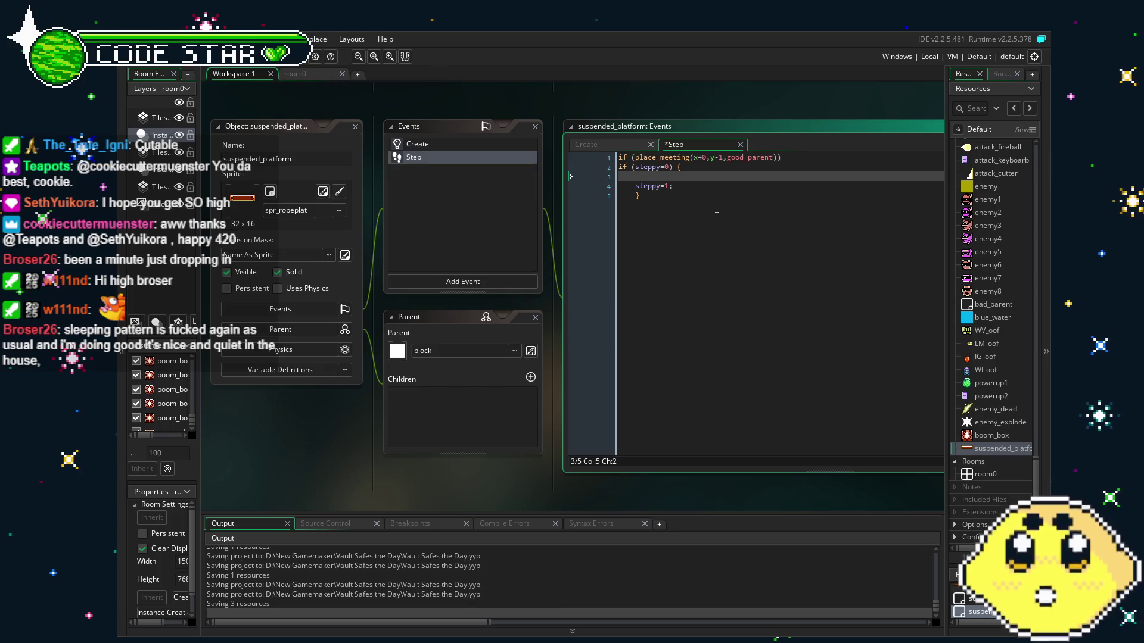
pyautogui.hotkey('ctrl', 's')
pyautogui.write('y+=')
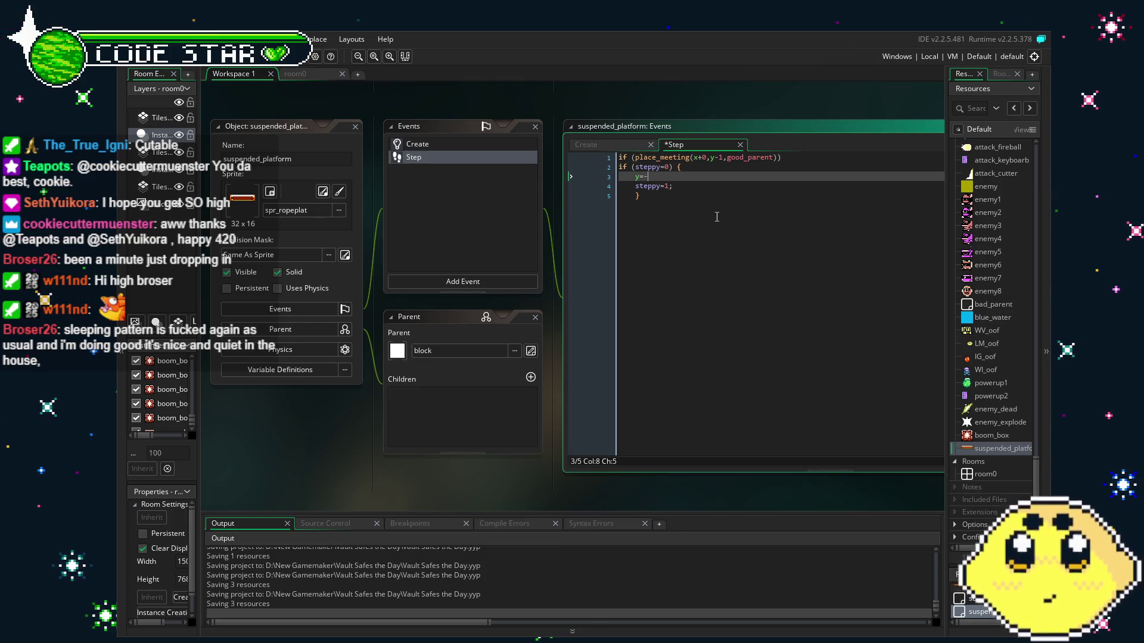
pyautogui.write('1;')
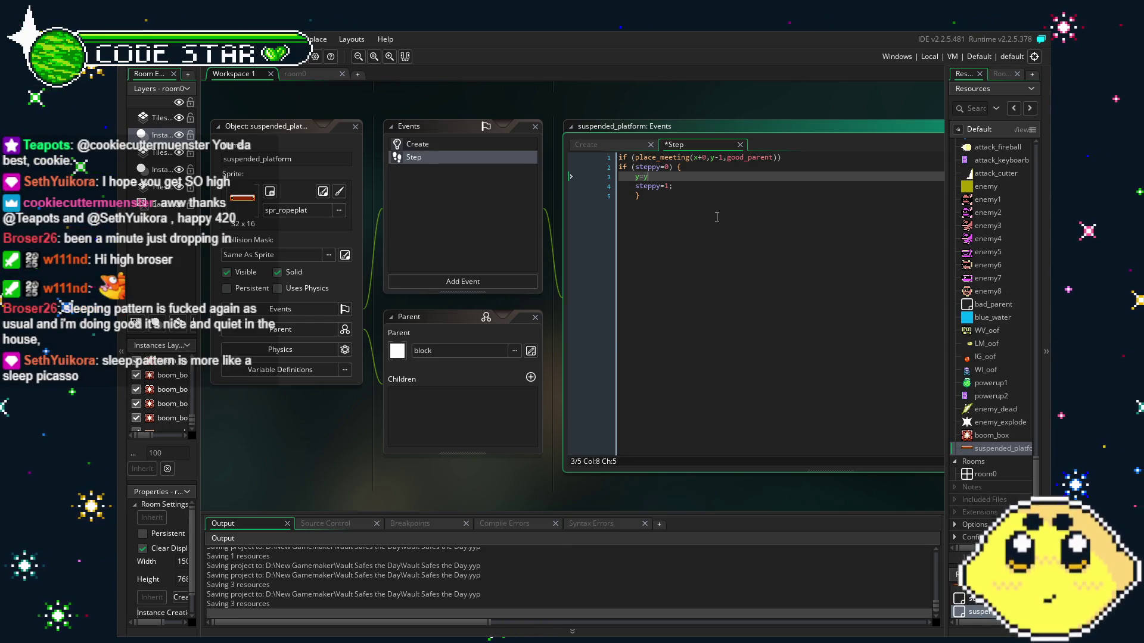
pyautogui.write(';')
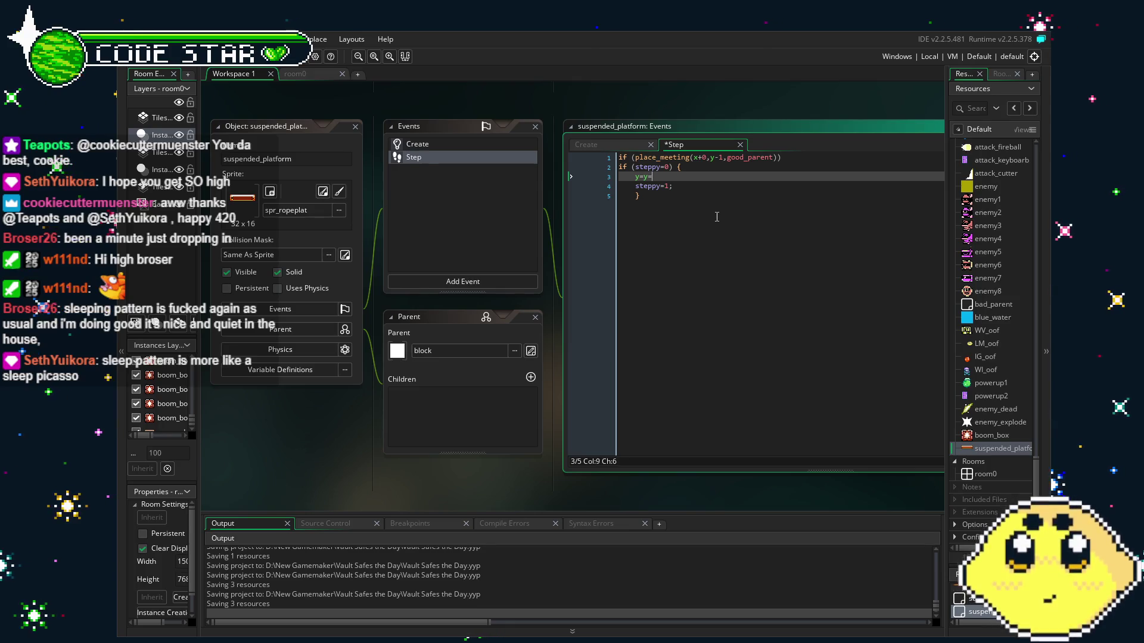
pyautogui.write('1;')
pyautogui.hotkey('ctrl', 's')
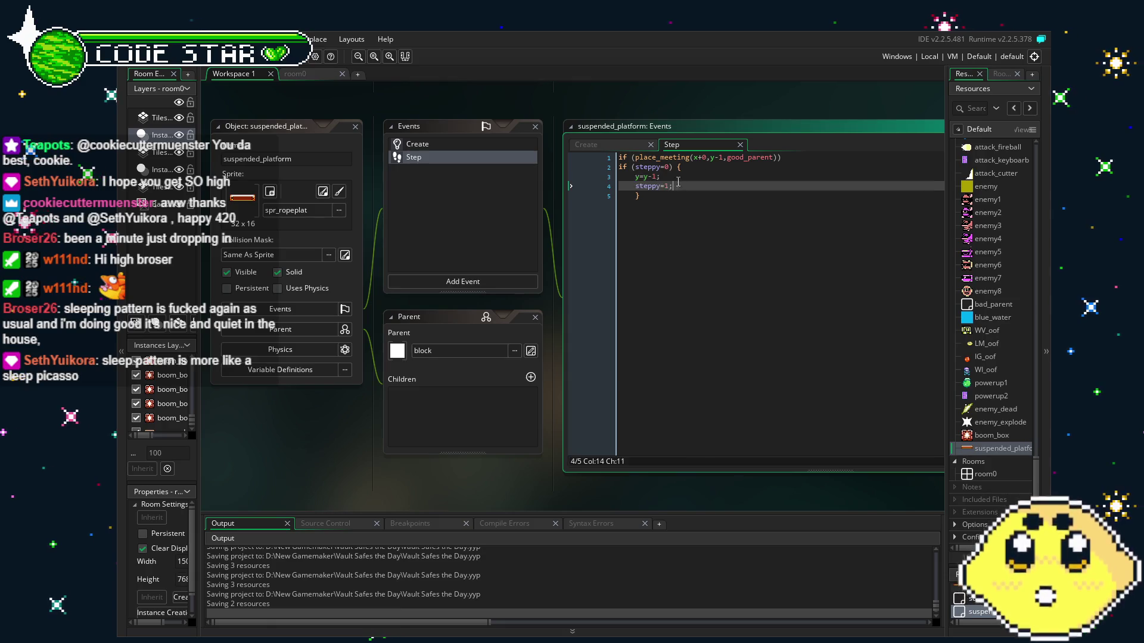
pyautogui.press('BackSpace')
pyautogui.press('BackSpace')
pyautogui.press('BackSpace')
# - Add an 'if (steppy=1){ y=y-1; }' block below the first block
pyautogui.press('Down')
pyautogui.press('Down')
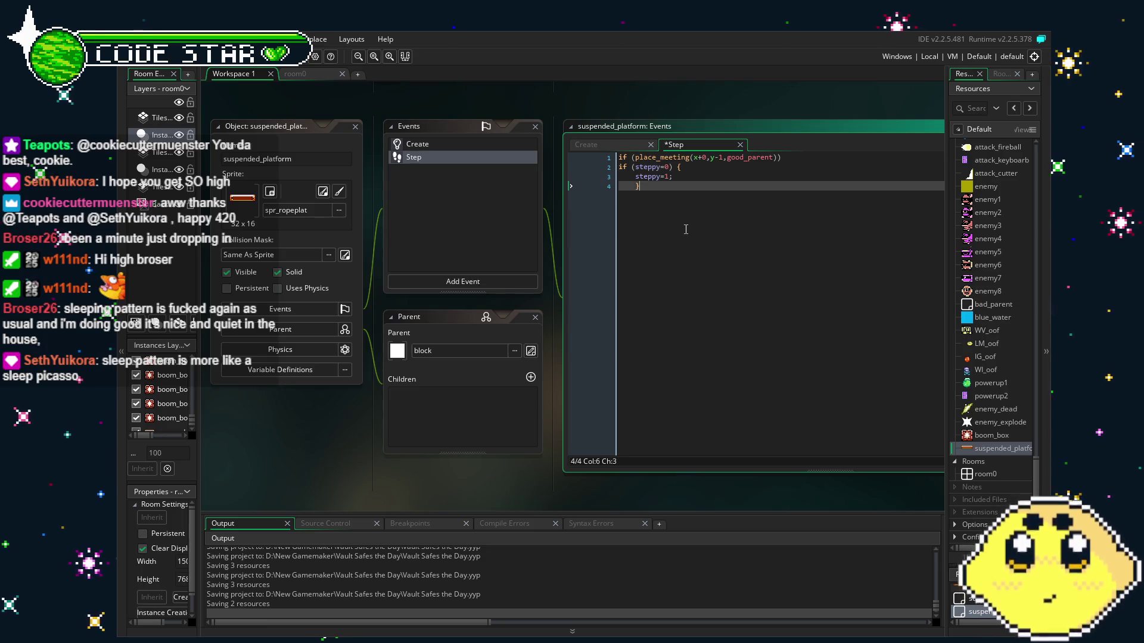
pyautogui.press('Return')
pyautogui.press('Return')
pyautogui.write('y=y-1;')
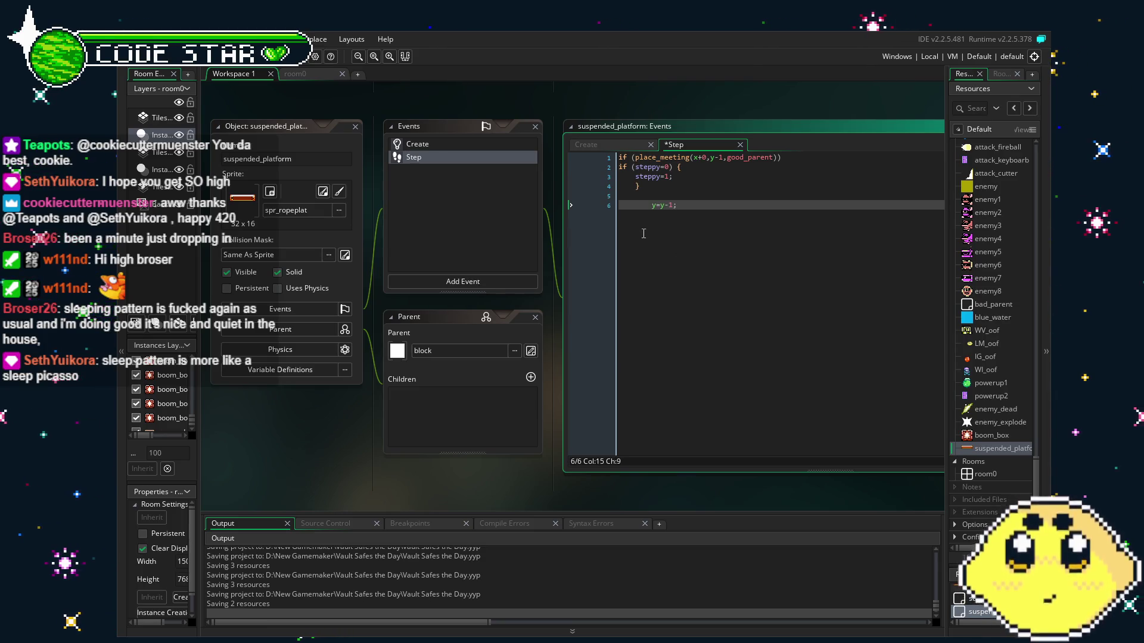
pyautogui.press('BackSpace')
pyautogui.press('Return')
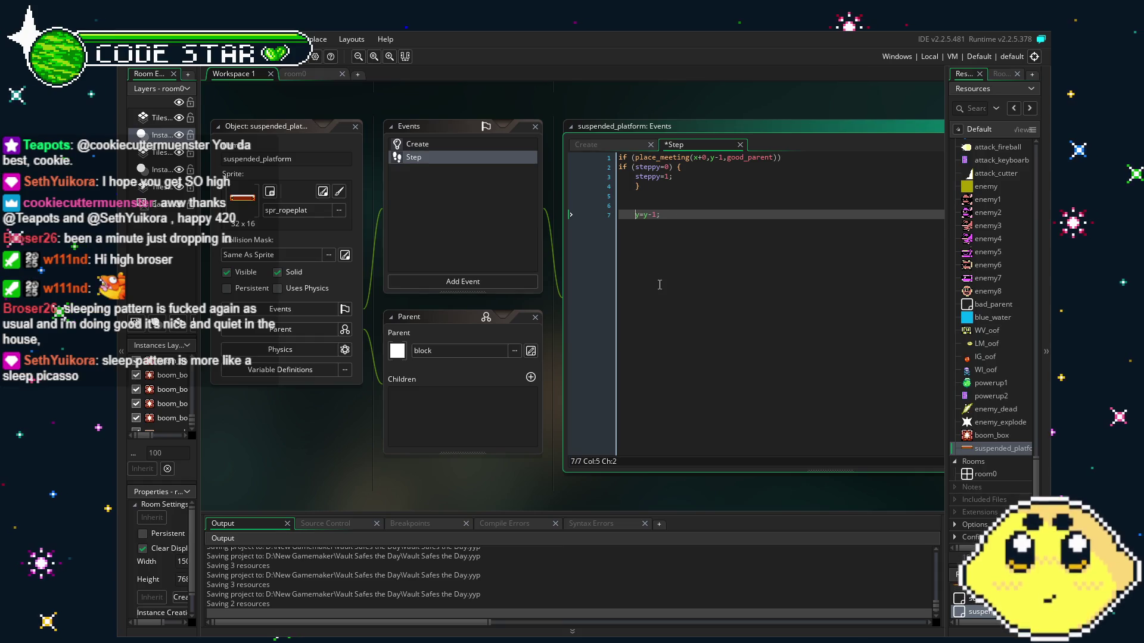
pyautogui.click(639, 204)
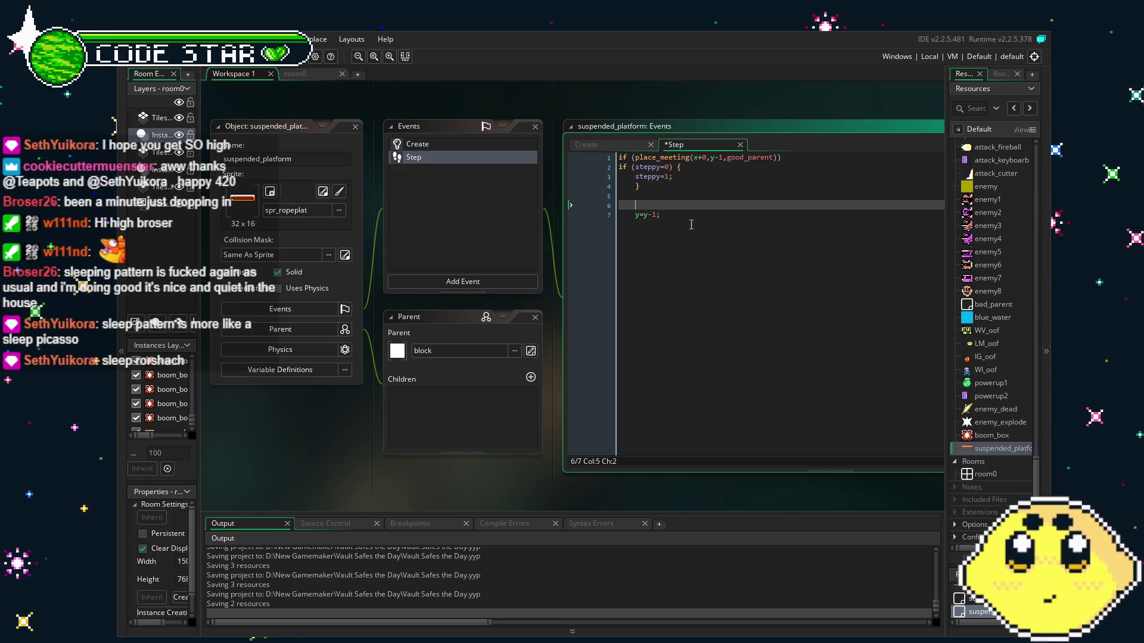
pyautogui.write('if ')
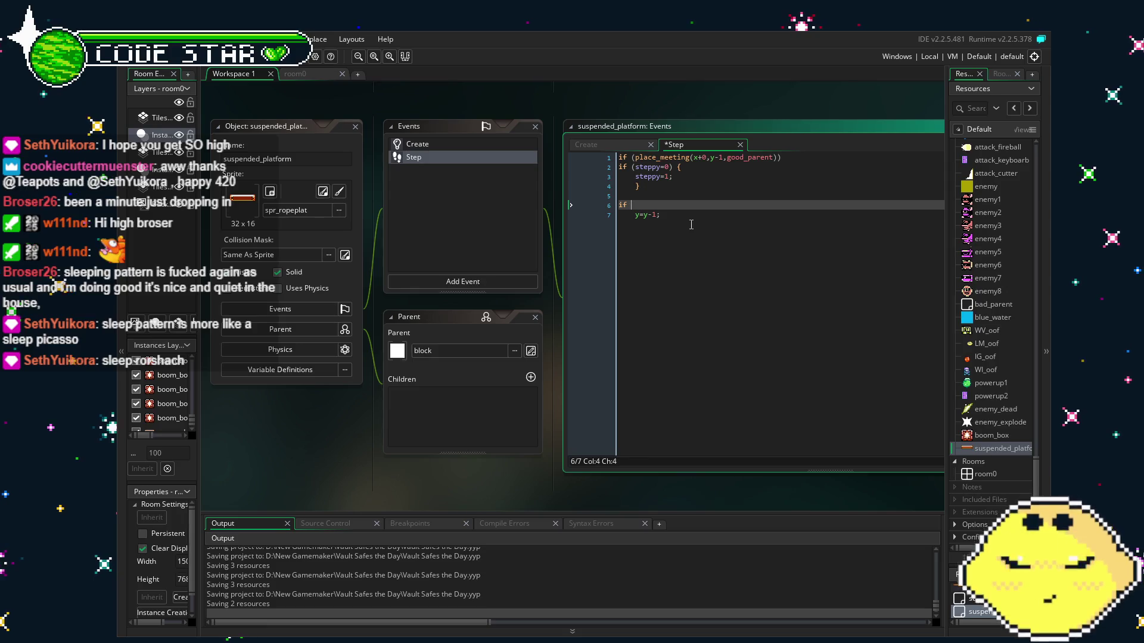
pyautogui.write('(steppy=')
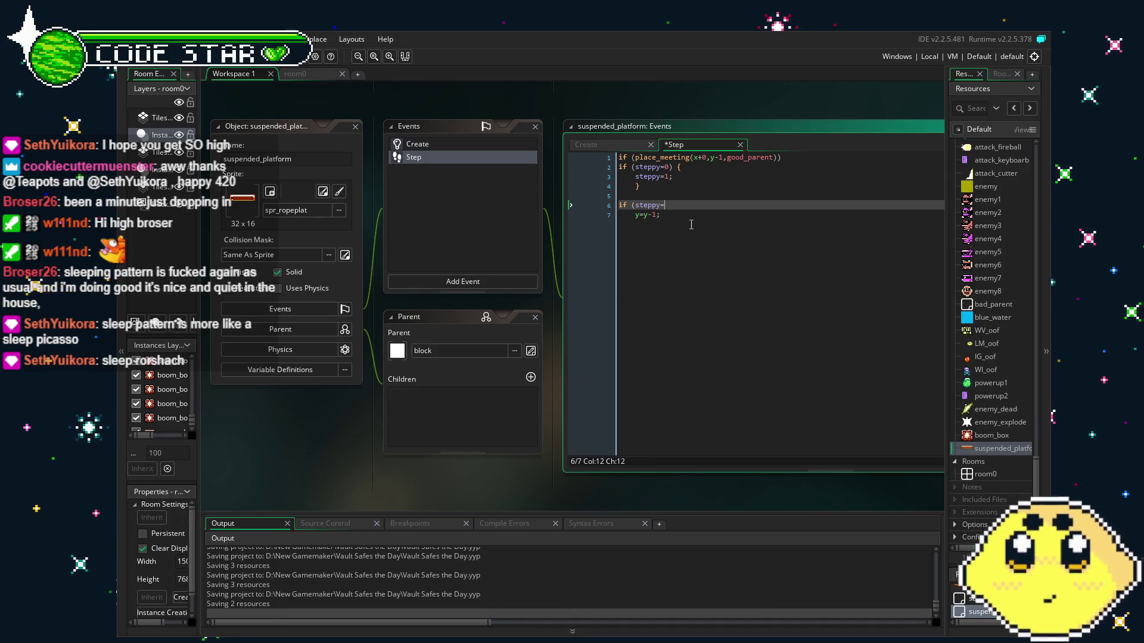
pyautogui.write('1){')
pyautogui.press('Down')
pyautogui.press('Return')
pyautogui.write('}')
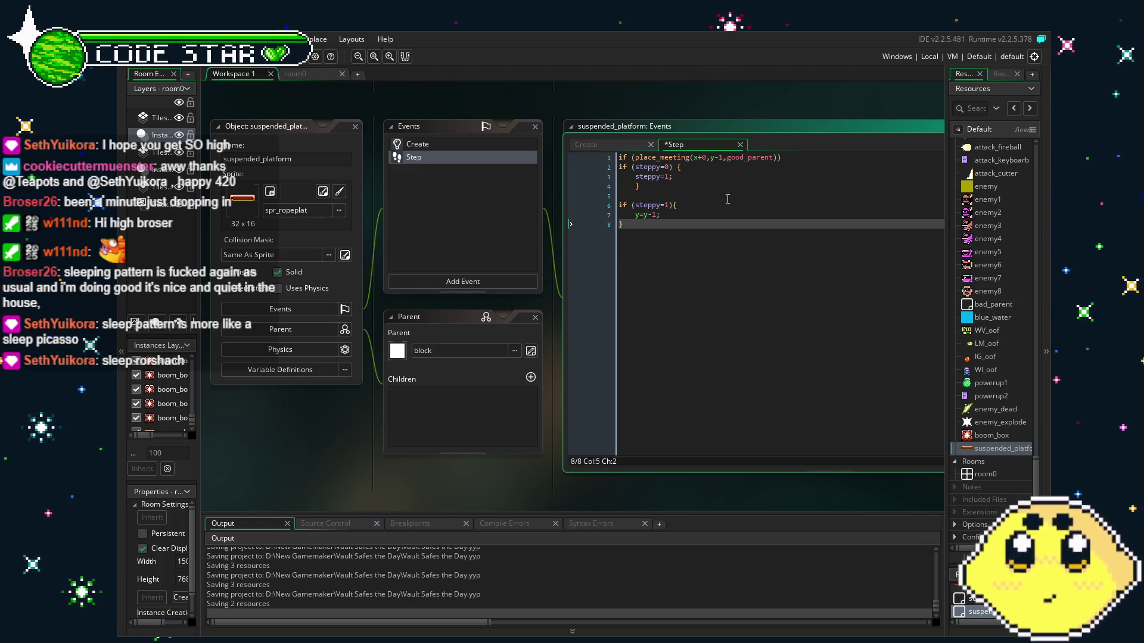
pyautogui.click(694, 219)
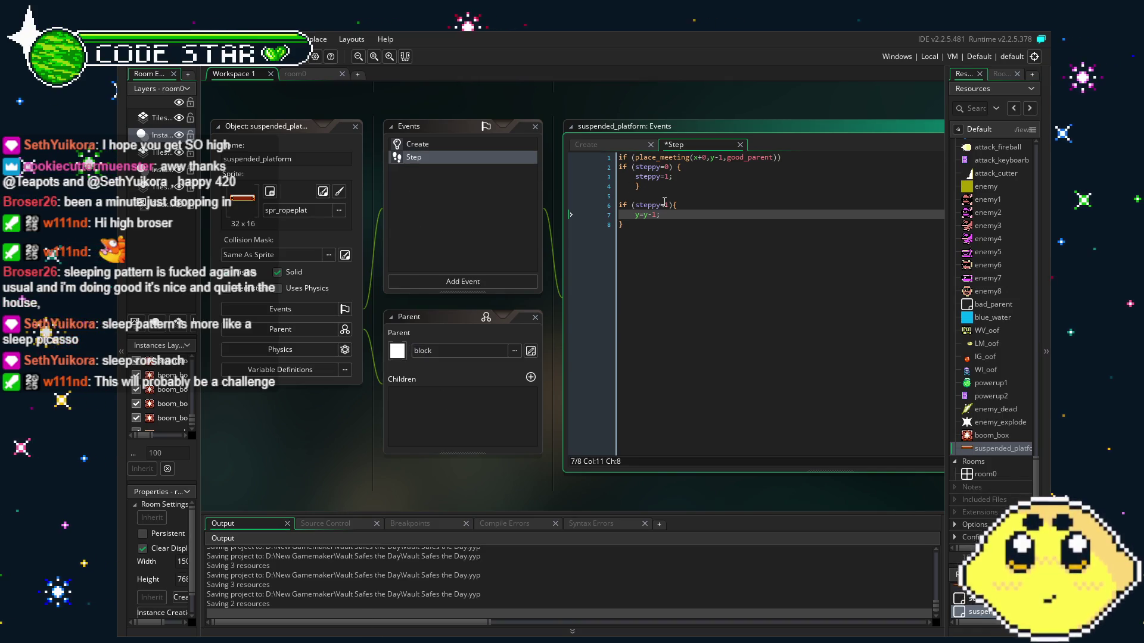
pyautogui.click(676, 236)
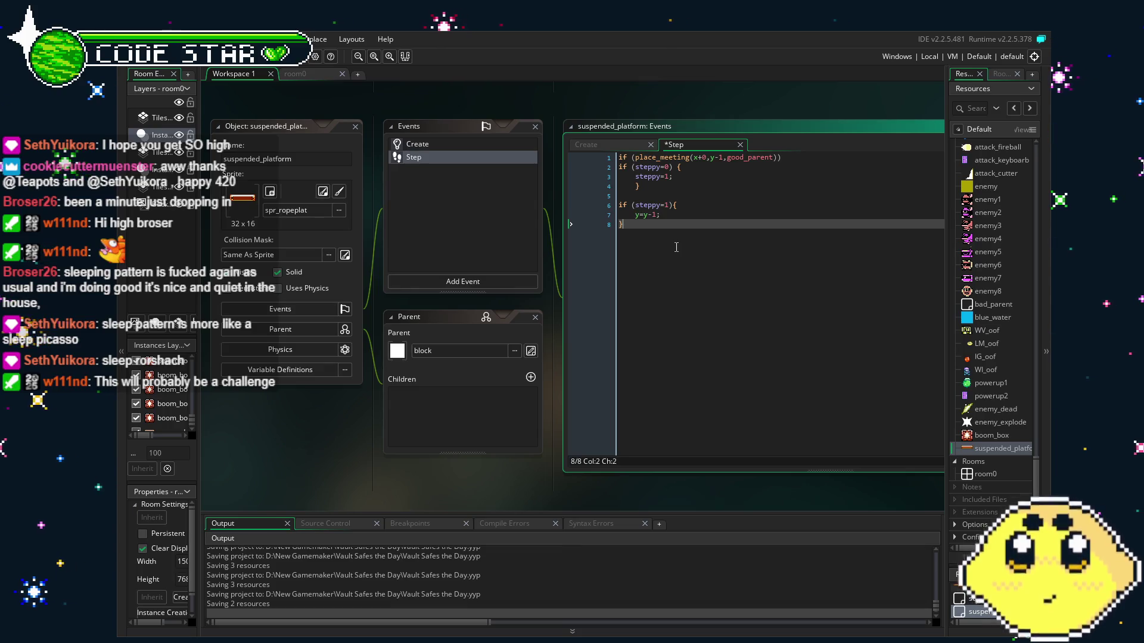
pyautogui.press('F5')
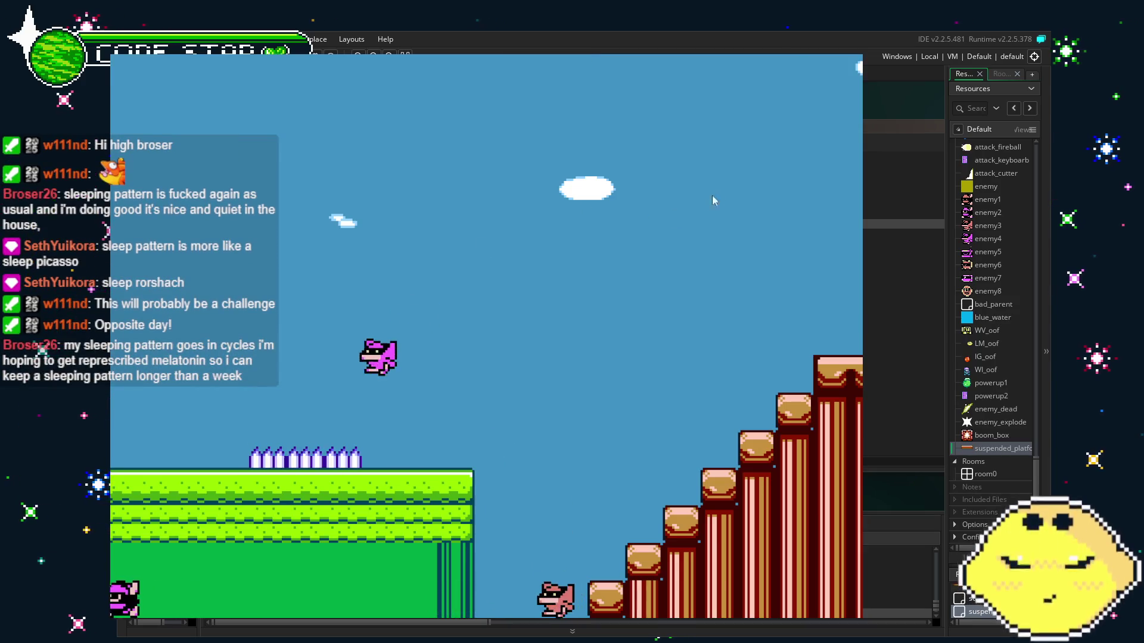
pyautogui.click(950, 138)
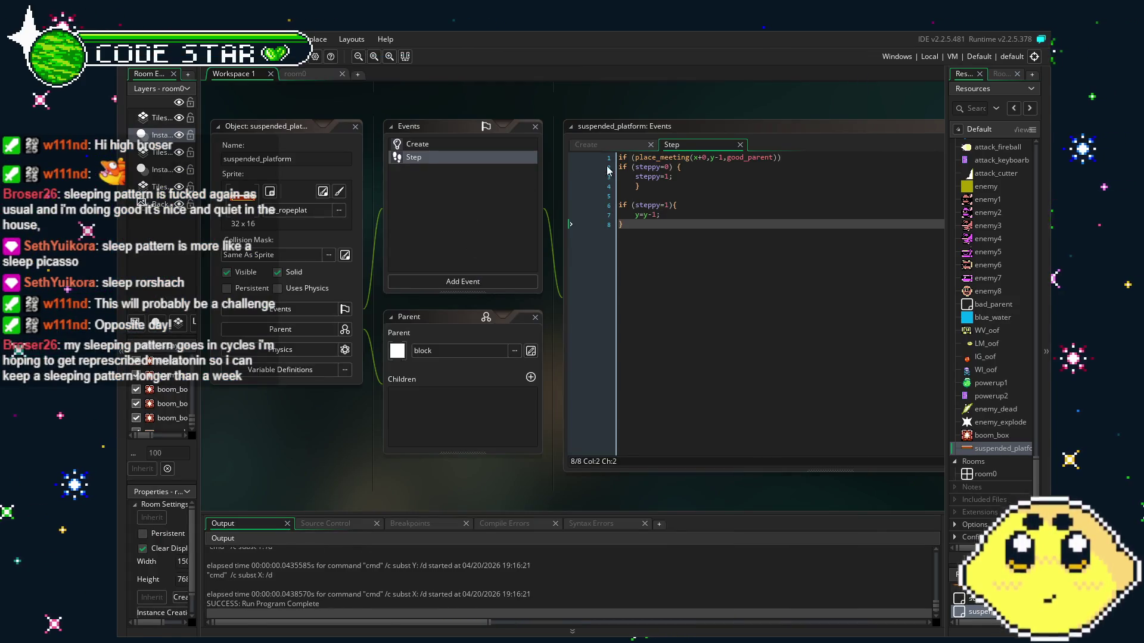
# - Change y=y-1 to y=y+1 in the steppy=1 block and save the project
pyautogui.click(656, 214)
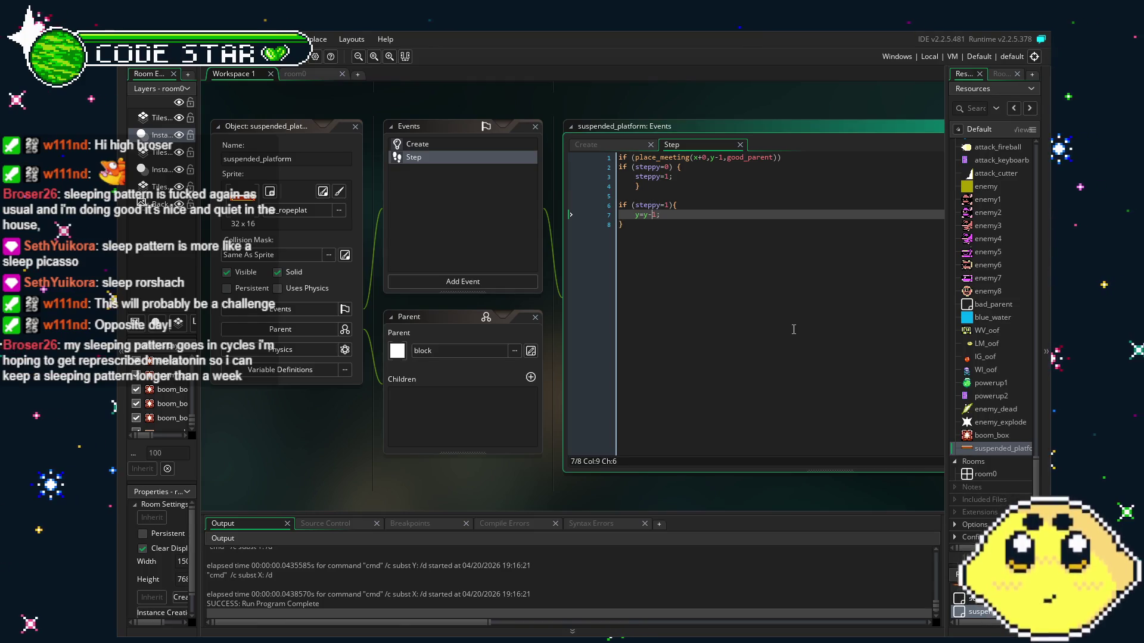
pyautogui.write('+')
pyautogui.press('Down')
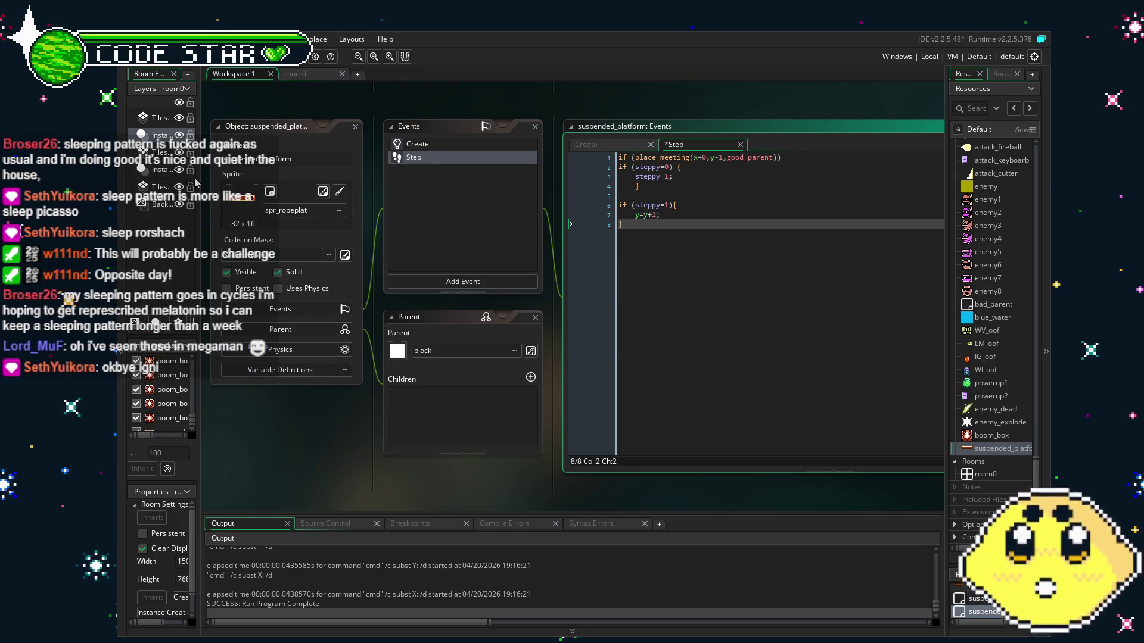
pyautogui.hotkey('ctrl', 's')
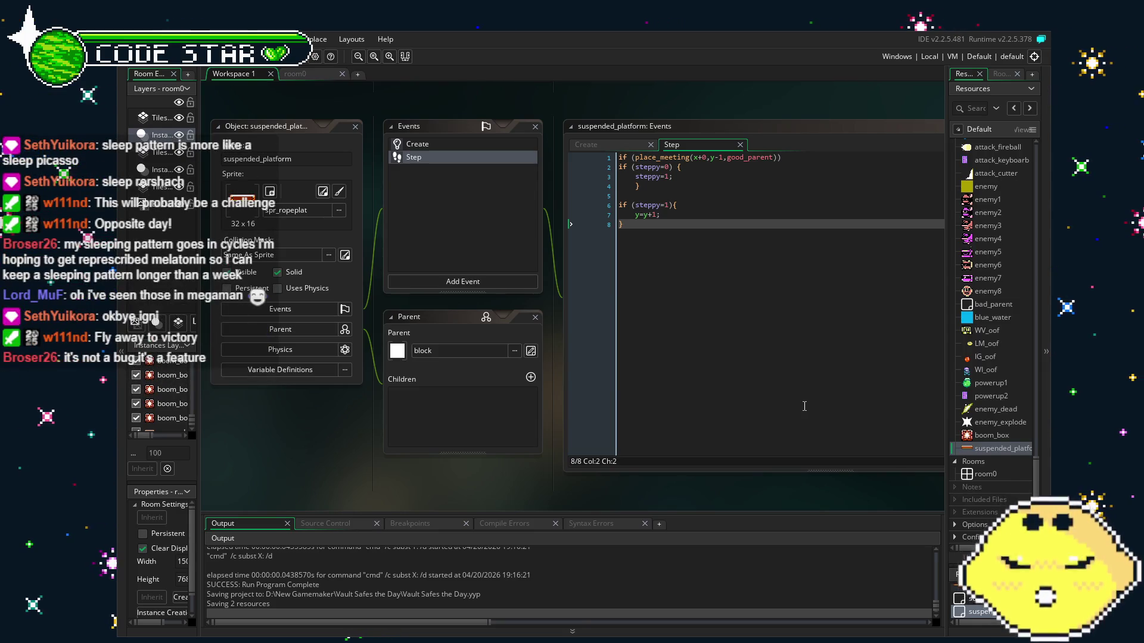
pyautogui.click(718, 226)
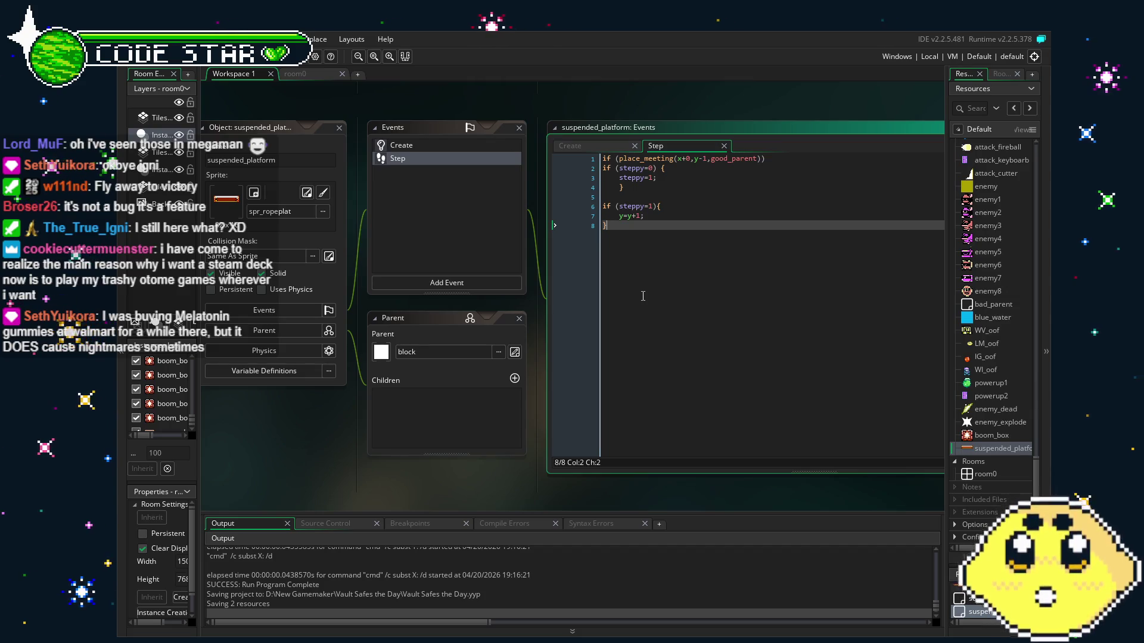
pyautogui.moveTo(642, 296)
pyautogui.mouseDown()
pyautogui.moveTo(551, 291)
pyautogui.moveTo(595, 291)
pyautogui.mouseUp()
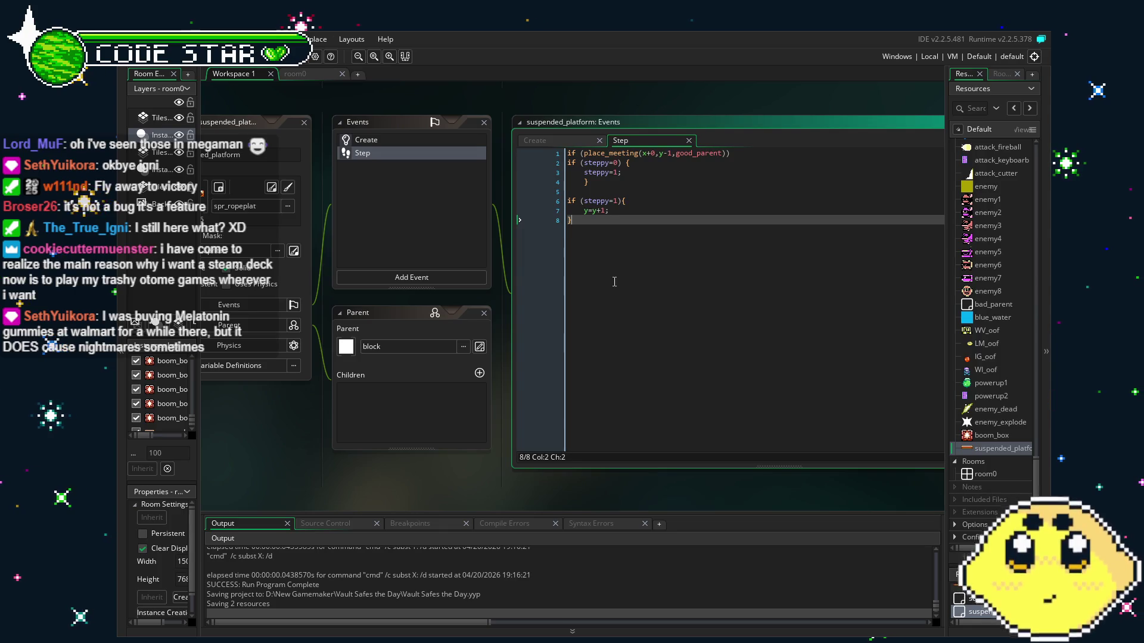
pyautogui.moveTo(614, 282); pyautogui.dragTo(561, 281)
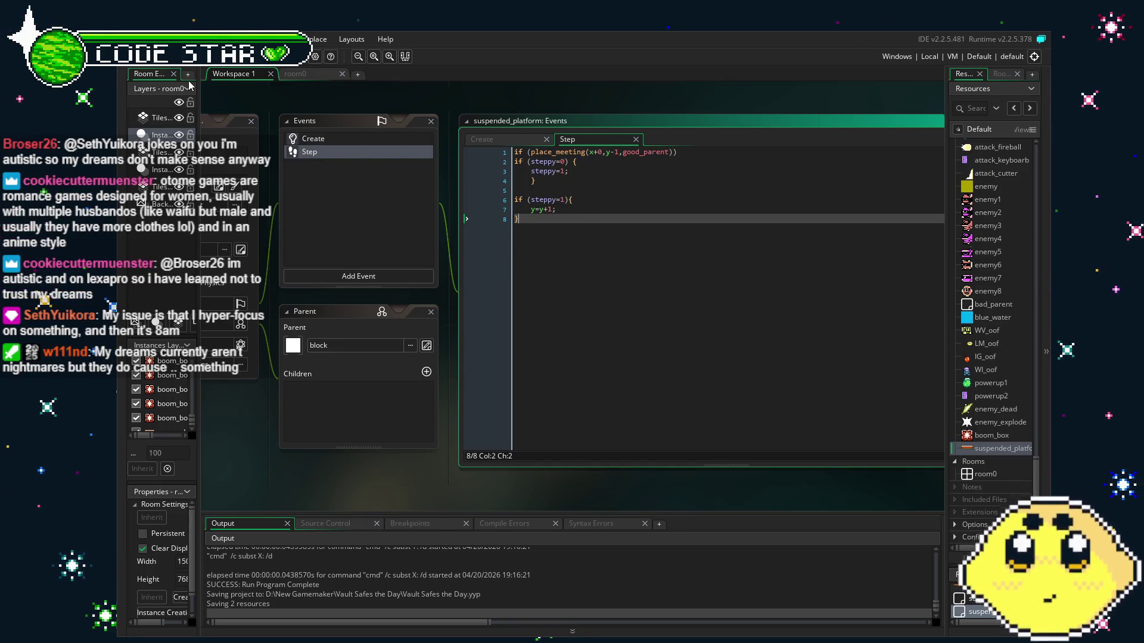
# - Add the line y=y-1; inside the steppy=0 block of the Step code
pyautogui.click(584, 160)
pyautogui.press('Return')
pyautogui.write('y=y+1;')
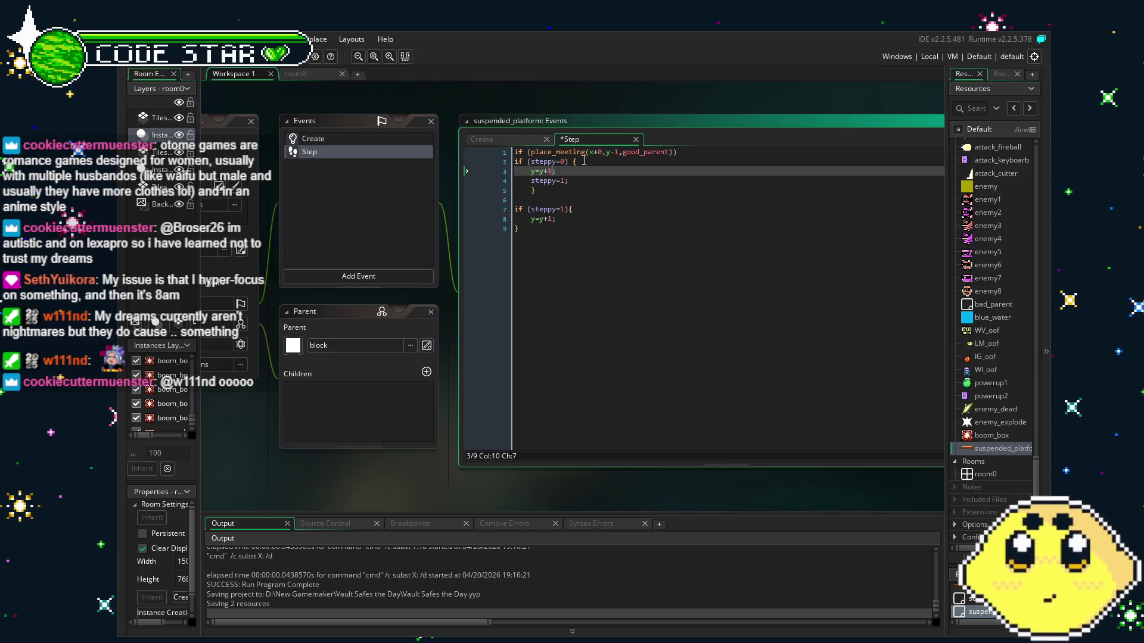
pyautogui.press('Left')
pyautogui.press('Left')
pyautogui.press('BackSpace')
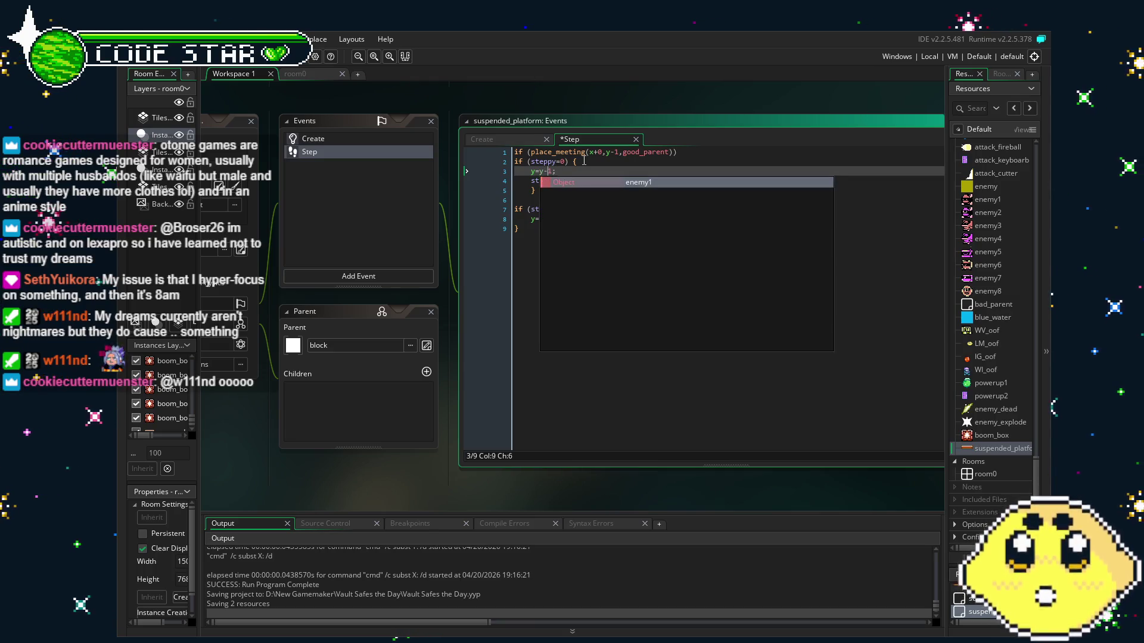
pyautogui.write('-')
pyautogui.click(639, 330)
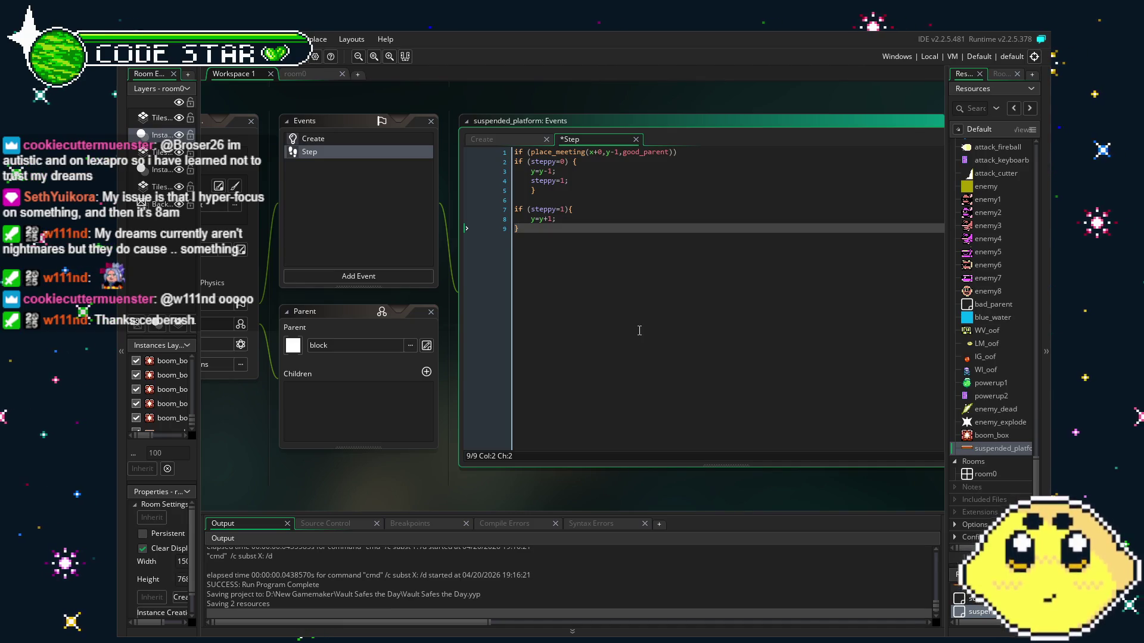
pyautogui.moveTo(639, 331); pyautogui.dragTo(657, 332)
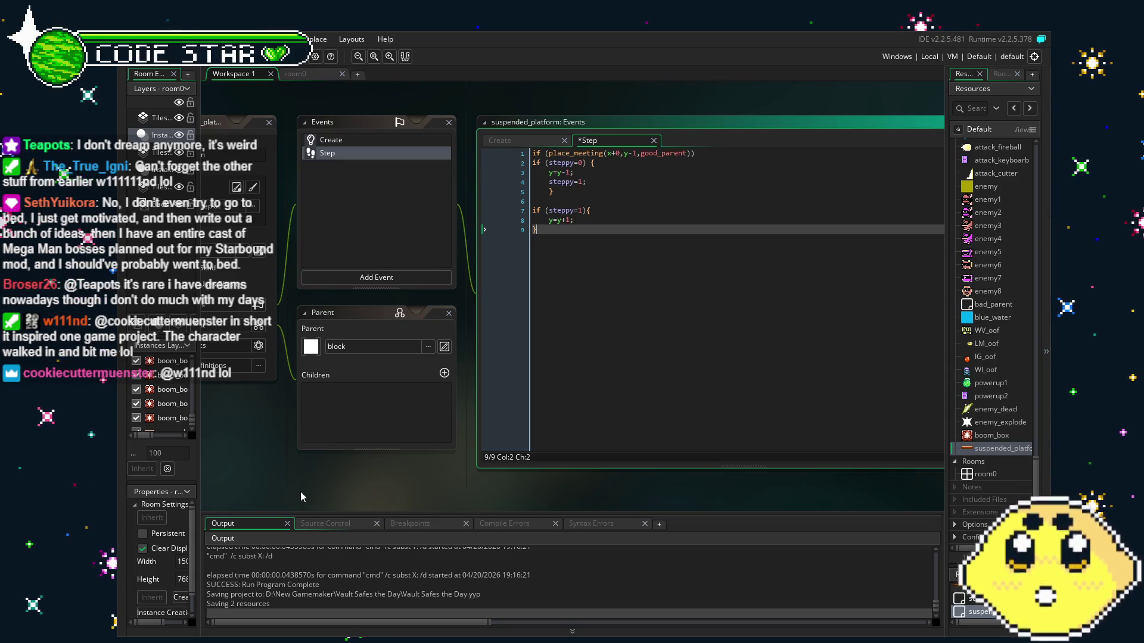
# - Review suspended_platform's Create code and return to its Step code
pyautogui.moveTo(301, 491); pyautogui.dragTo(371, 492)
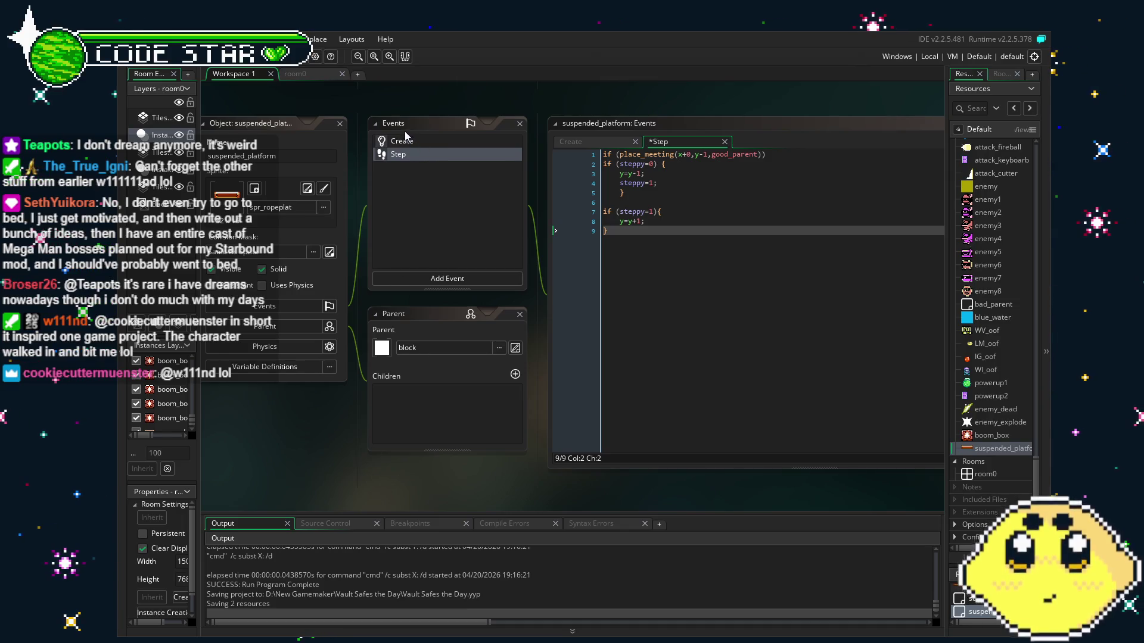
pyautogui.click(435, 141)
pyautogui.click(456, 155)
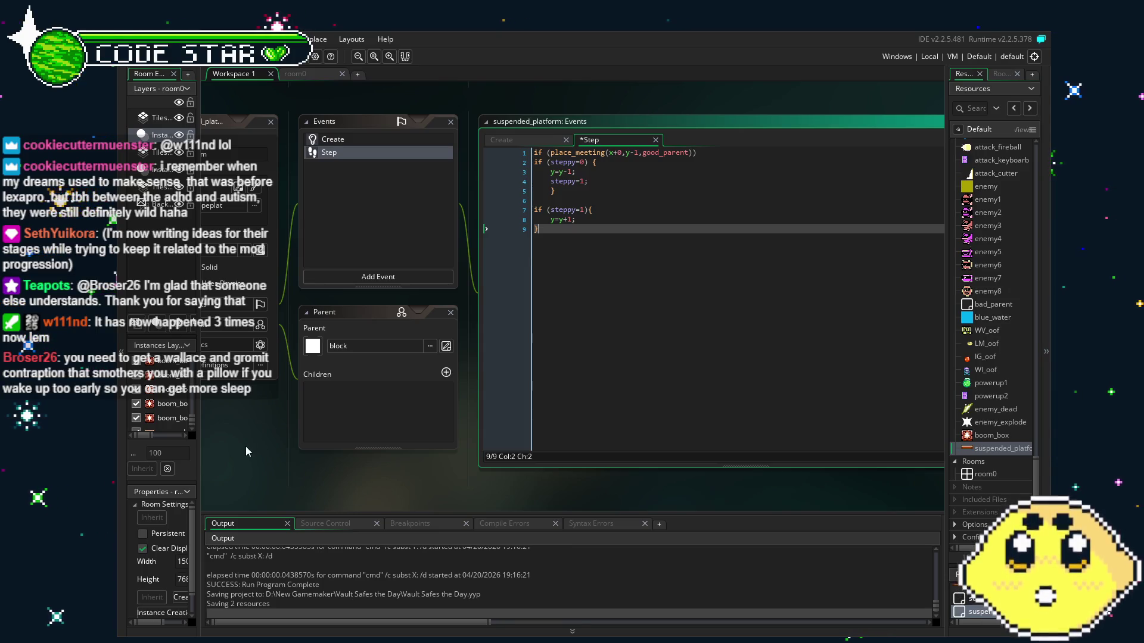
pyautogui.moveTo(245, 446); pyautogui.dragTo(268, 445)
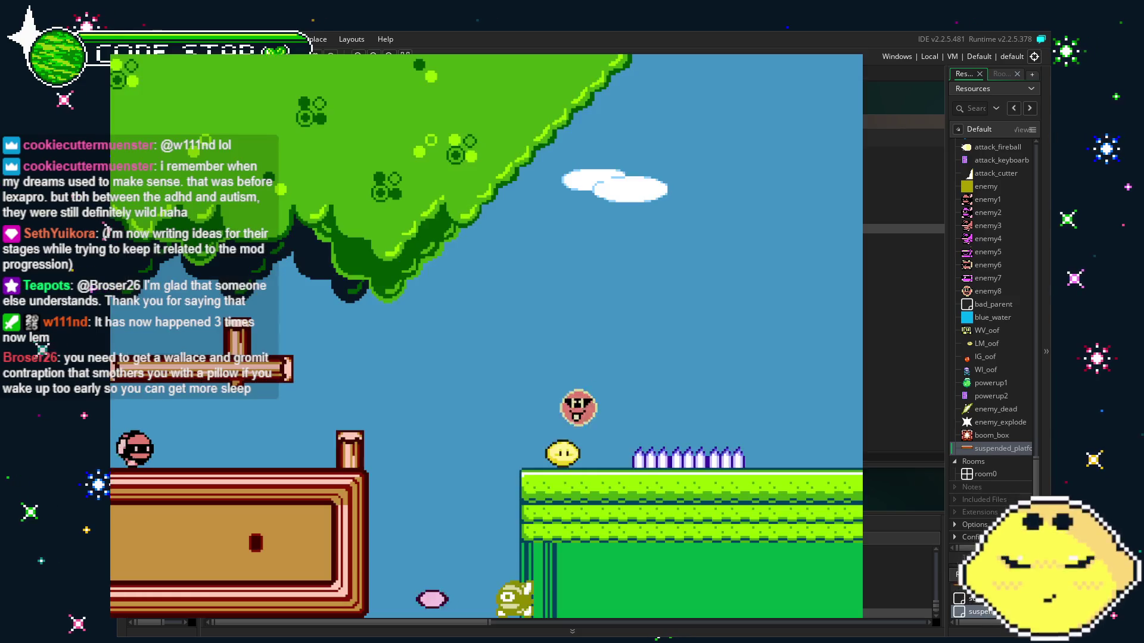
pyautogui.press('Right')
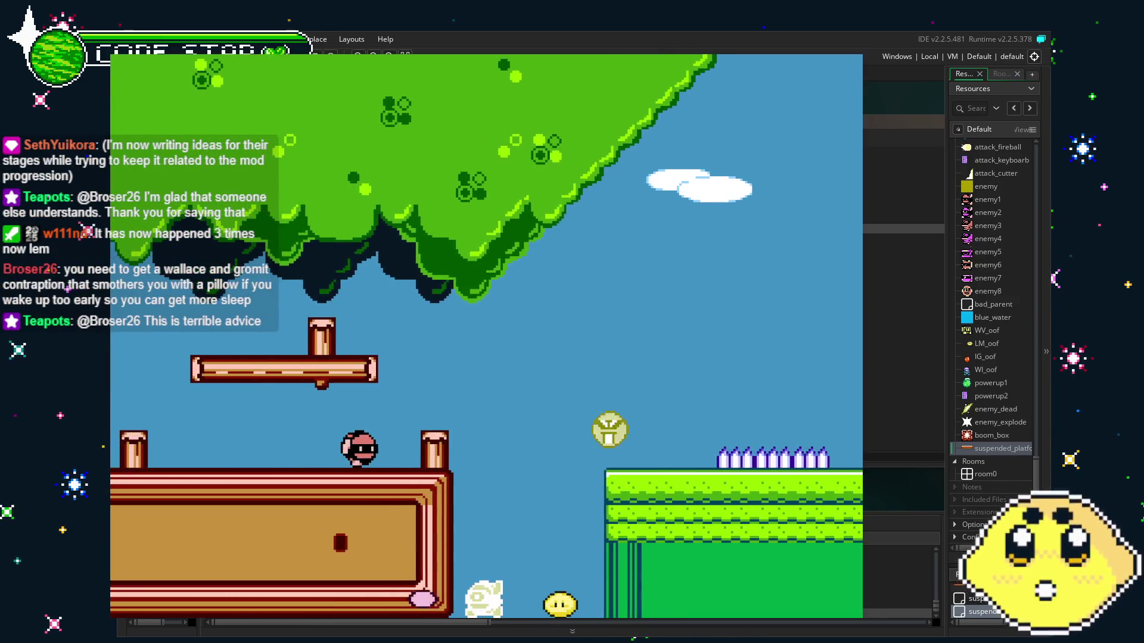
pyautogui.press('Left')
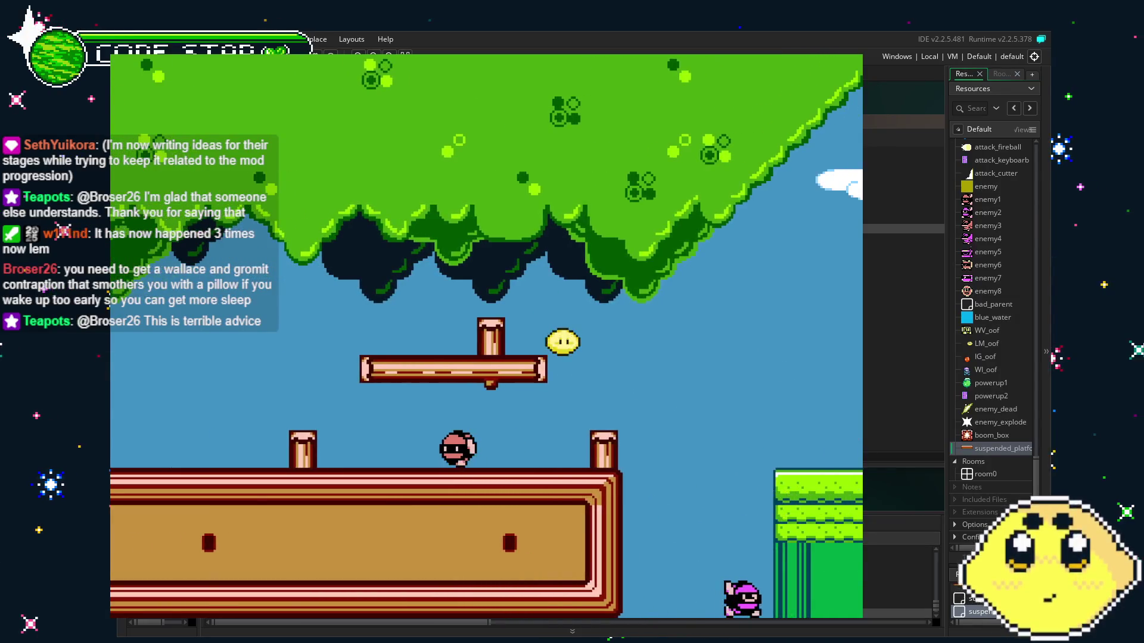
pyautogui.press('Left')
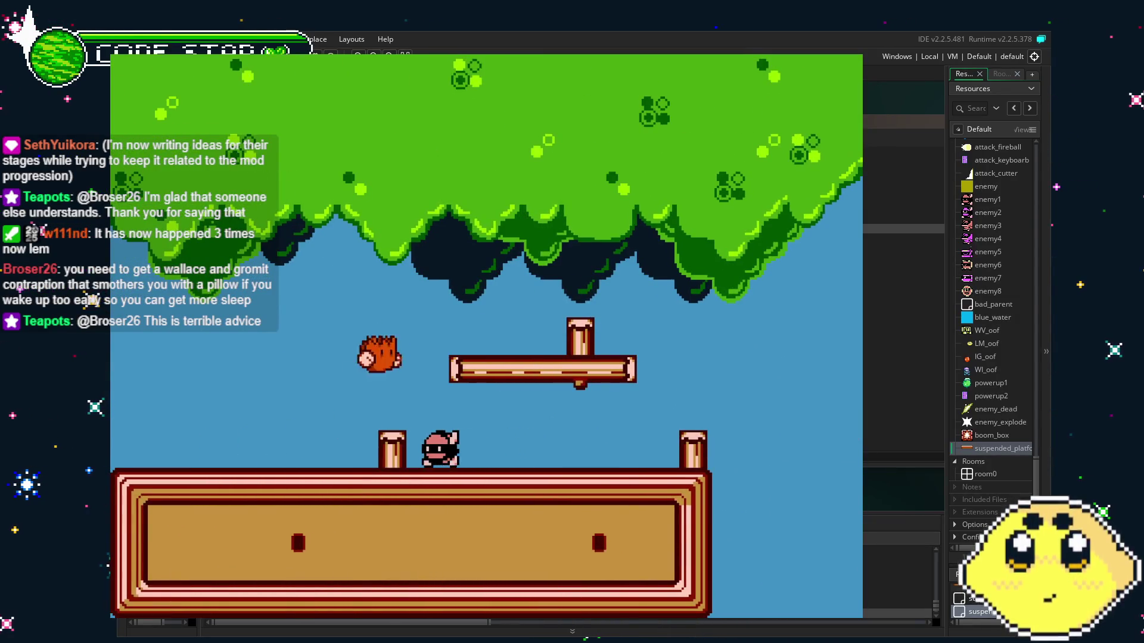
pyautogui.press('Right')
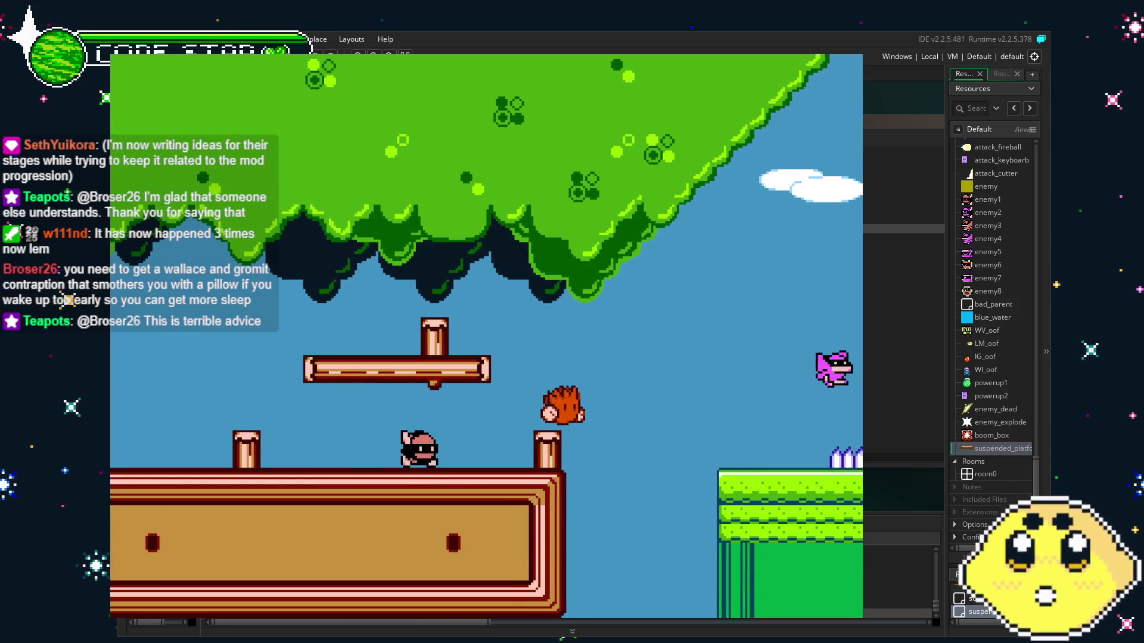
pyautogui.press('Right')
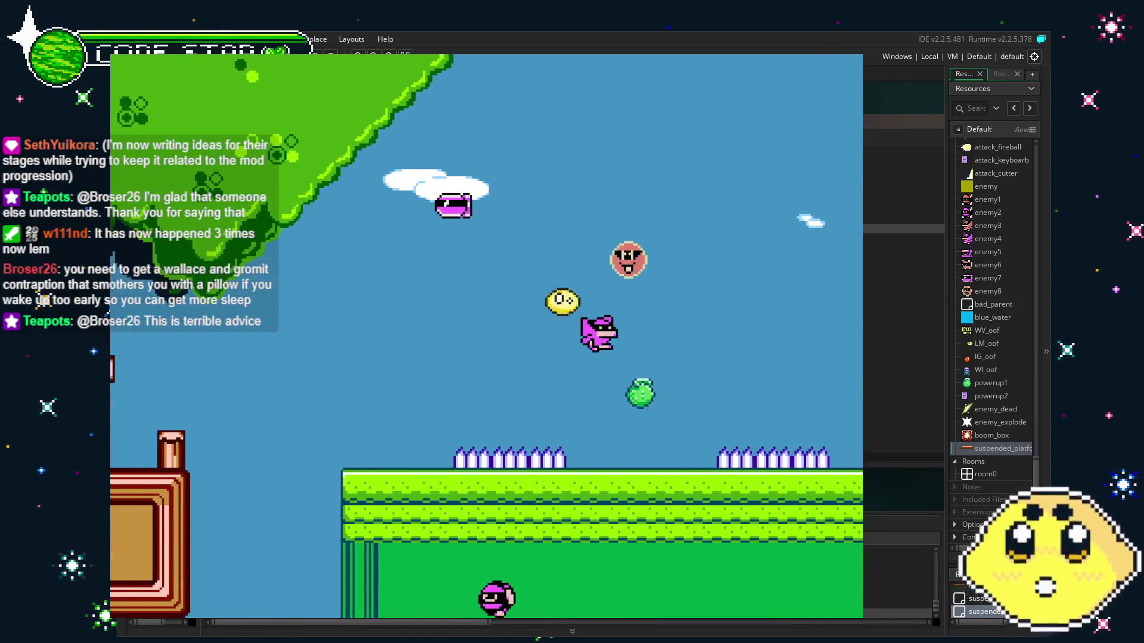
pyautogui.press('Right')
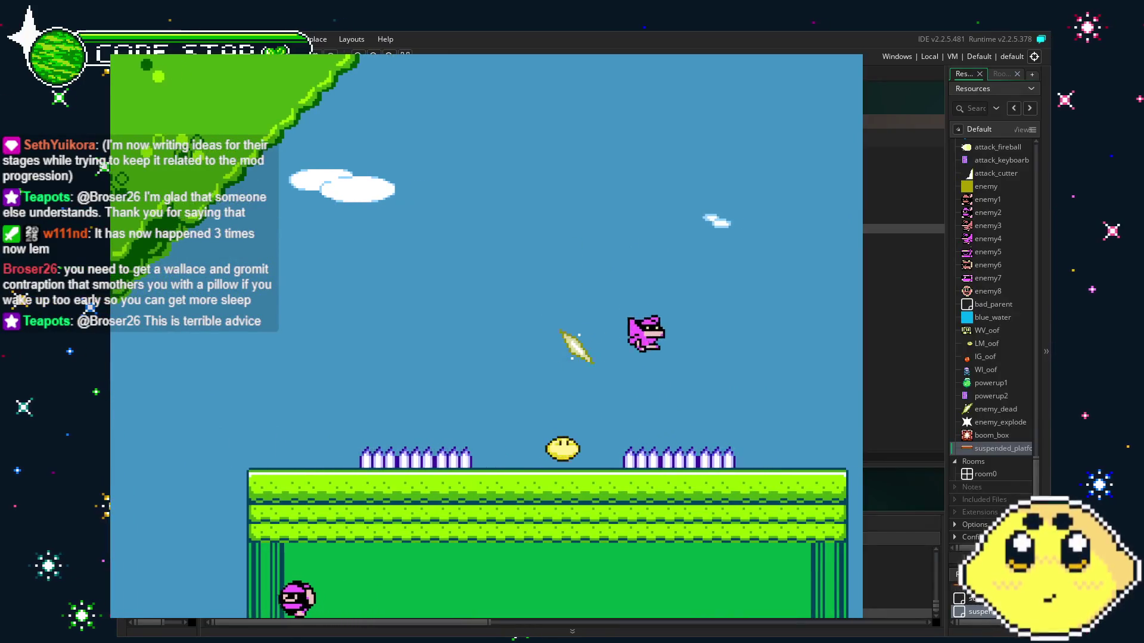
pyautogui.press('space')
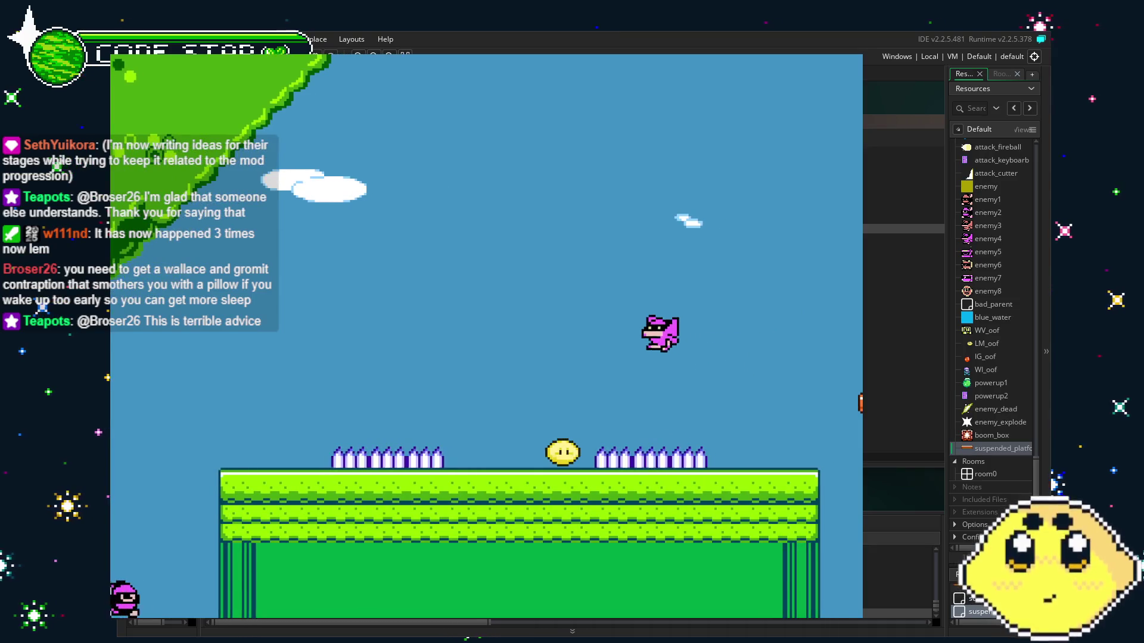
pyautogui.press('Left')
pyautogui.press('space')
pyautogui.press('Right')
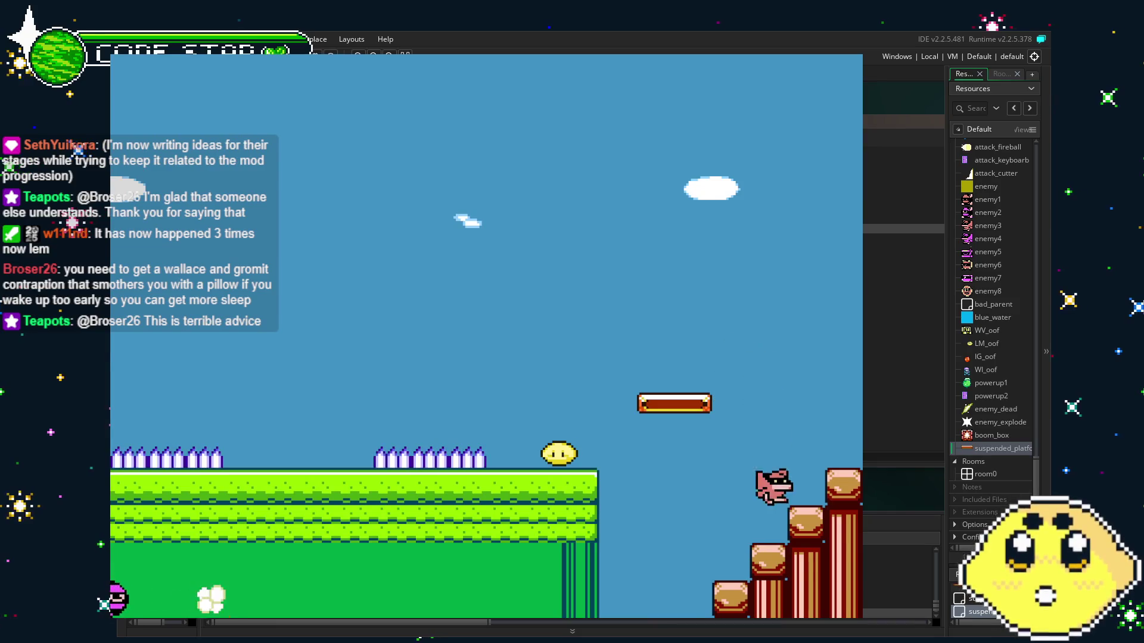
pyautogui.press('Right')
pyautogui.press('space')
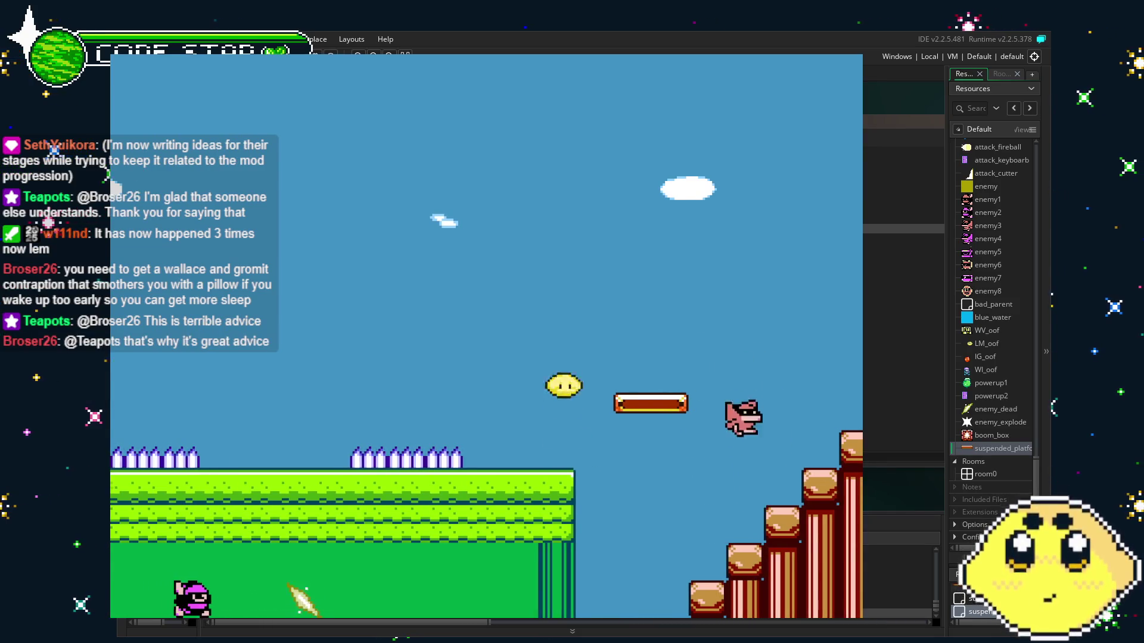
pyautogui.press('space')
pyautogui.press('Left')
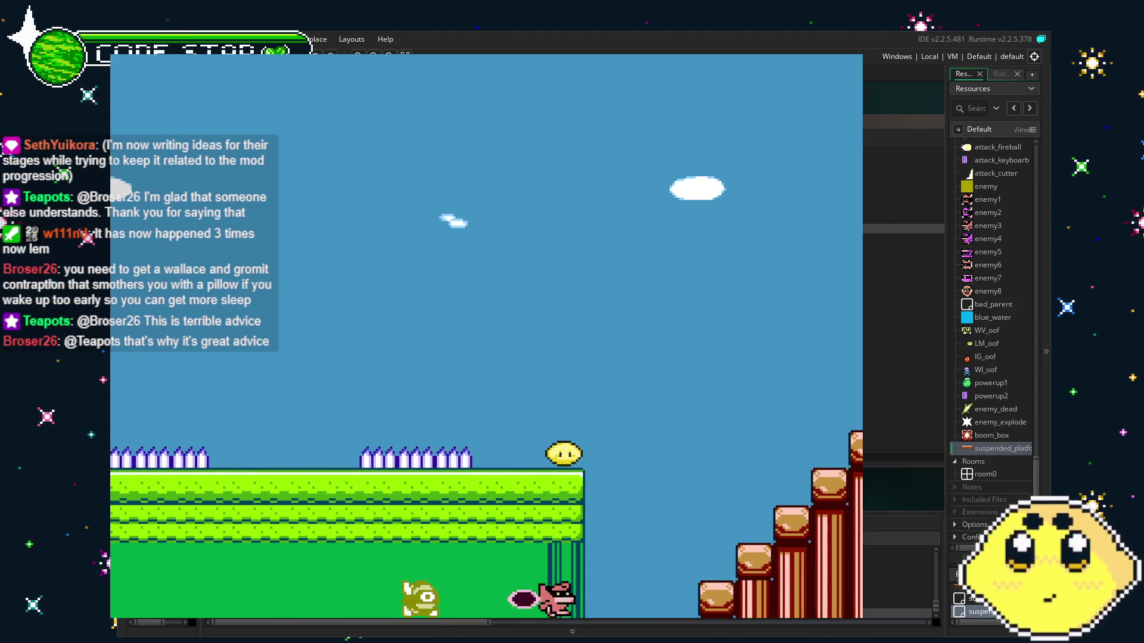
pyautogui.press('Left')
pyautogui.press('Right')
pyautogui.press('x')
pyautogui.press('Right')
pyautogui.press('space')
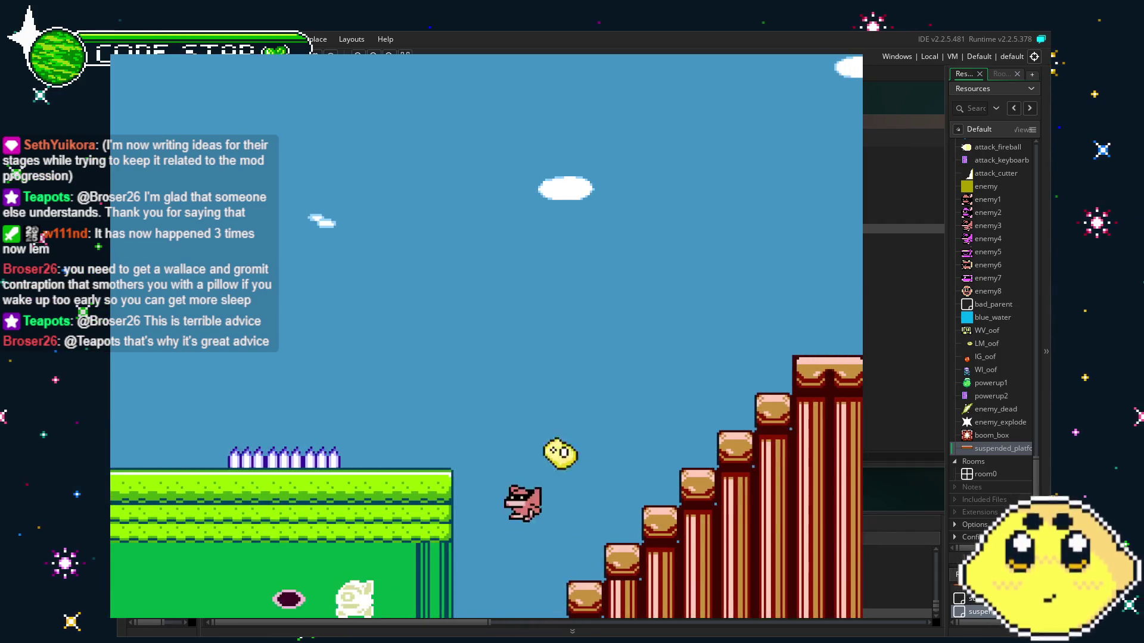
pyautogui.press('Left')
pyautogui.press('space')
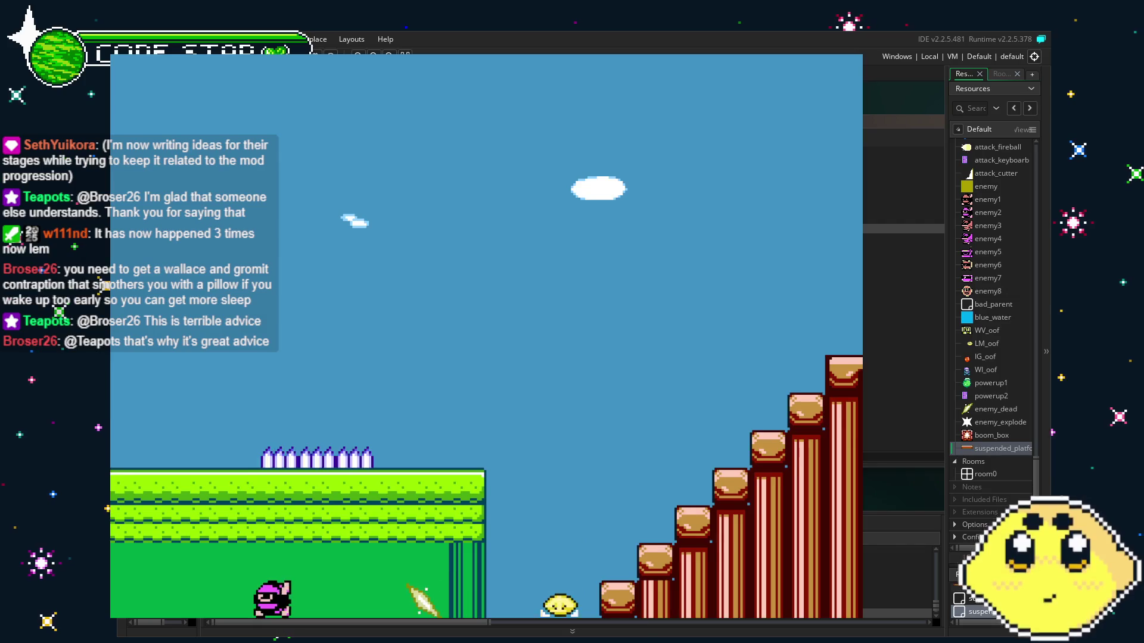
pyautogui.press('Left')
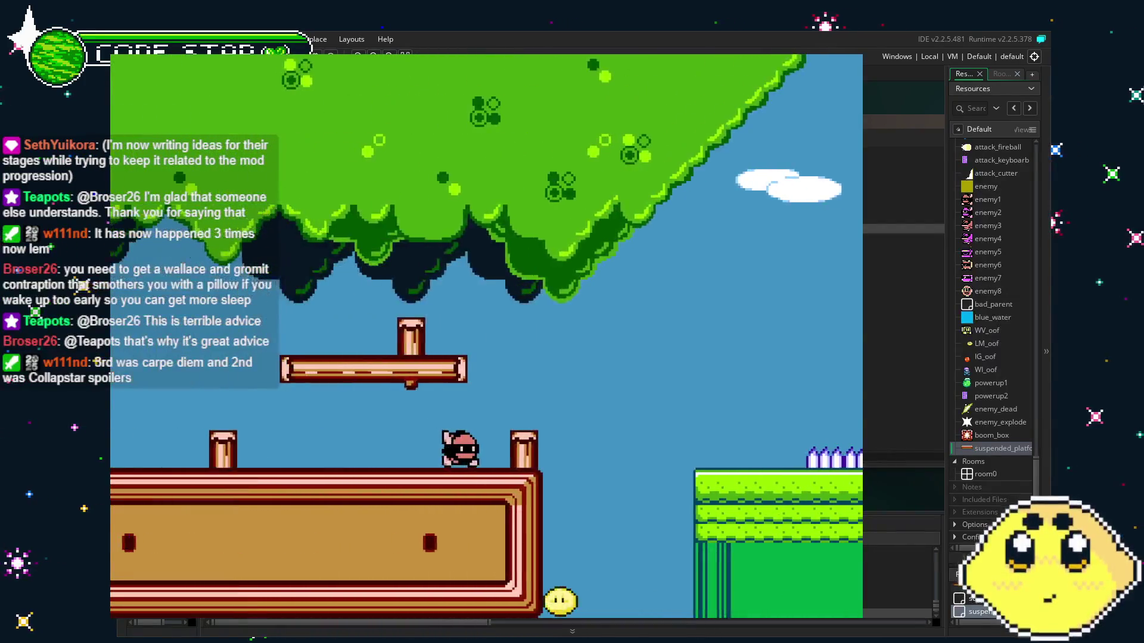
pyautogui.press('Right')
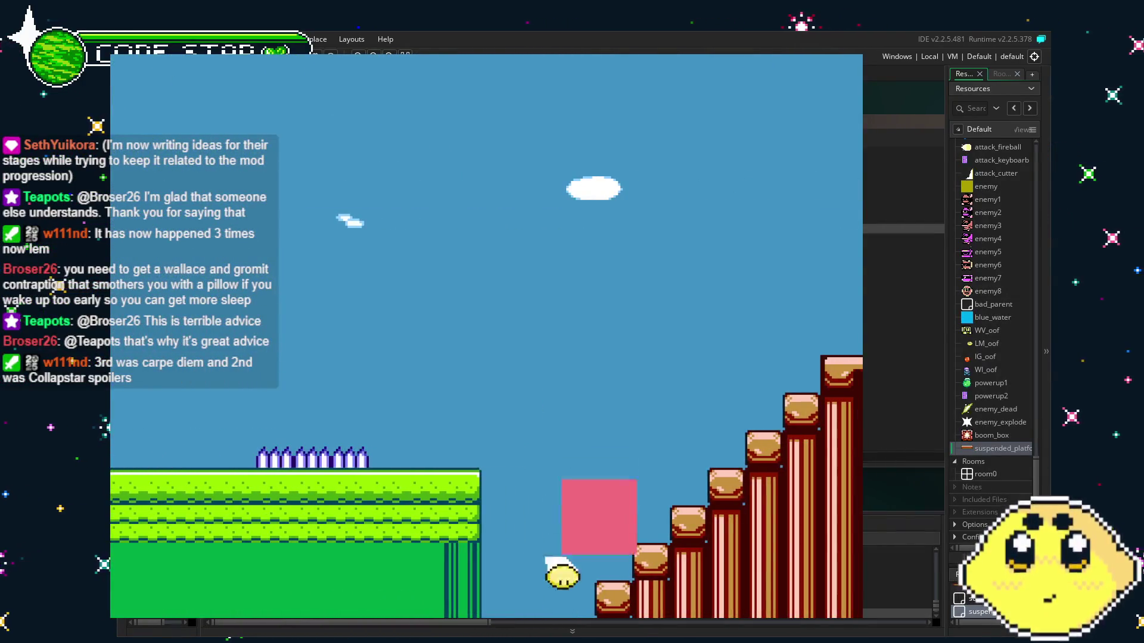
pyautogui.press('Escape')
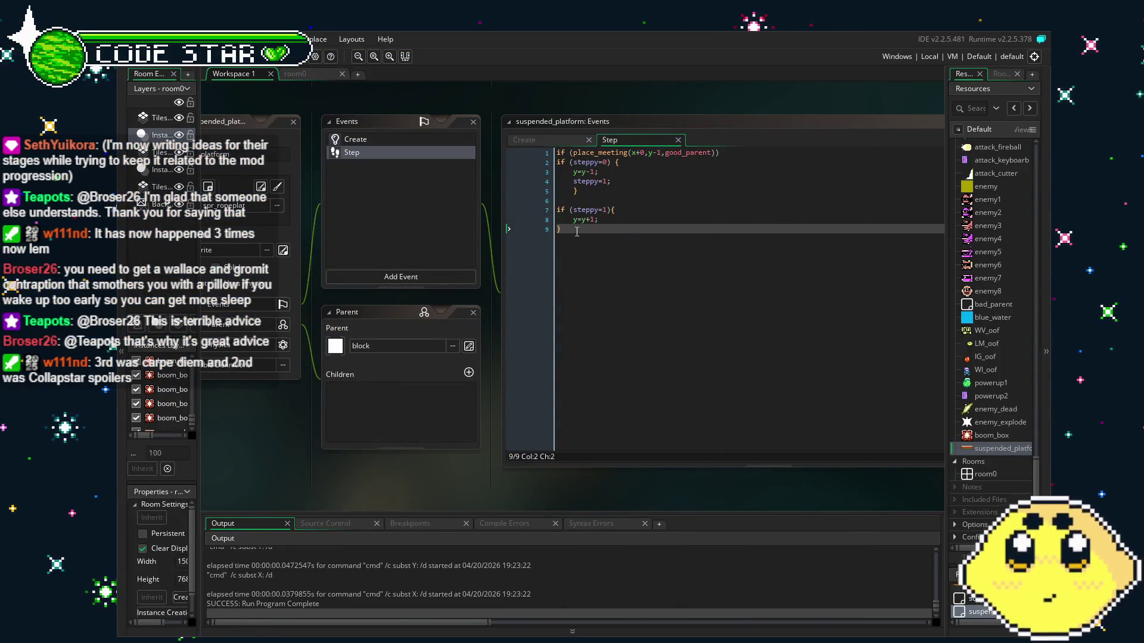
# - Finish the place_meeting Step code (y=y-1 once, then y=y+1) and save
pyautogui.click(631, 220)
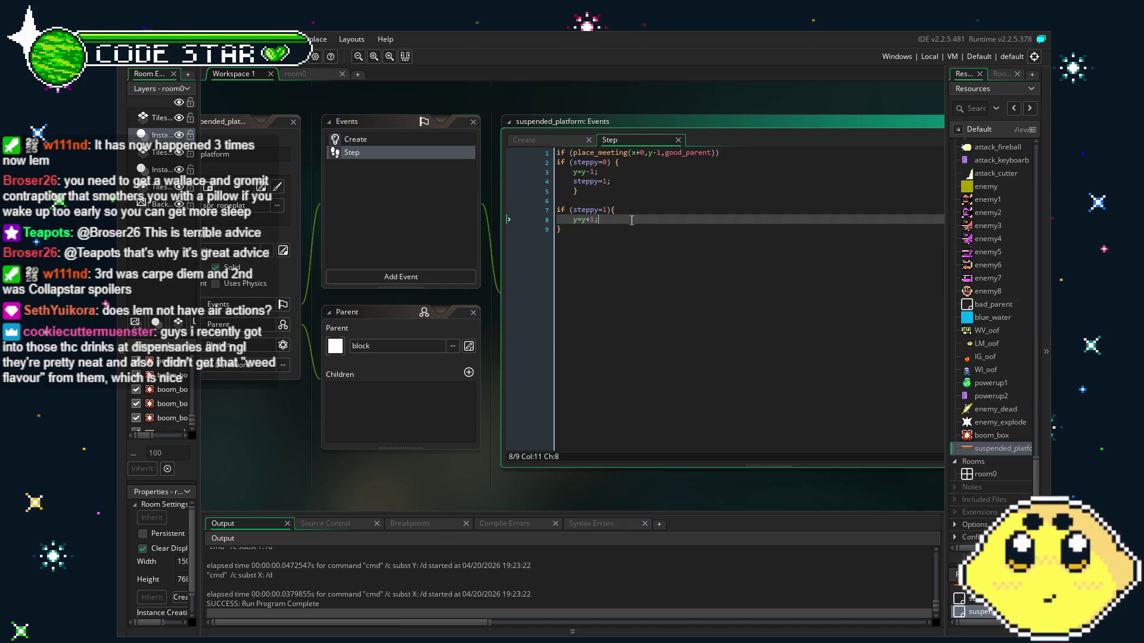
pyautogui.hotkey('ctrl', 's')
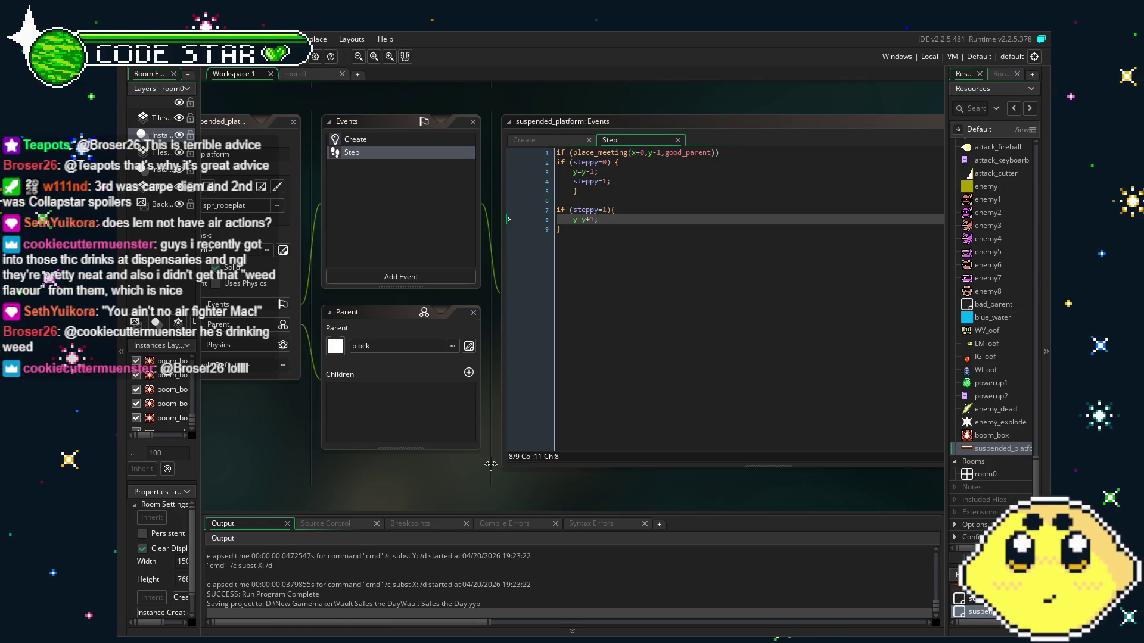
pyautogui.moveTo(405, 462); pyautogui.dragTo(430, 462)
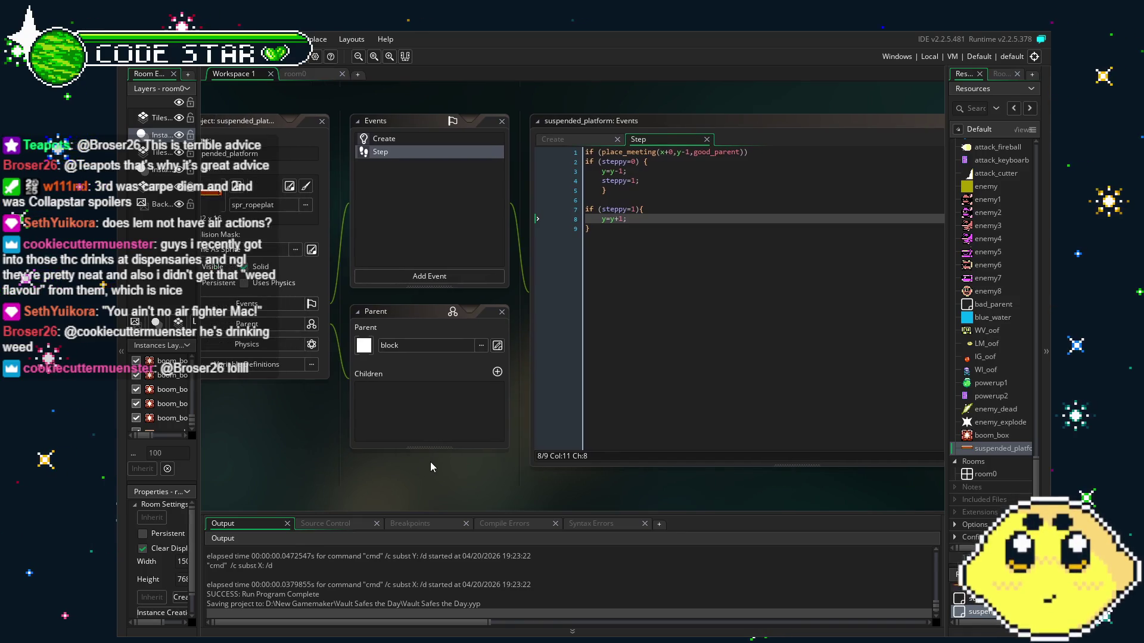
pyautogui.click(400, 142)
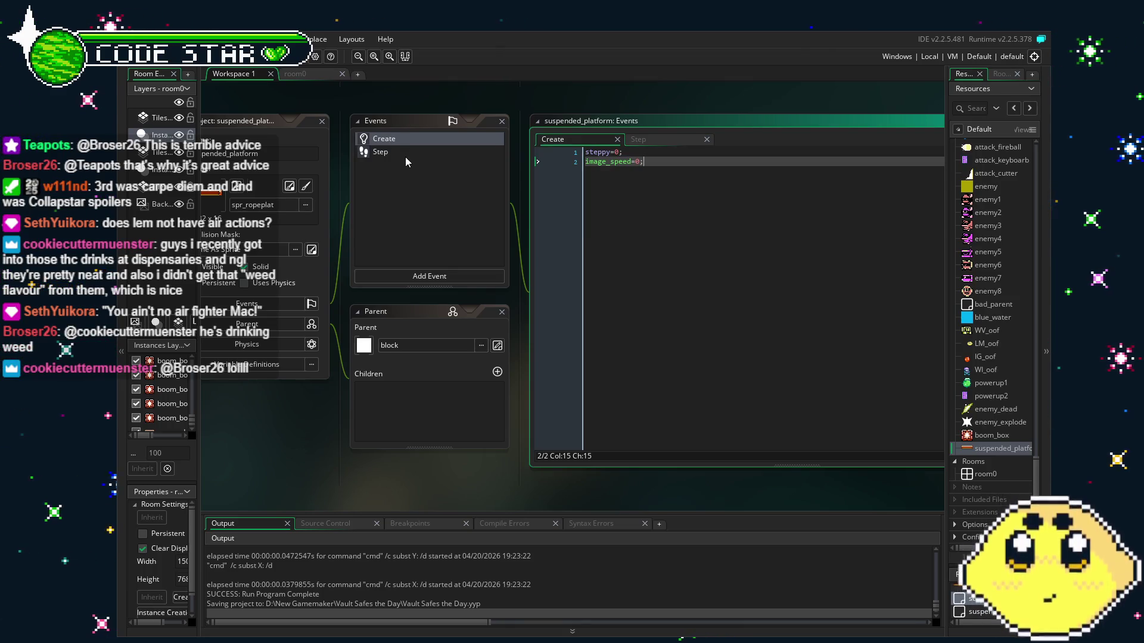
pyautogui.click(404, 155)
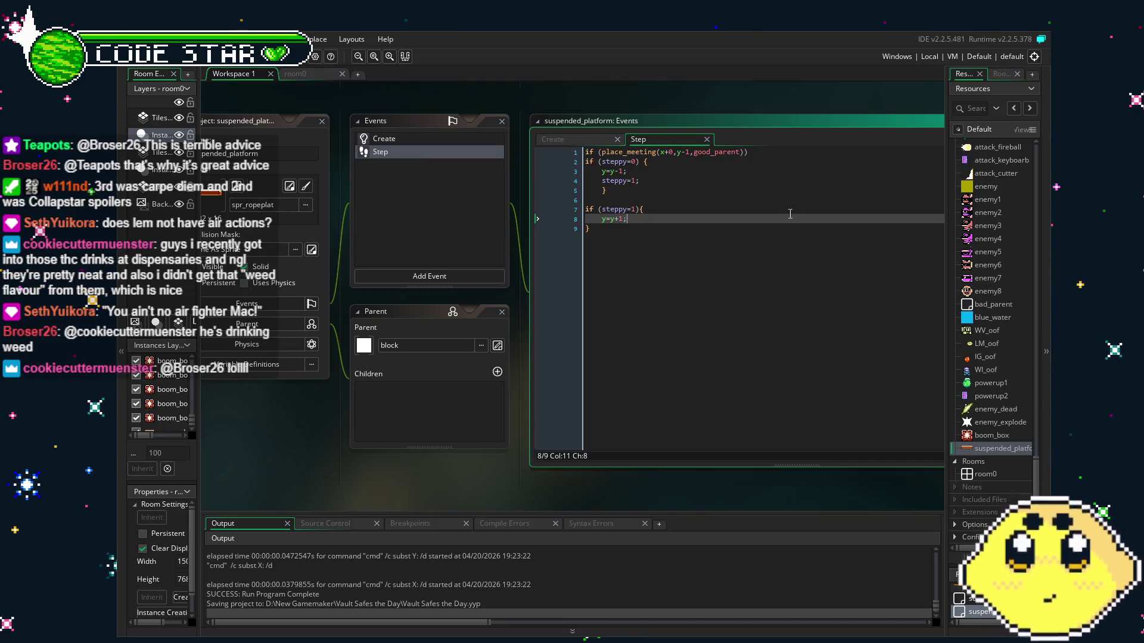
pyautogui.click(684, 244)
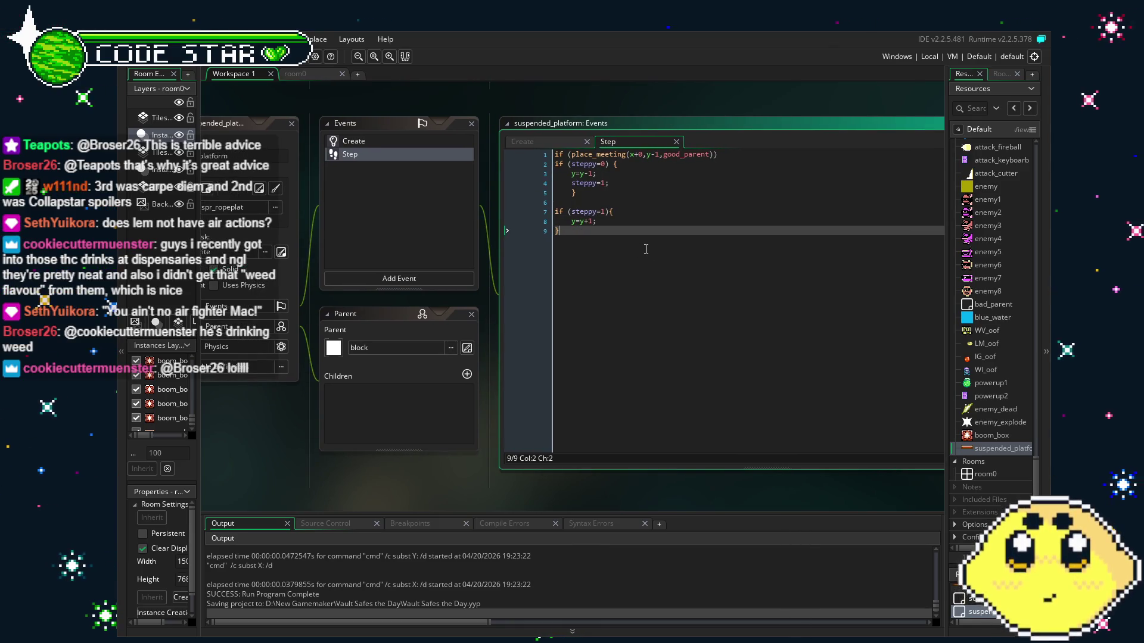
pyautogui.click(620, 176)
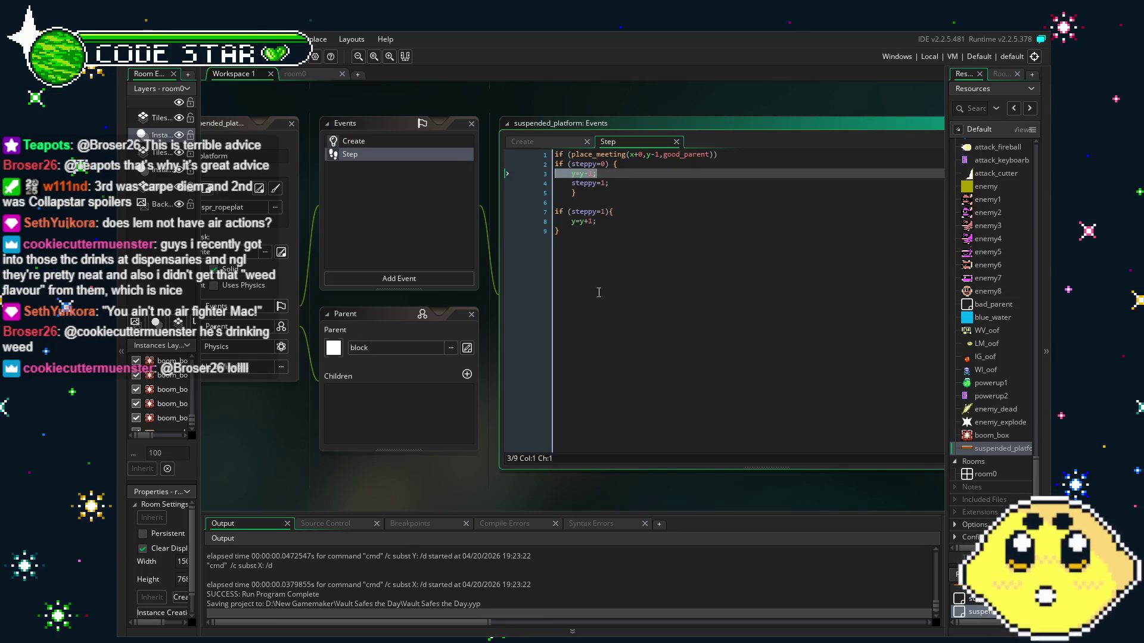
# - Remove the y=y-1 line that raised the platform
pyautogui.press('BackSpace')
pyautogui.press('BackSpace')
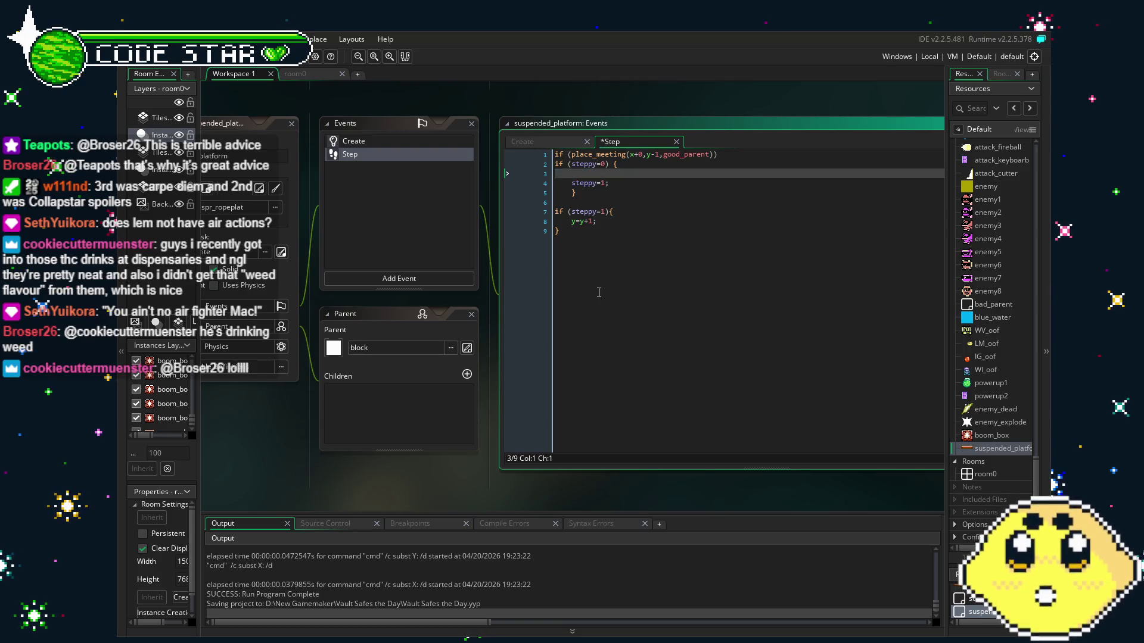
pyautogui.click(598, 292)
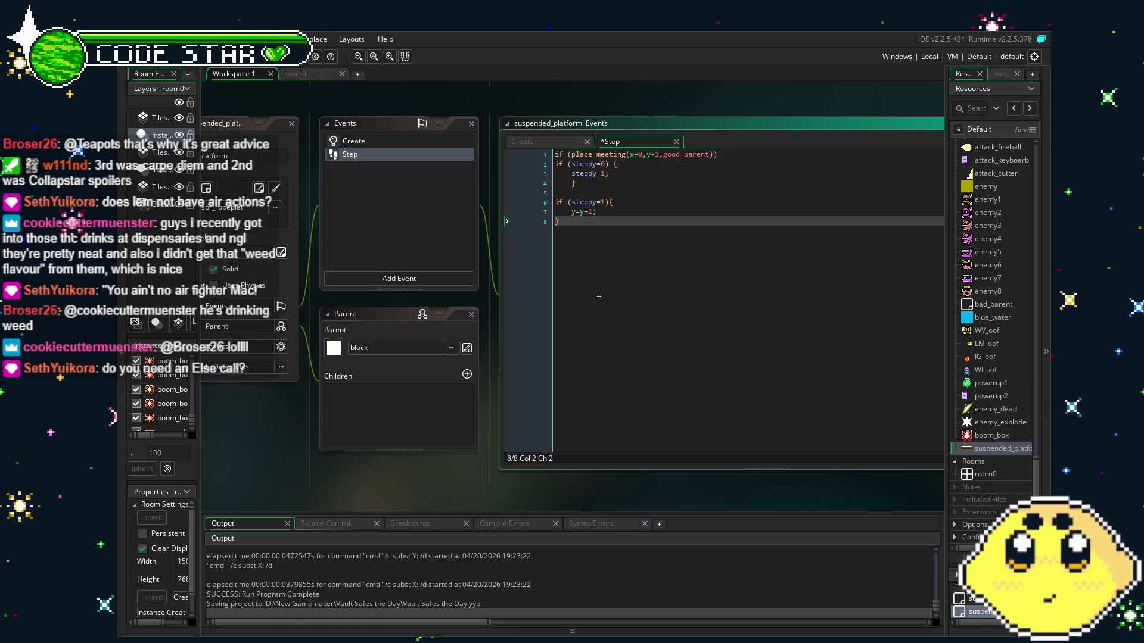
pyautogui.moveTo(583, 241)
pyautogui.mouseDown()
pyautogui.moveTo(530, 192)
pyautogui.moveTo(530, 205)
pyautogui.mouseUp()
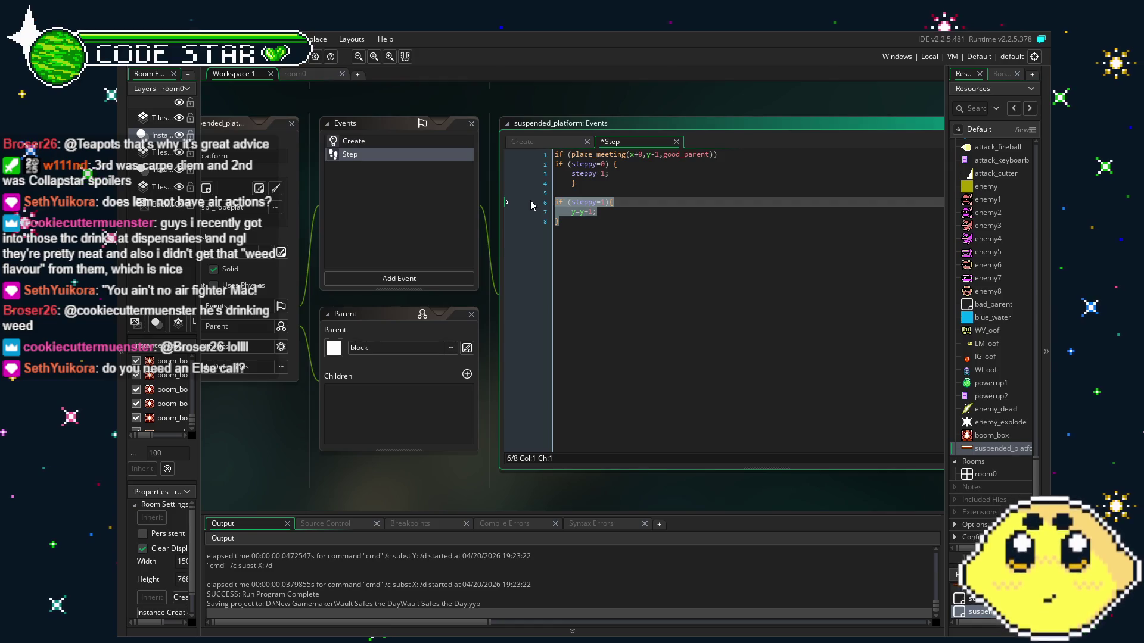
pyautogui.click(532, 205)
pyautogui.click(570, 225)
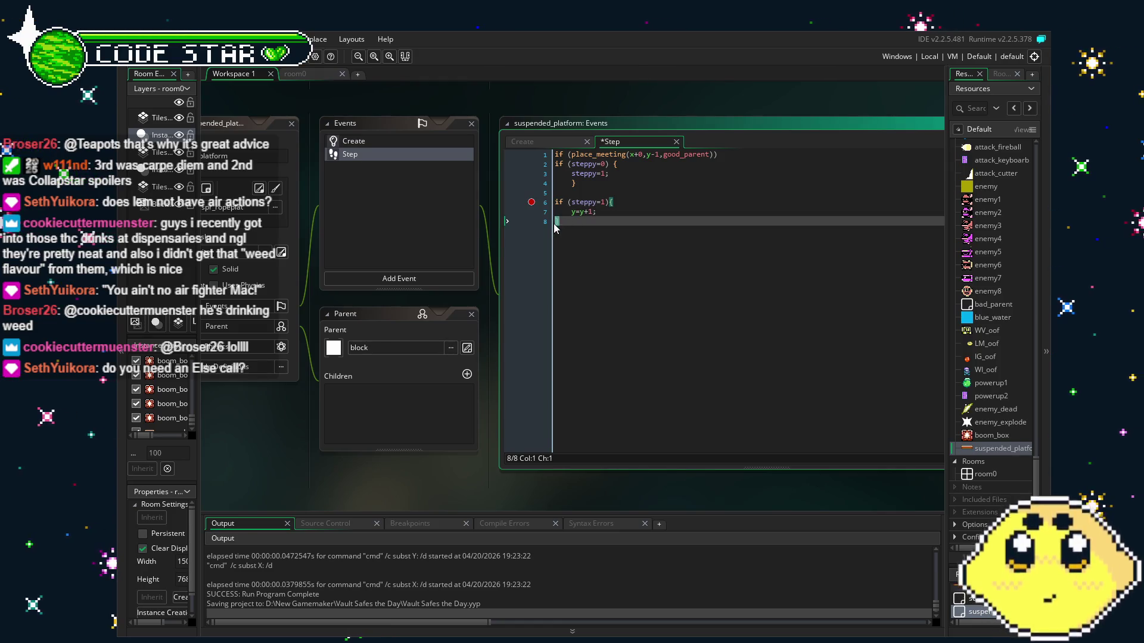
pyautogui.click(532, 203)
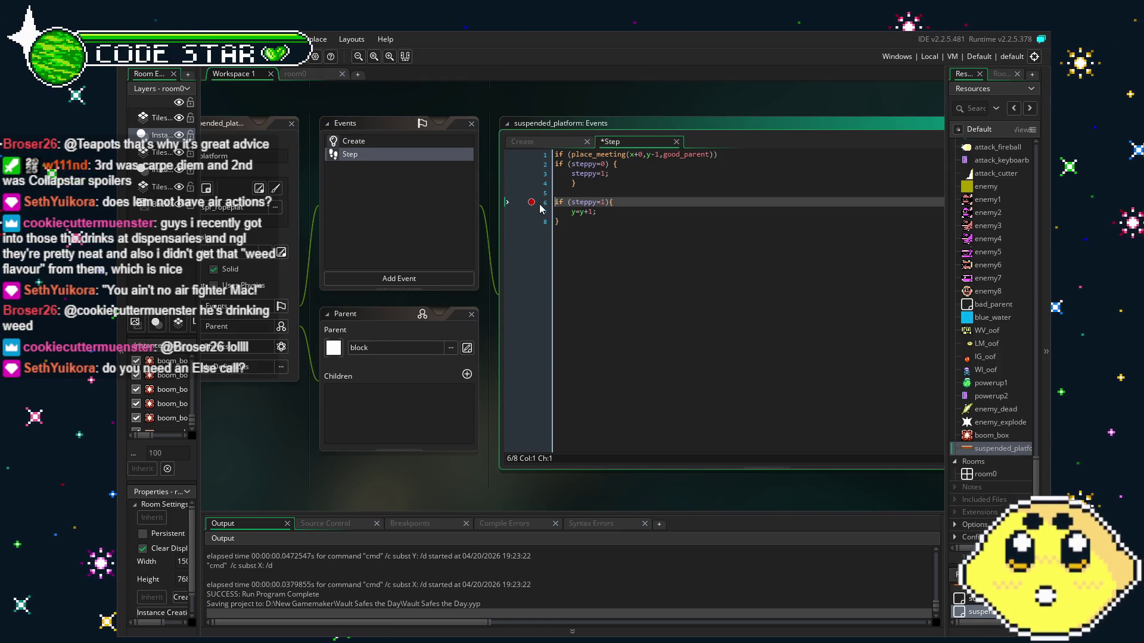
pyautogui.click(604, 230)
# - Delete the if (steppy=1) block, including its condition, brace and leftover y=y+1 line
pyautogui.press('BackSpace')
pyautogui.press('BackSpace')
pyautogui.moveTo(542, 203); pyautogui.dragTo(517, 197)
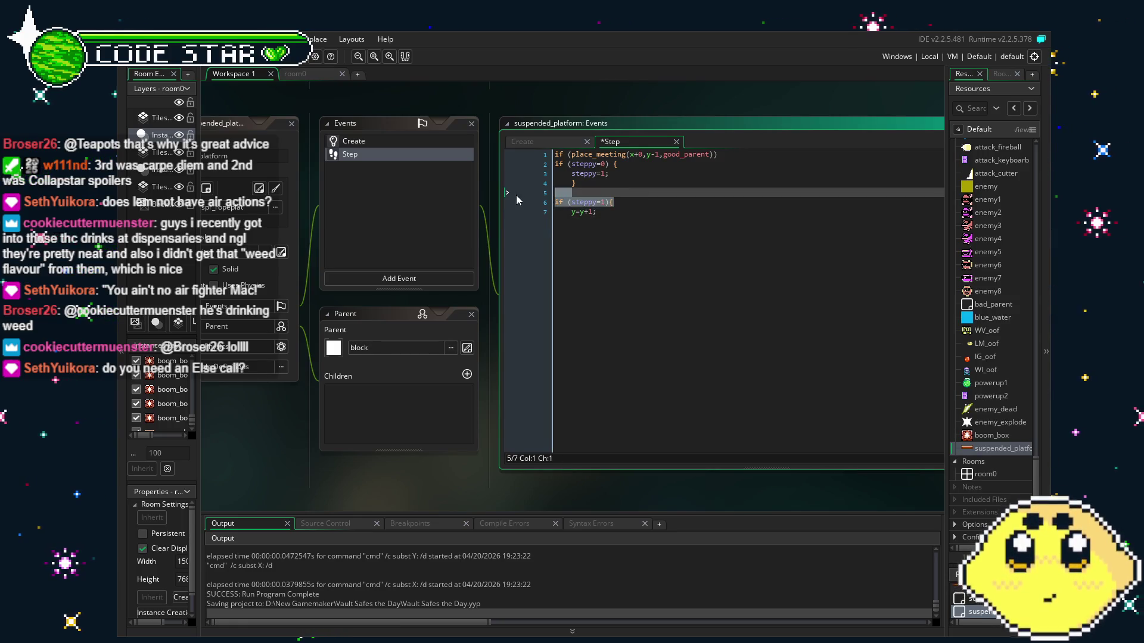
pyautogui.press('BackSpace')
pyautogui.press('Tab')
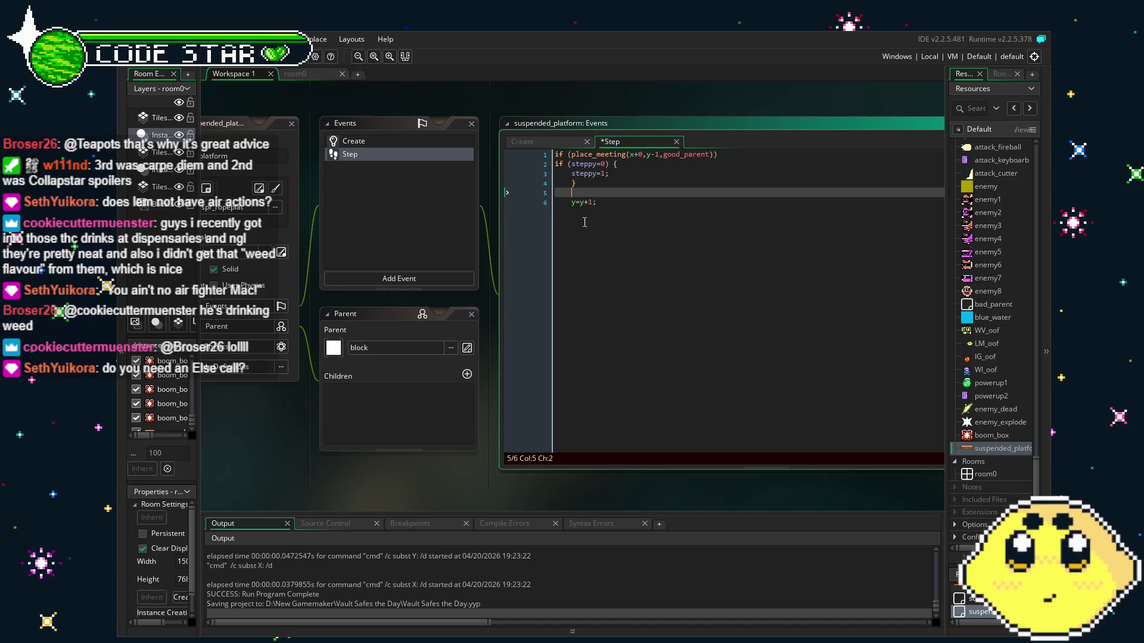
pyautogui.click(612, 207)
pyautogui.press('BackSpace')
pyautogui.press('BackSpace')
pyautogui.press('BackSpace')
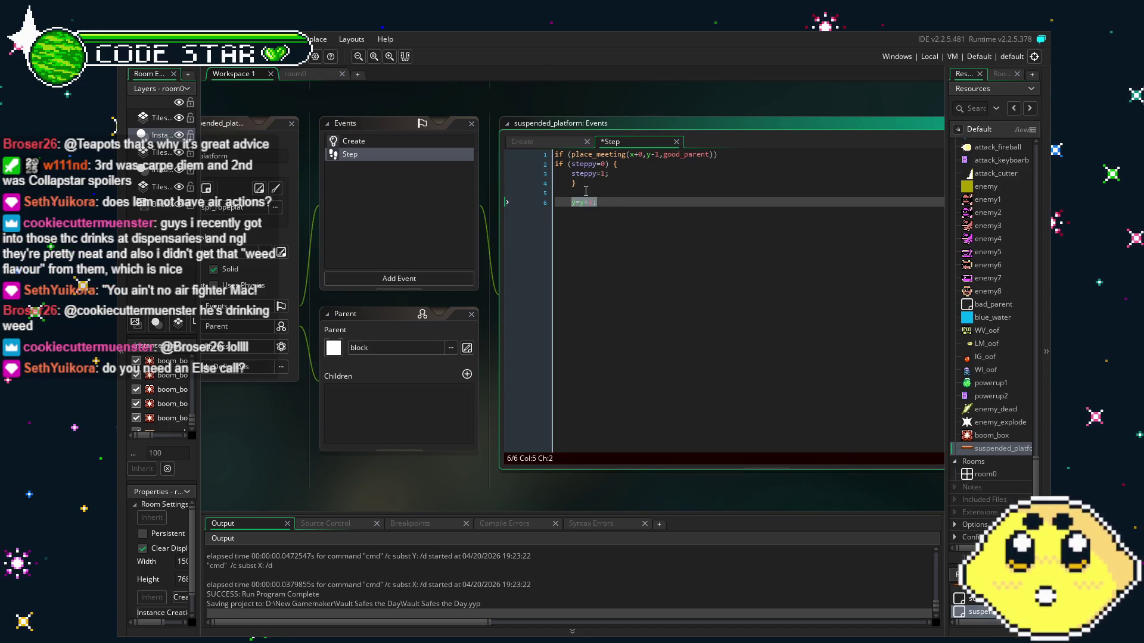
# - Add y=y+1; beneath steppy=1; and delete the empty trailing lines
pyautogui.click(614, 172)
pyautogui.press('Return')
pyautogui.write('y=y+1;')
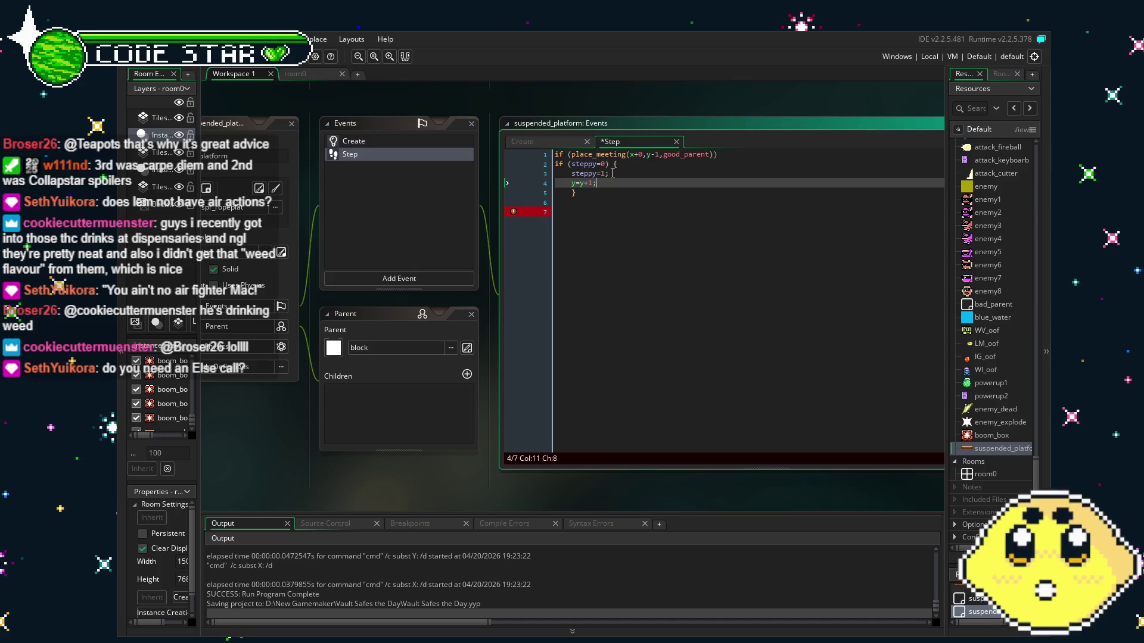
pyautogui.click(607, 253)
pyautogui.press('BackSpace')
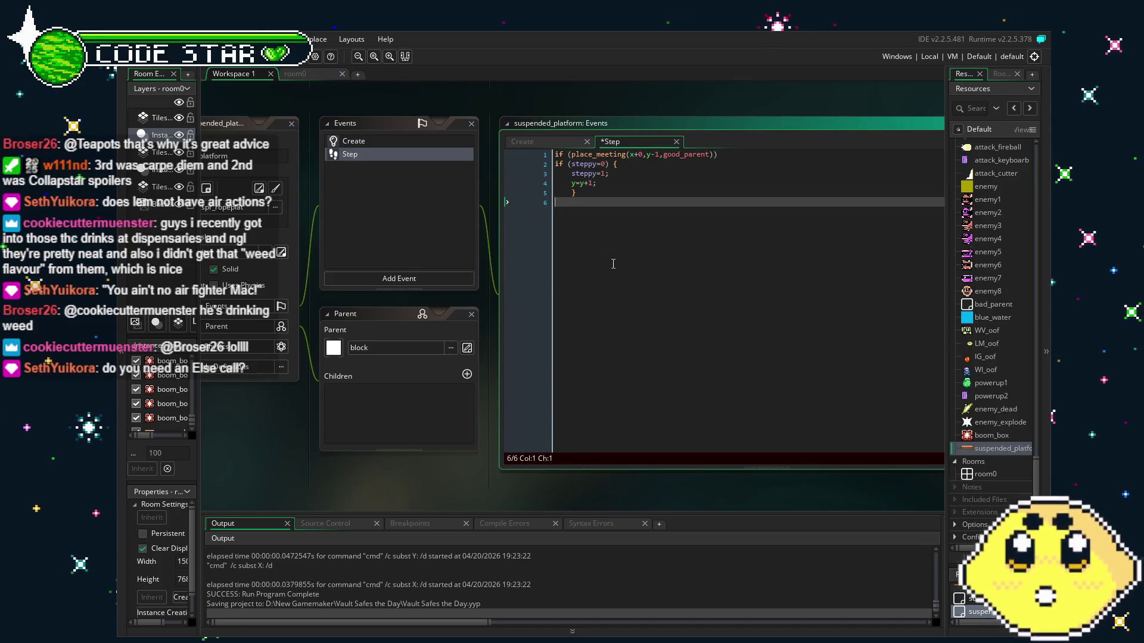
pyautogui.press('BackSpace')
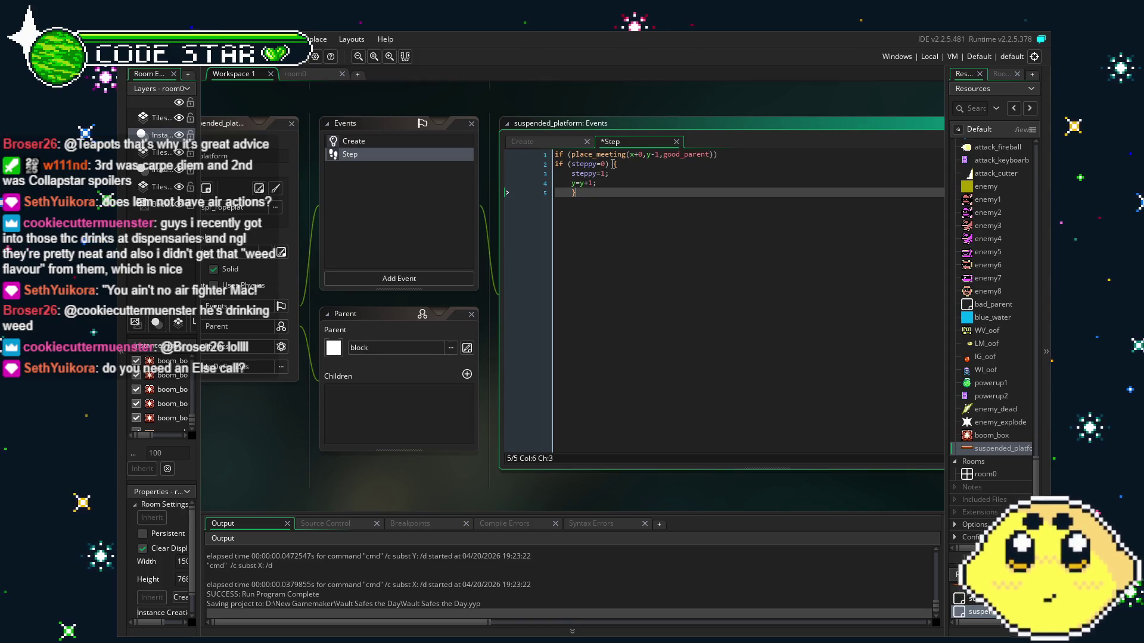
pyautogui.click(627, 164)
# - Delete the if (steppy=0) condition line and the steppy=1; line
pyautogui.moveTo(627, 165); pyautogui.dragTo(522, 170)
pyautogui.press('BackSpace')
pyautogui.press('BackSpace')
pyautogui.click(613, 164)
pyautogui.press('BackSpace')
pyautogui.press('BackSpace')
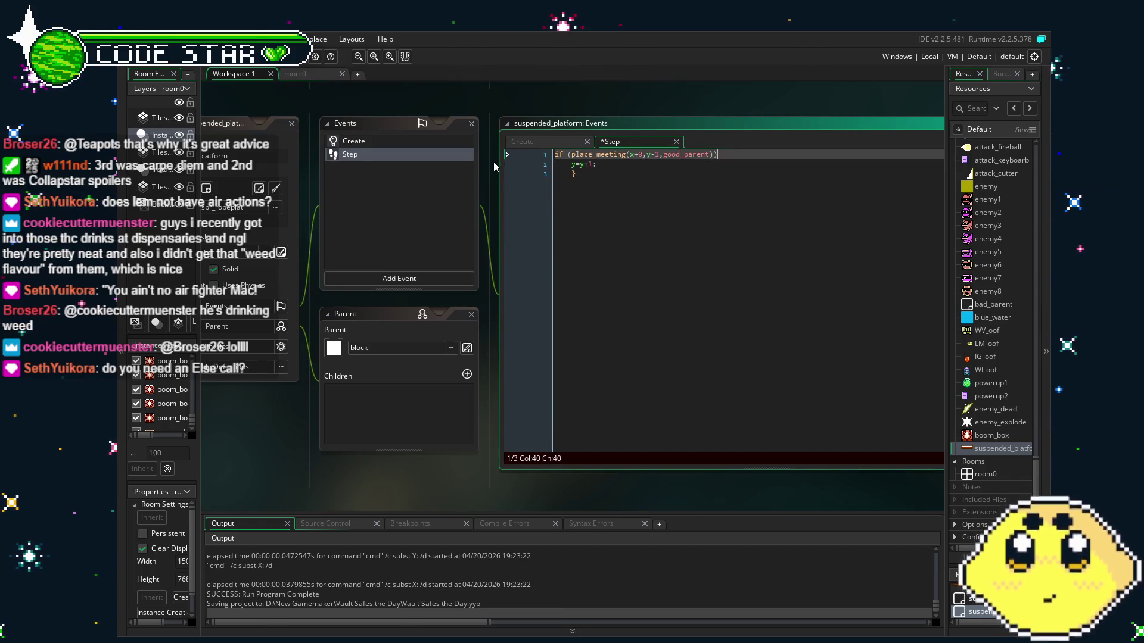
pyautogui.click(611, 203)
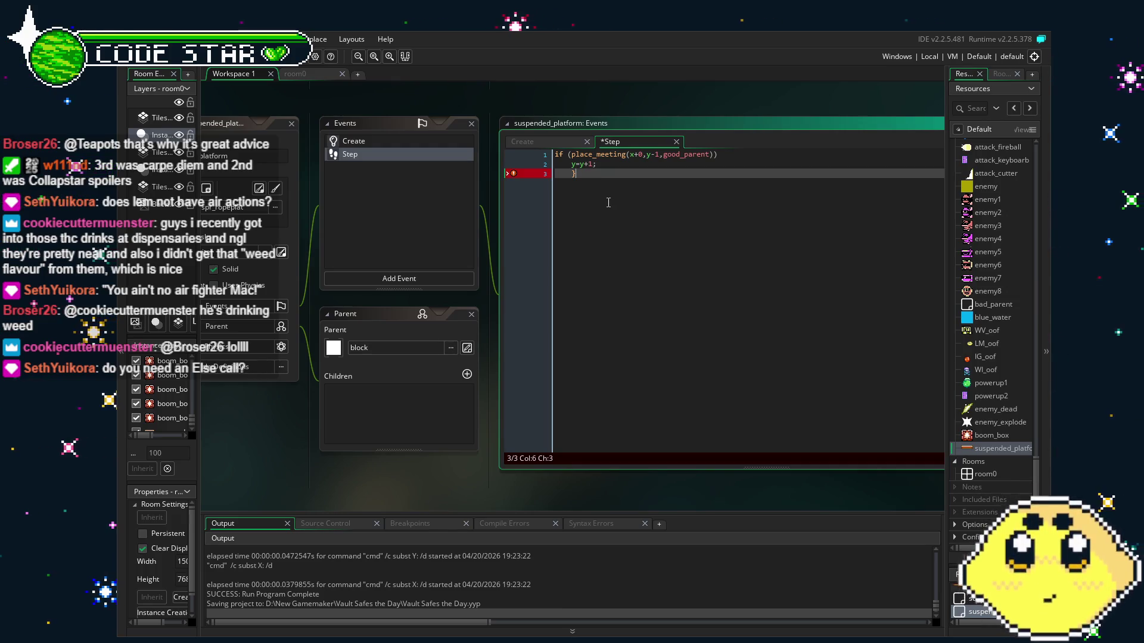
# - Add an opening brace after the good_parent place_meeting condition and save the project
pyautogui.click(733, 160)
pyautogui.click(733, 155)
pyautogui.write('{')
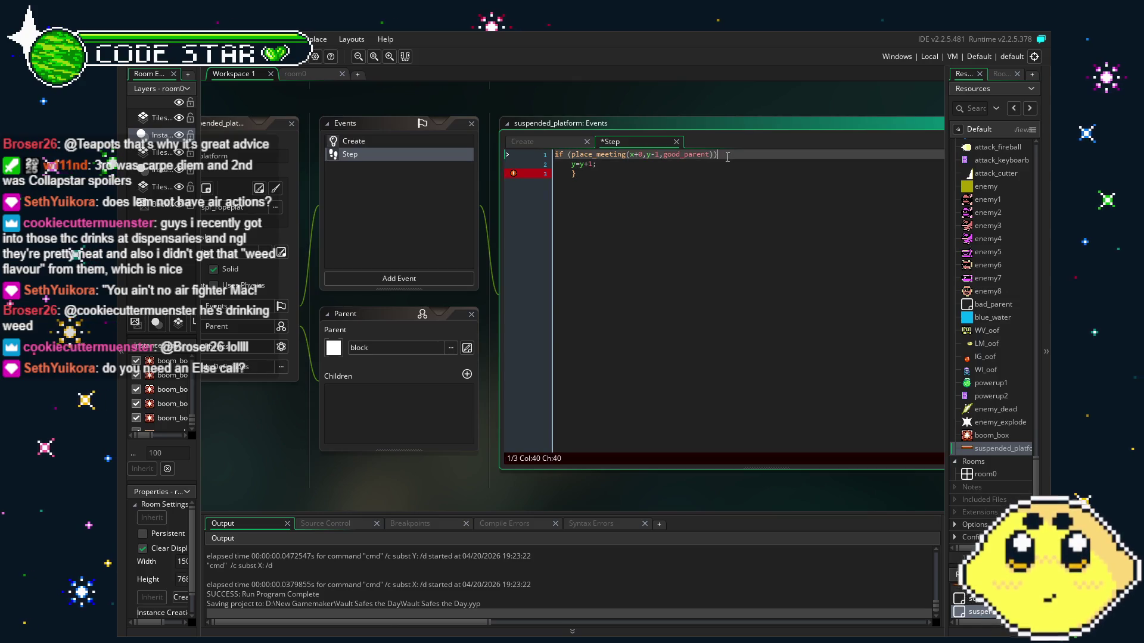
pyautogui.click(731, 239)
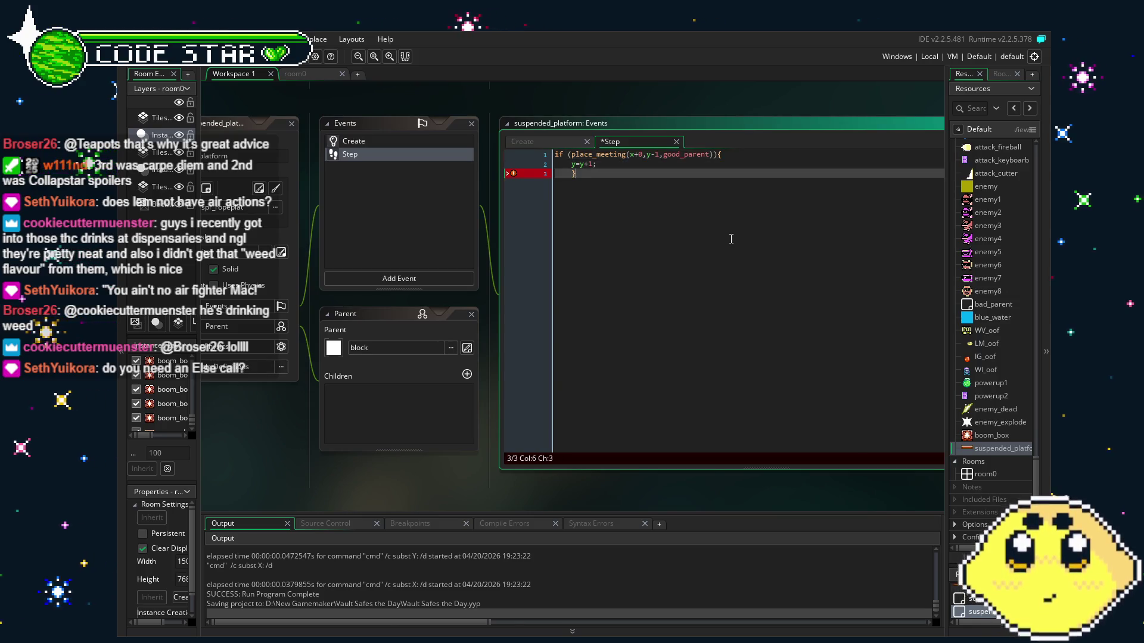
pyautogui.hotkey('ctrl', 's')
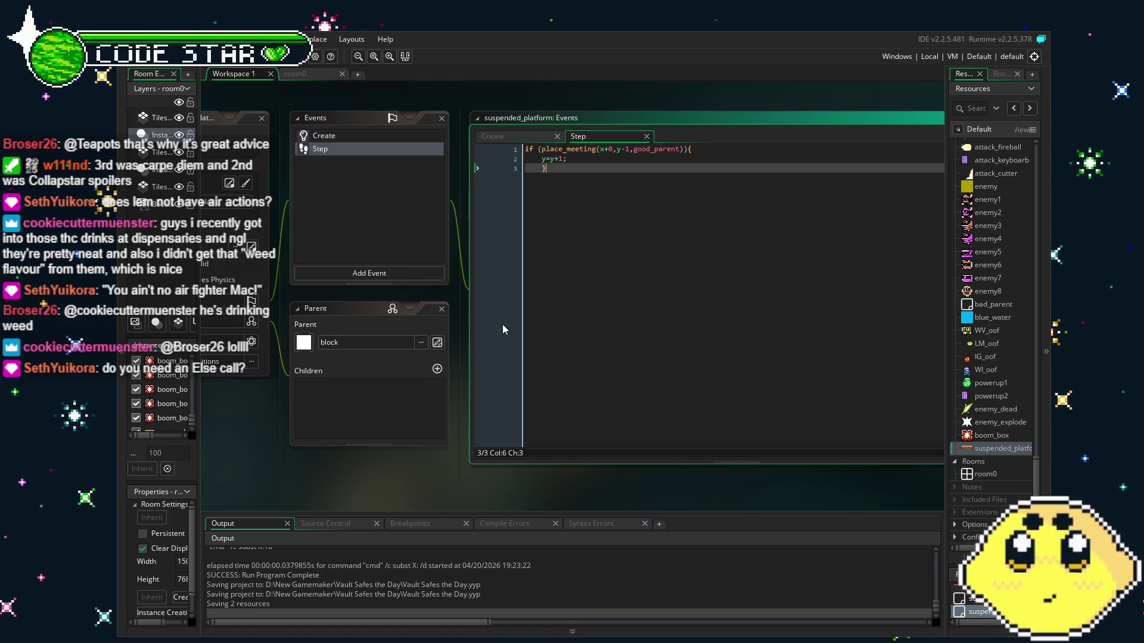
pyautogui.hotkey('ctrl', 'a')
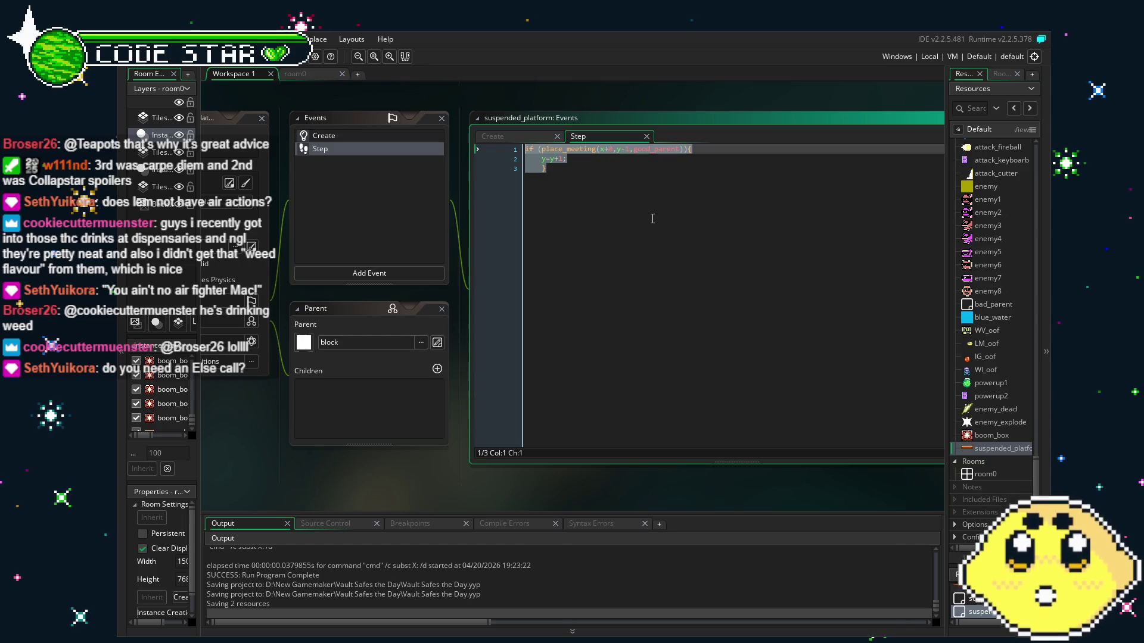
# - Paste a duplicate of the good_parent if-block below the original
pyautogui.hotkey('ctrl', 'c')
pyautogui.press('Right')
pyautogui.press('Return')
pyautogui.press('Return')
pyautogui.hotkey('ctrl', 'v')
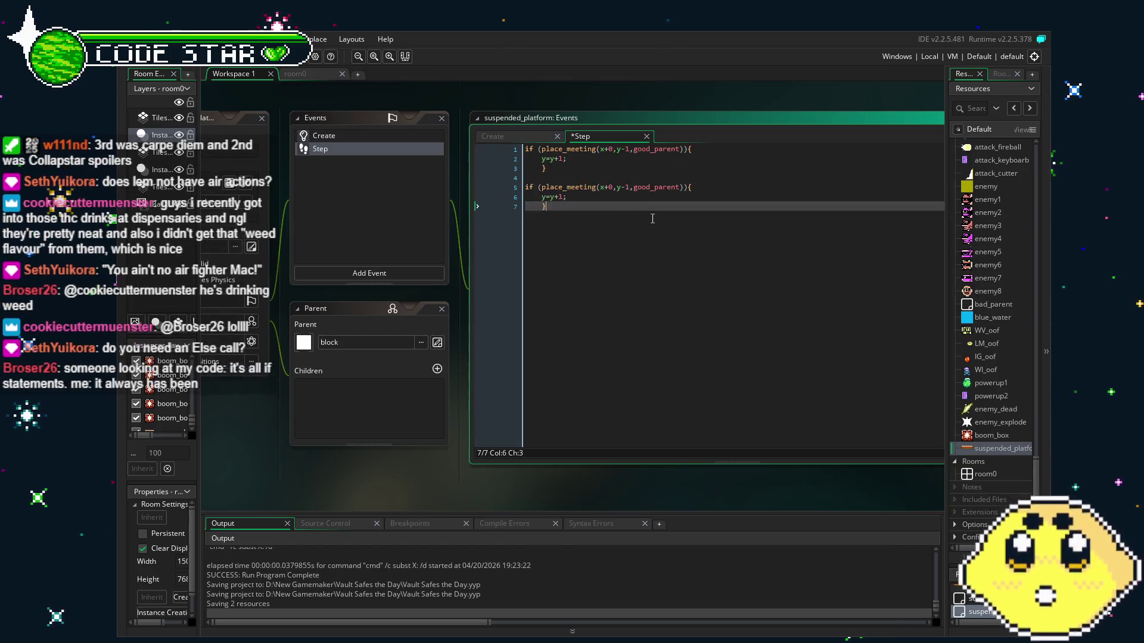
# - Negate the copied condition with ! and change its y=y+1 to y=y-1, then save
pyautogui.click(539, 187)
pyautogui.write('!')
pyautogui.click(558, 197)
pyautogui.press('BackSpace')
pyautogui.write('-')
pyautogui.press('Down')
pyautogui.hotkey('ctrl', 's')
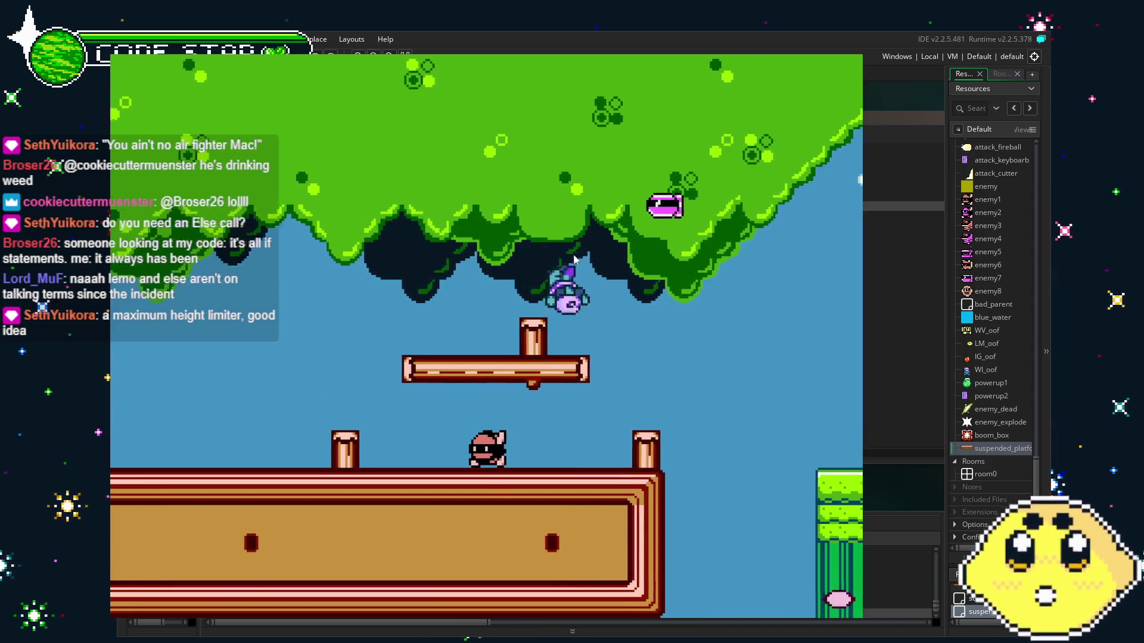
# - Walk and jump the player rightward over the treetop and onto the grass
pyautogui.press('Right')
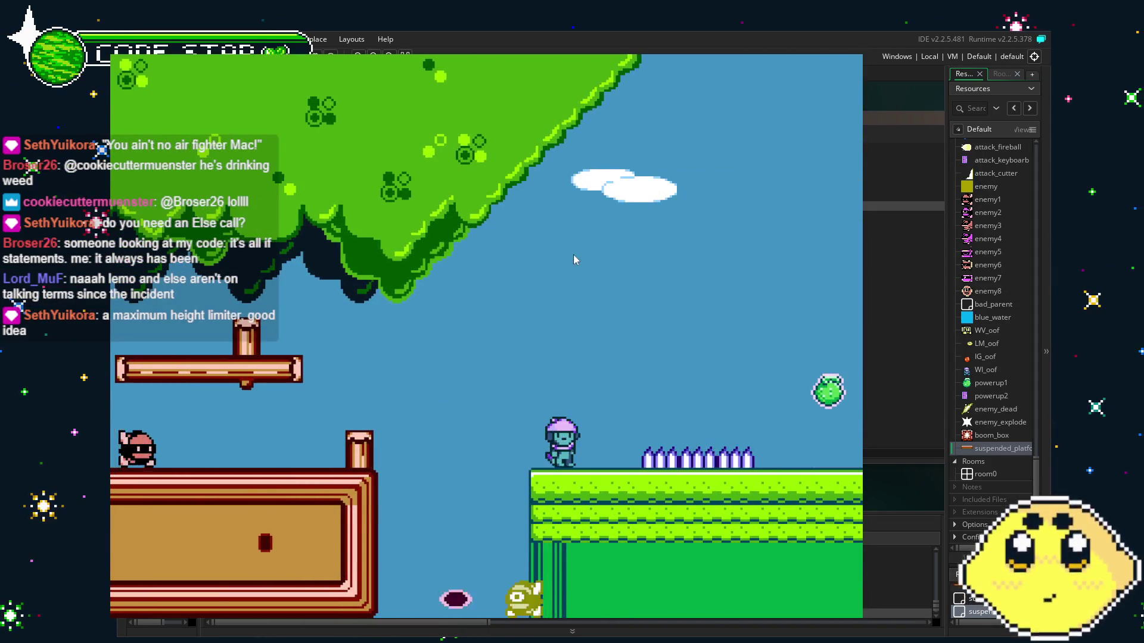
pyautogui.press('Right')
pyautogui.press('space')
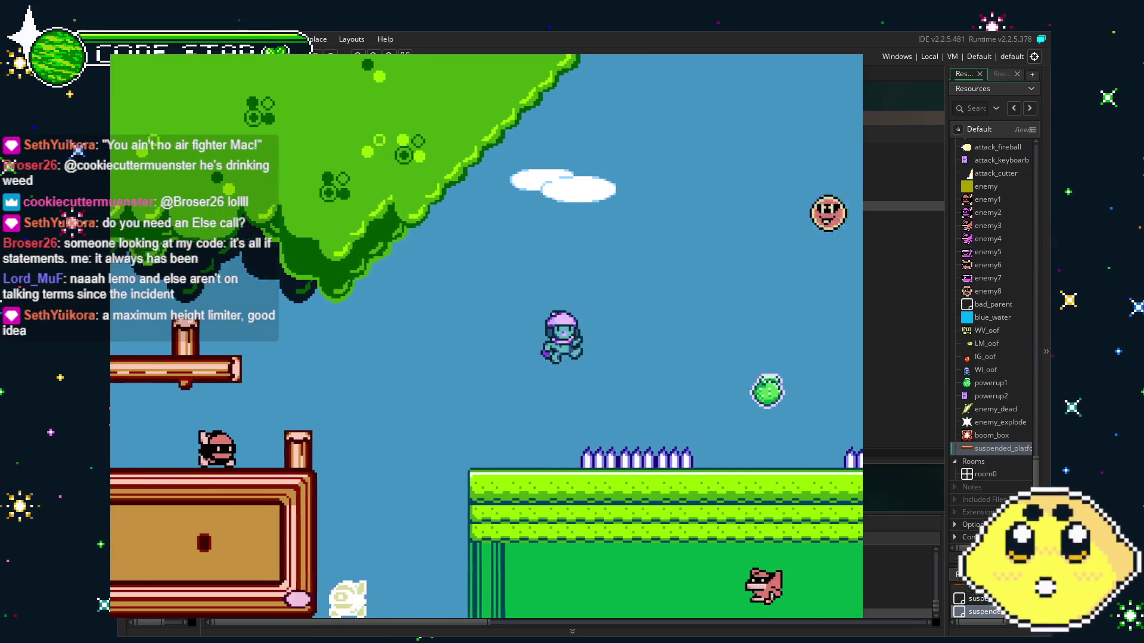
pyautogui.press('Left')
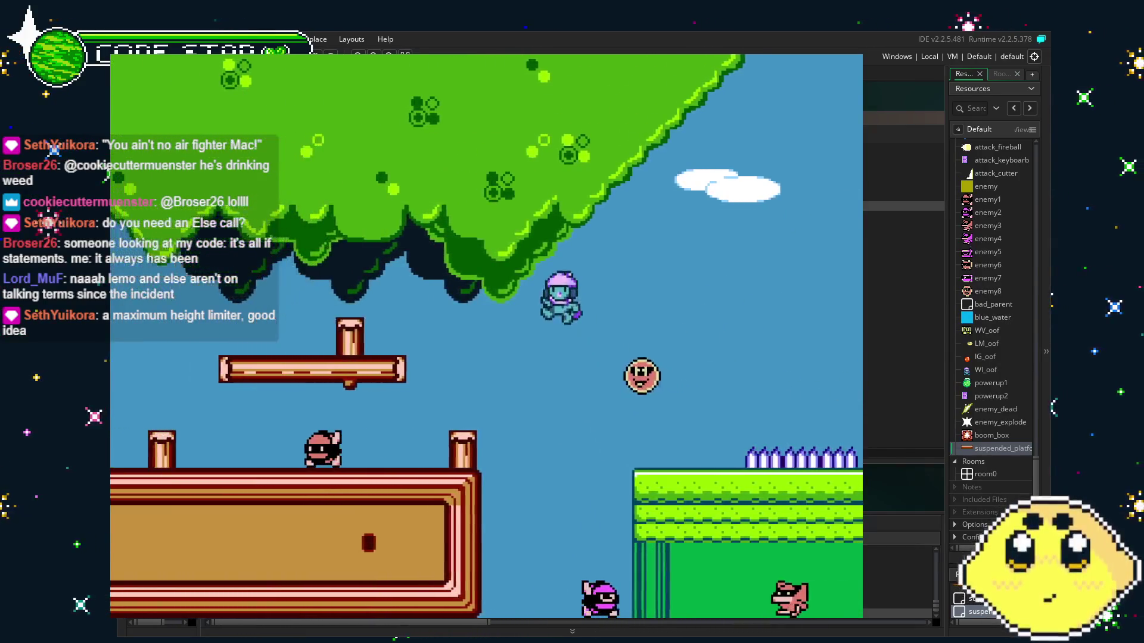
pyautogui.press('Right')
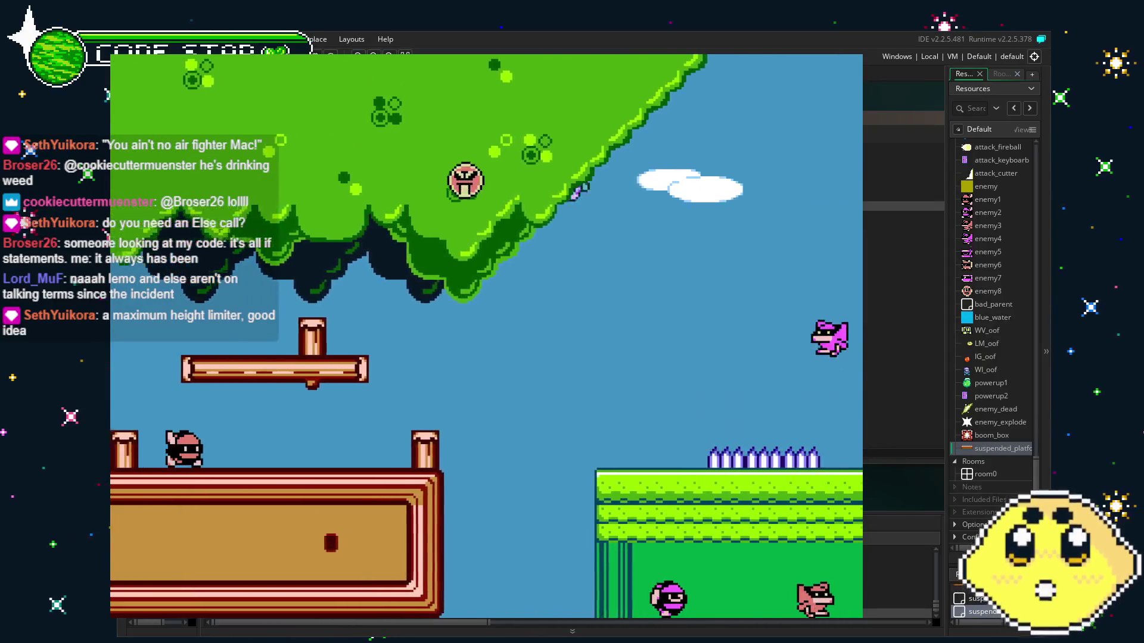
pyautogui.press('Right')
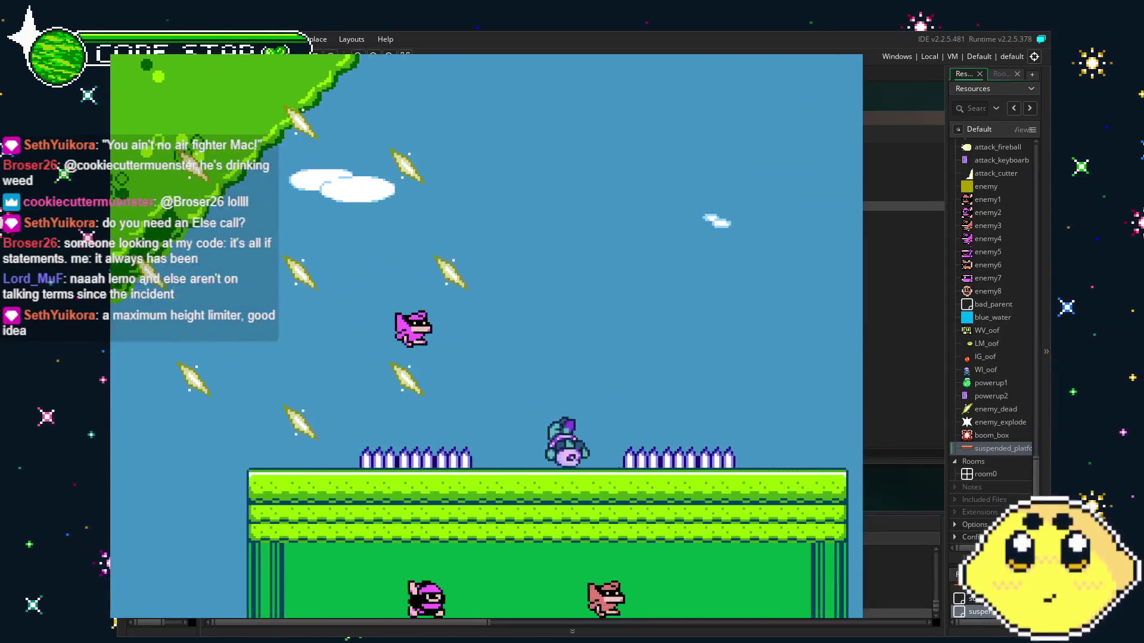
pyautogui.press('space')
pyautogui.press('Right')
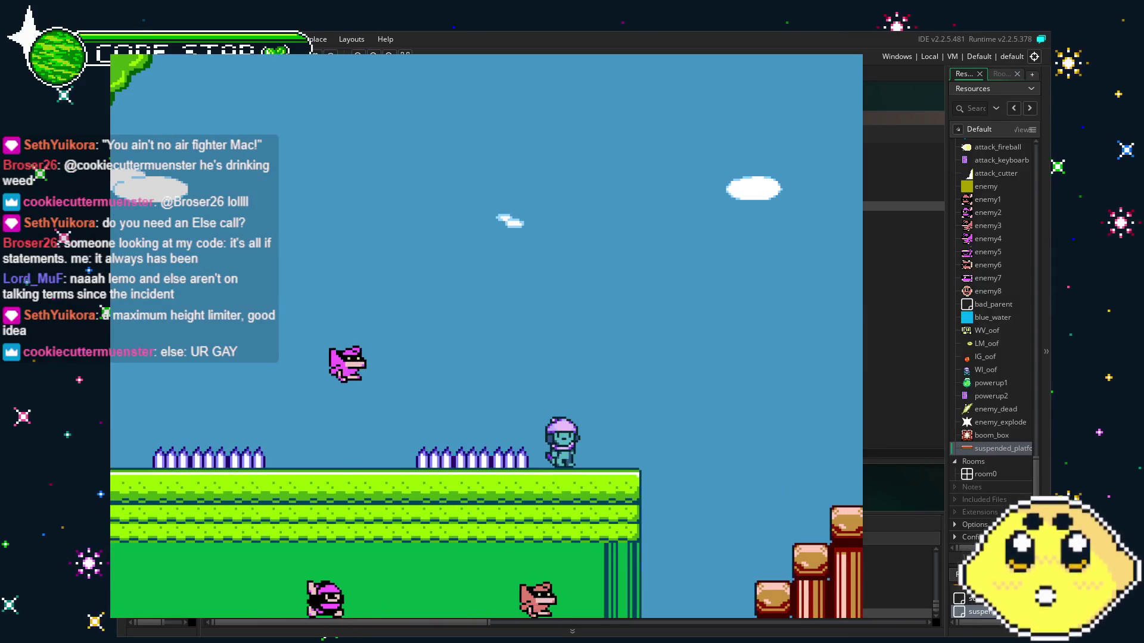
pyautogui.press('Right')
# - Jump toward the pillar staircase, steer back left in mid-air, then close the game
pyautogui.press('space')
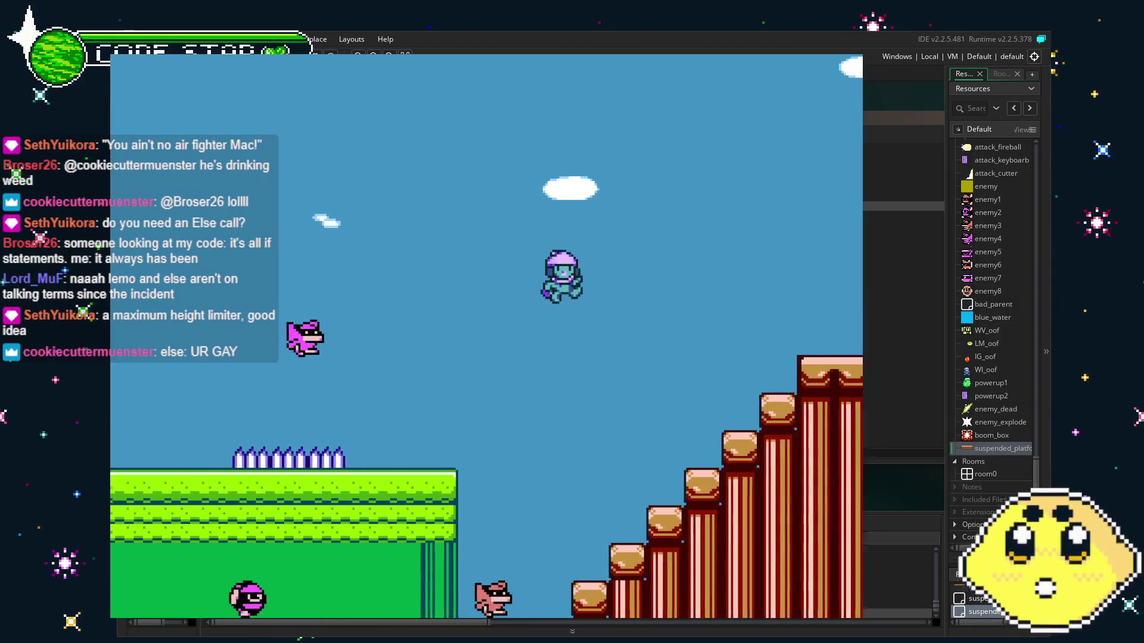
pyautogui.press('Left')
pyautogui.press('space')
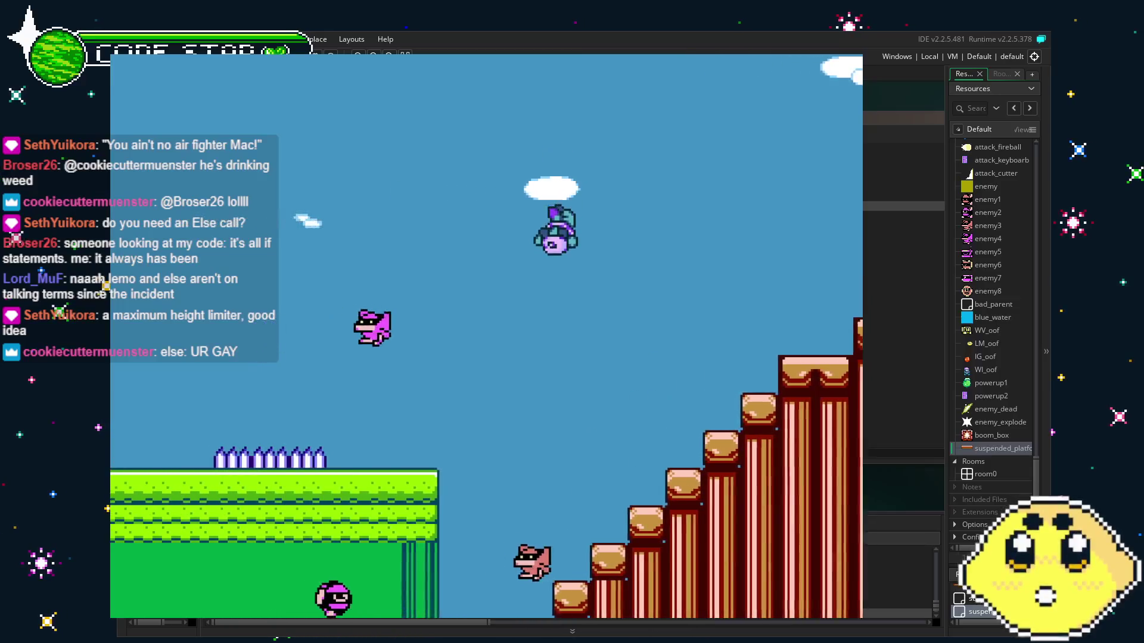
pyautogui.press('Left')
pyautogui.press('space')
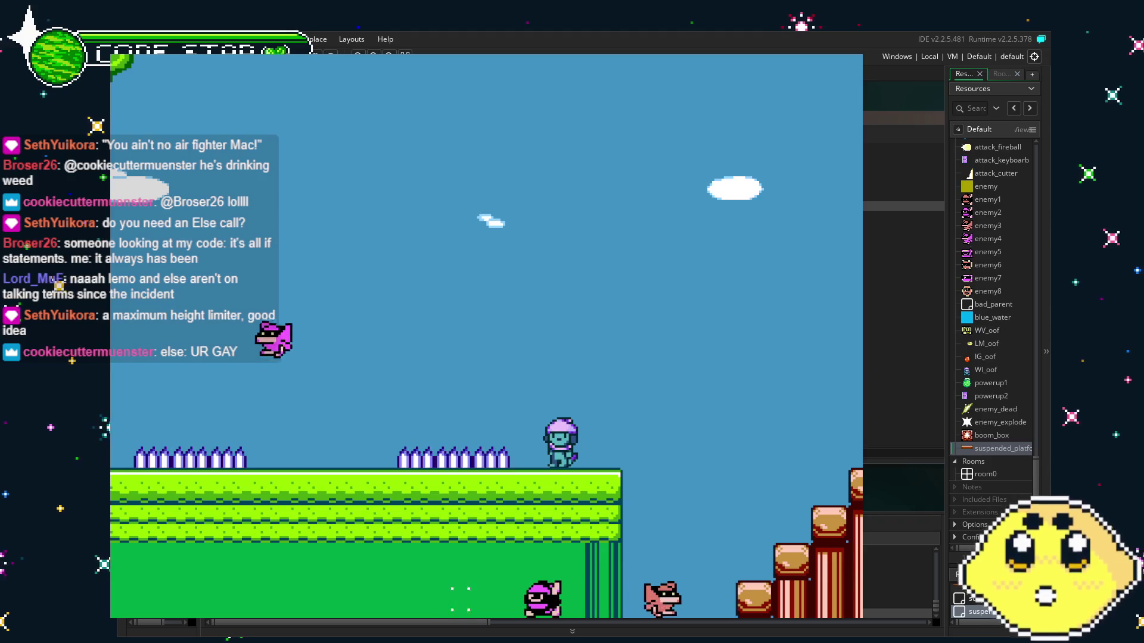
pyautogui.press('Escape')
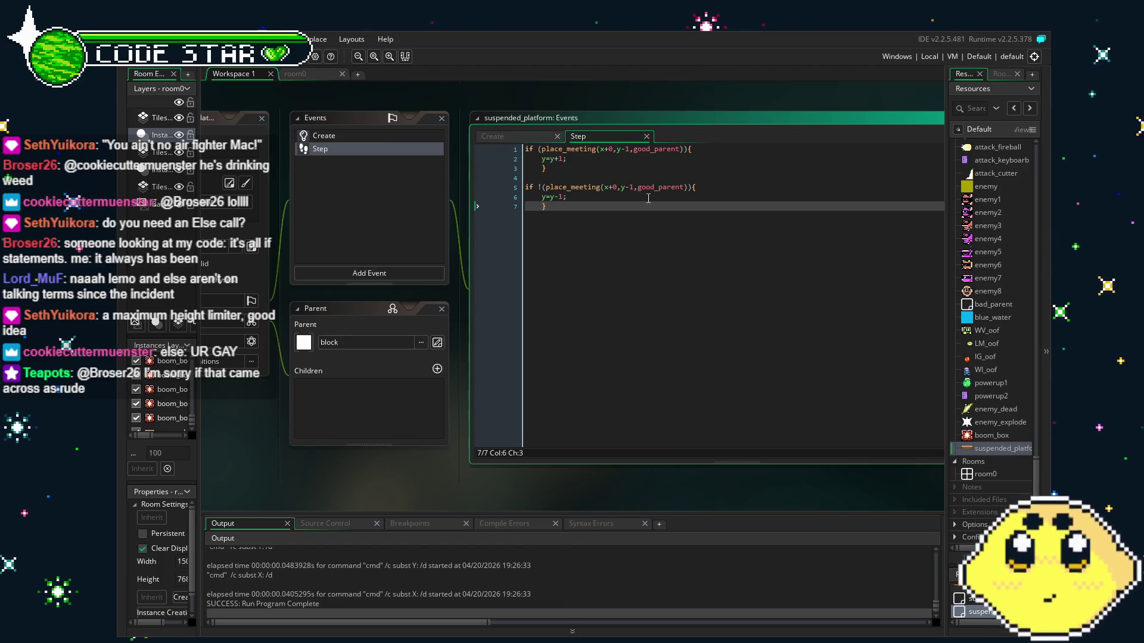
# - Try adding a steppy= line between the two if blocks, then undo it
pyautogui.click(525, 149)
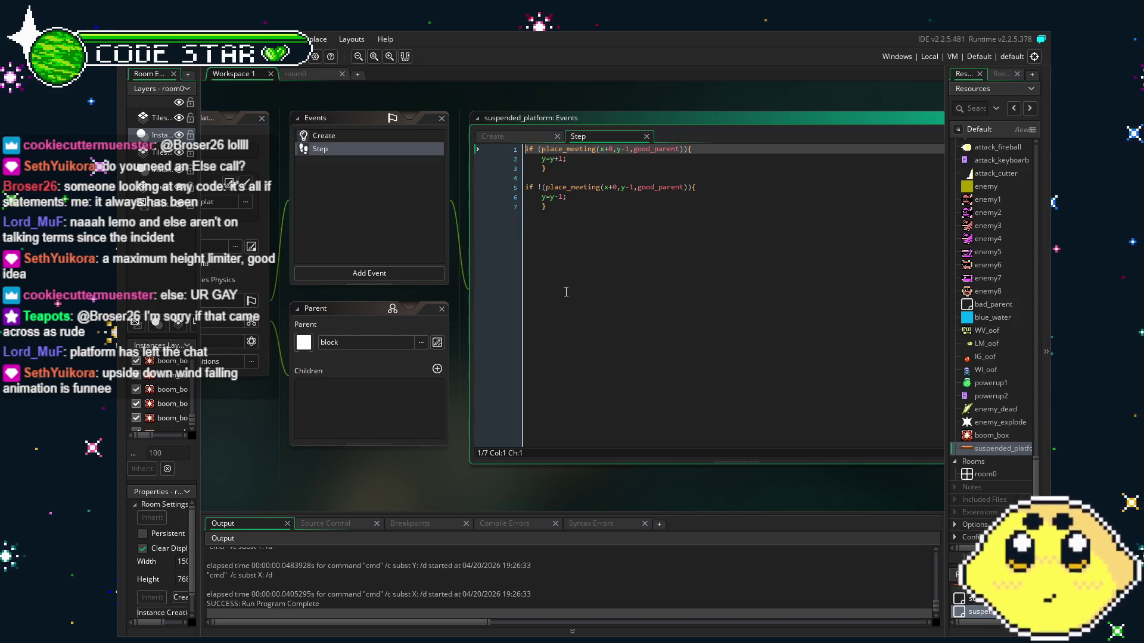
pyautogui.click(553, 174)
pyautogui.press('Return')
pyautogui.write('if (ste')
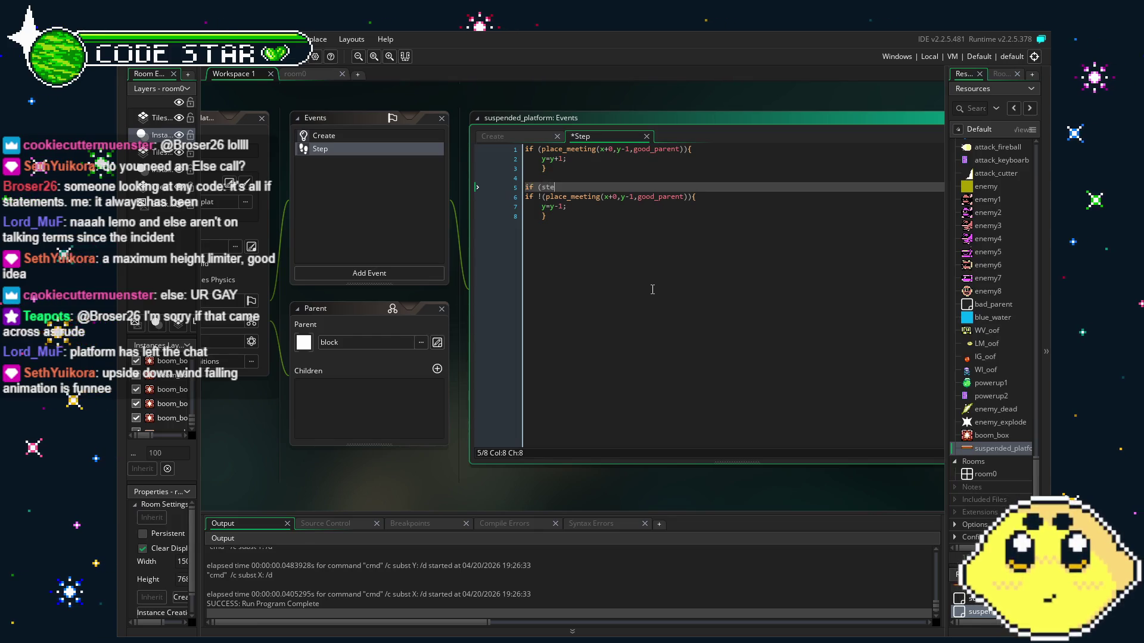
pyautogui.write('ppy=1)')
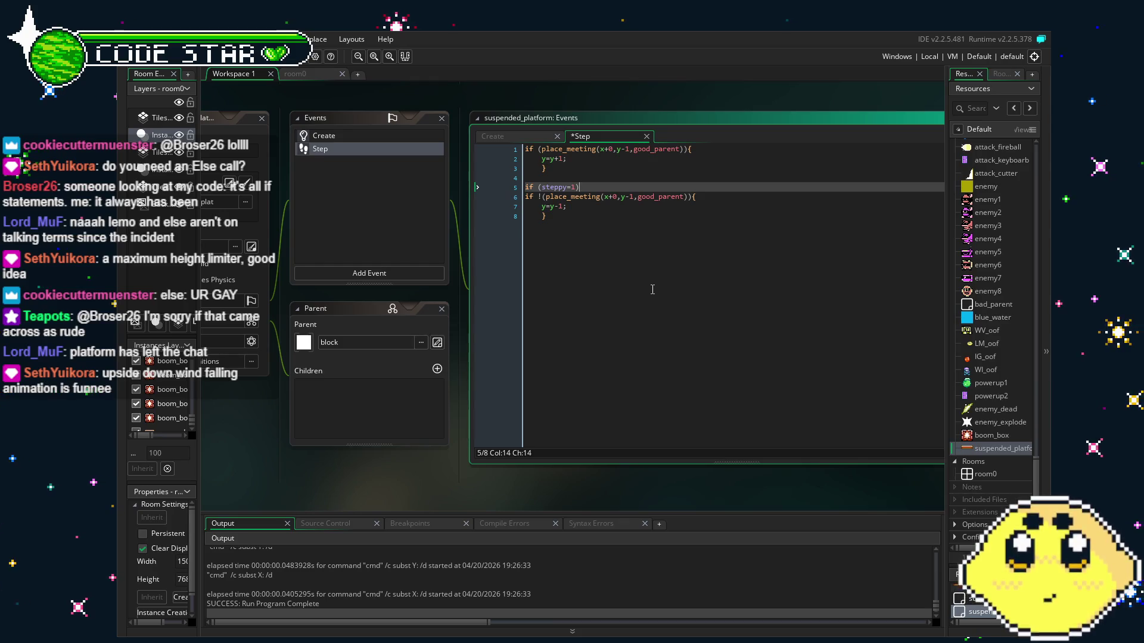
pyautogui.click(594, 209)
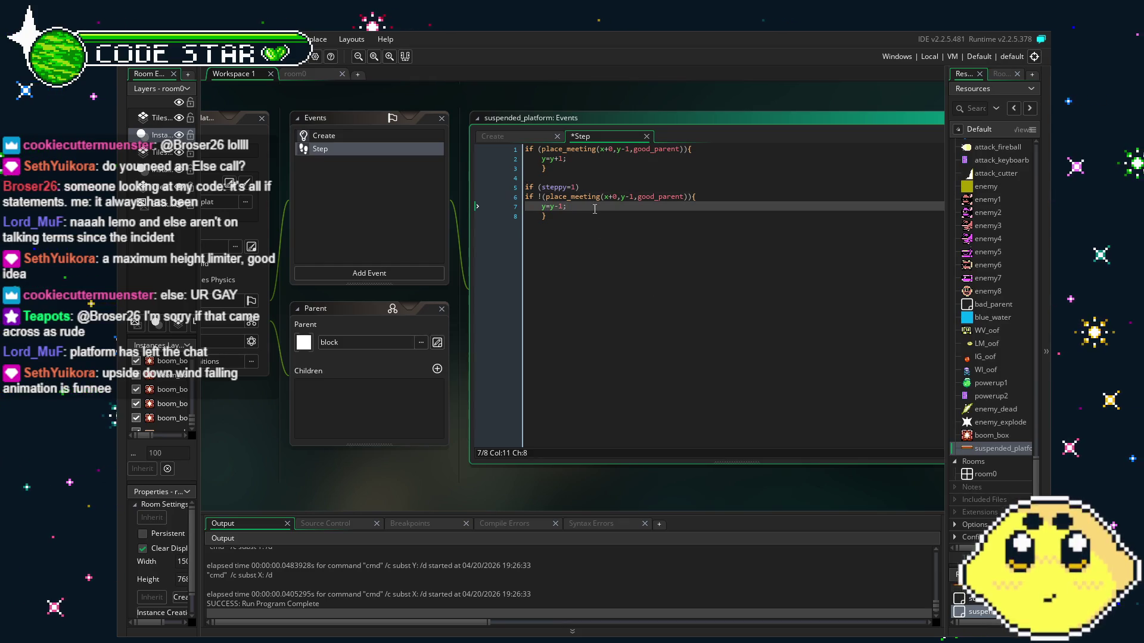
pyautogui.press('Return')
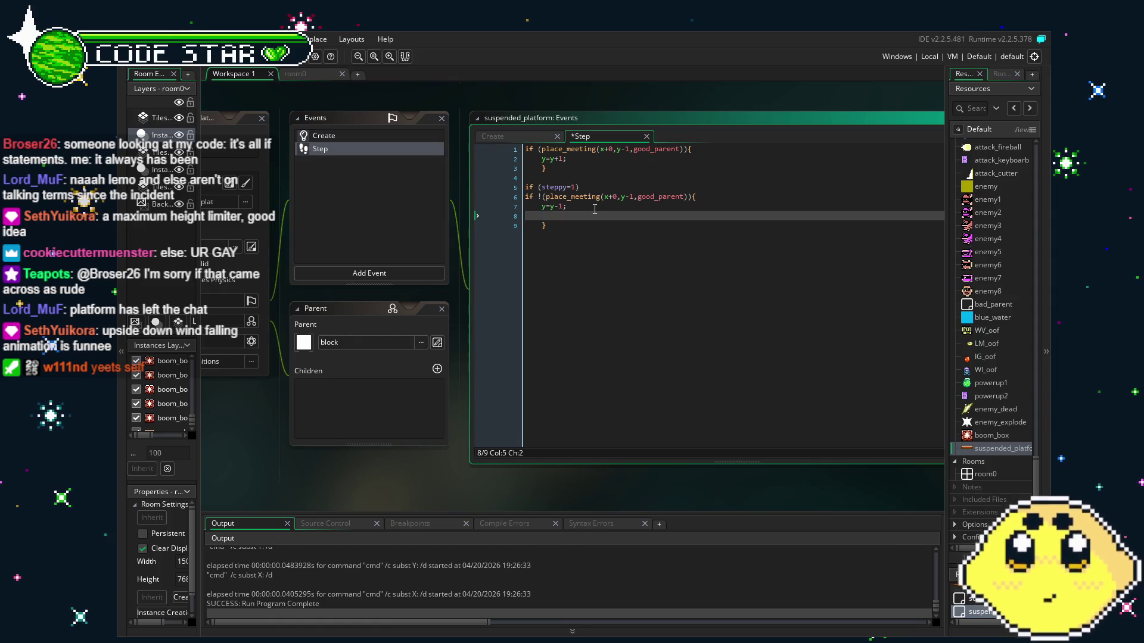
pyautogui.hotkey('ctrl', 'z')
pyautogui.hotkey('ctrl', 'z')
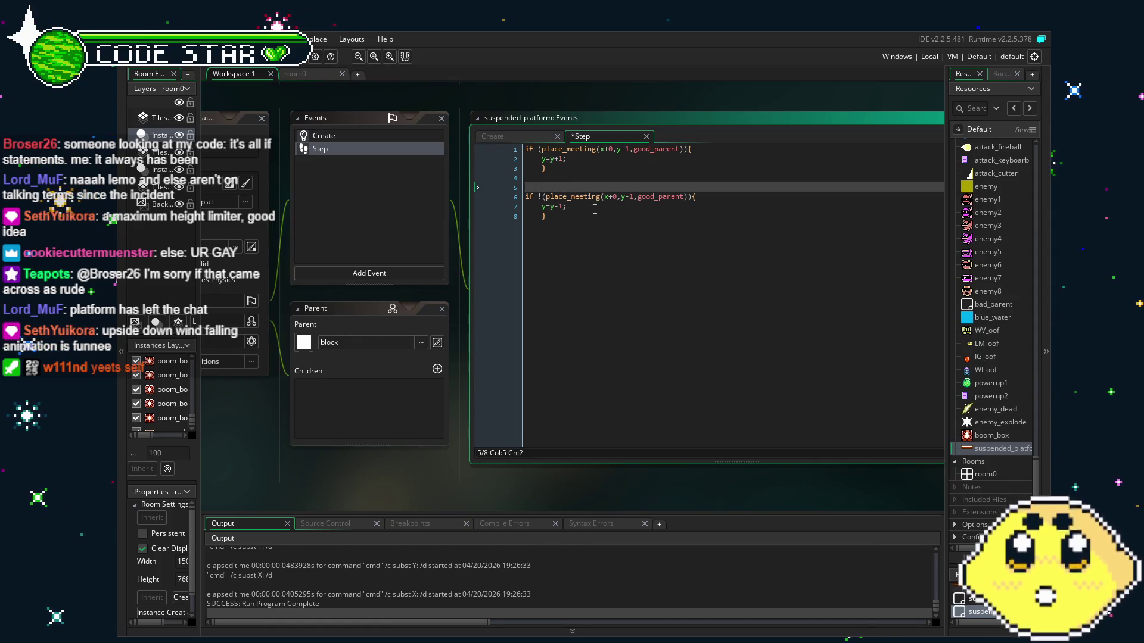
pyautogui.hotkey('ctrl', 'z')
pyautogui.hotkey('ctrl', 'z')
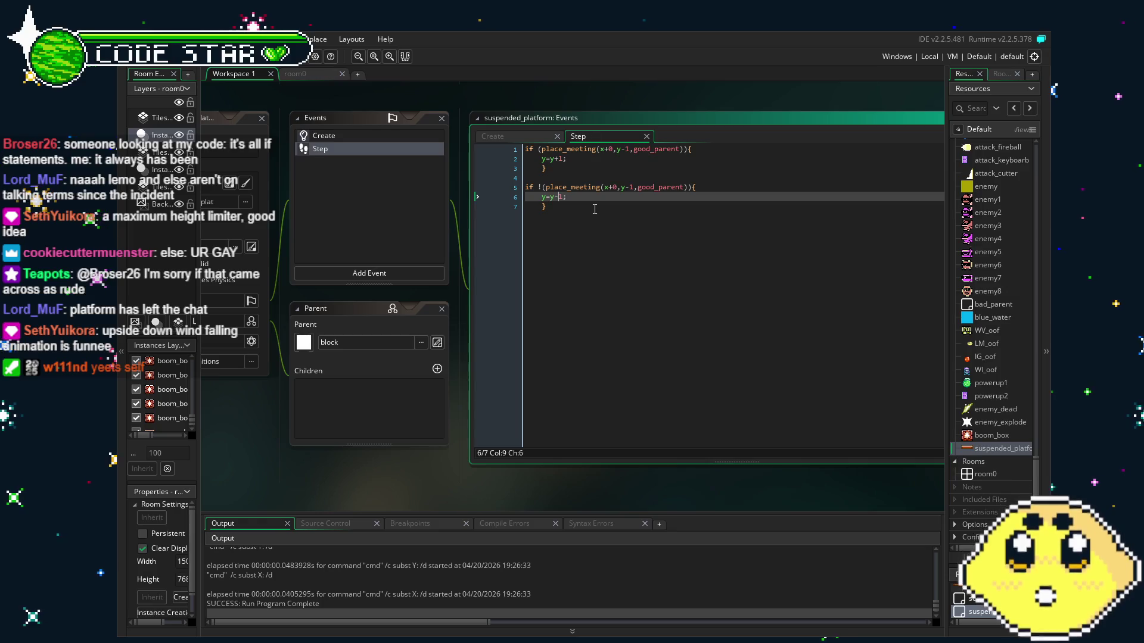
pyautogui.click(595, 209)
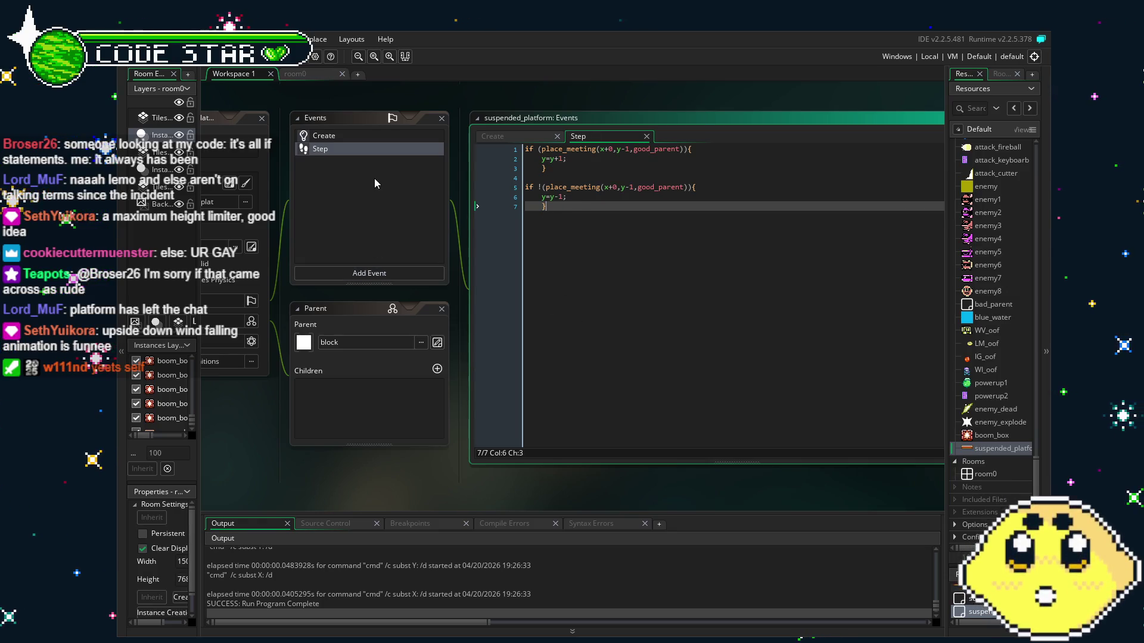
# - Paste a copy of the place_meeting condition as a new first line and add a closing line
pyautogui.moveTo(374, 178); pyautogui.dragTo(408, 180)
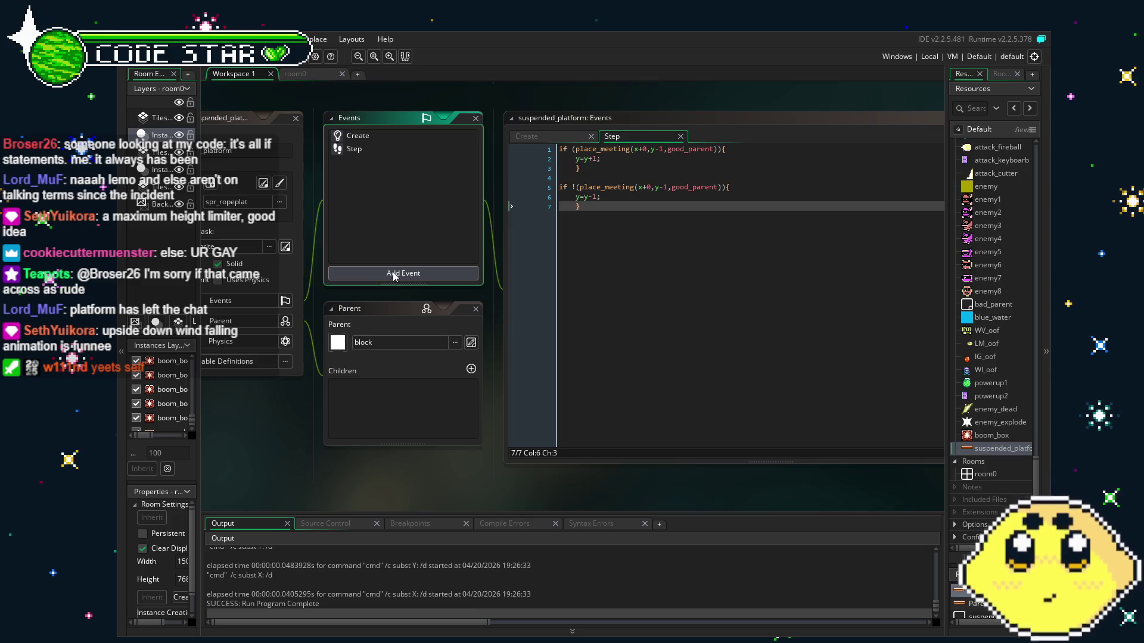
pyautogui.click(729, 149)
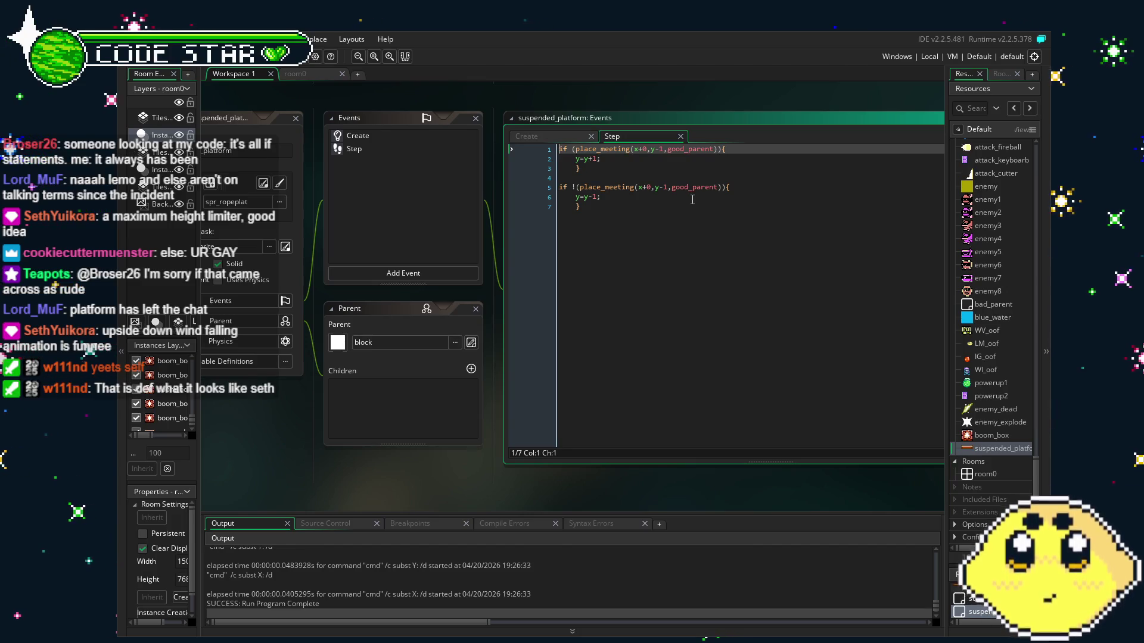
pyautogui.press('Return')
pyautogui.press('Up')
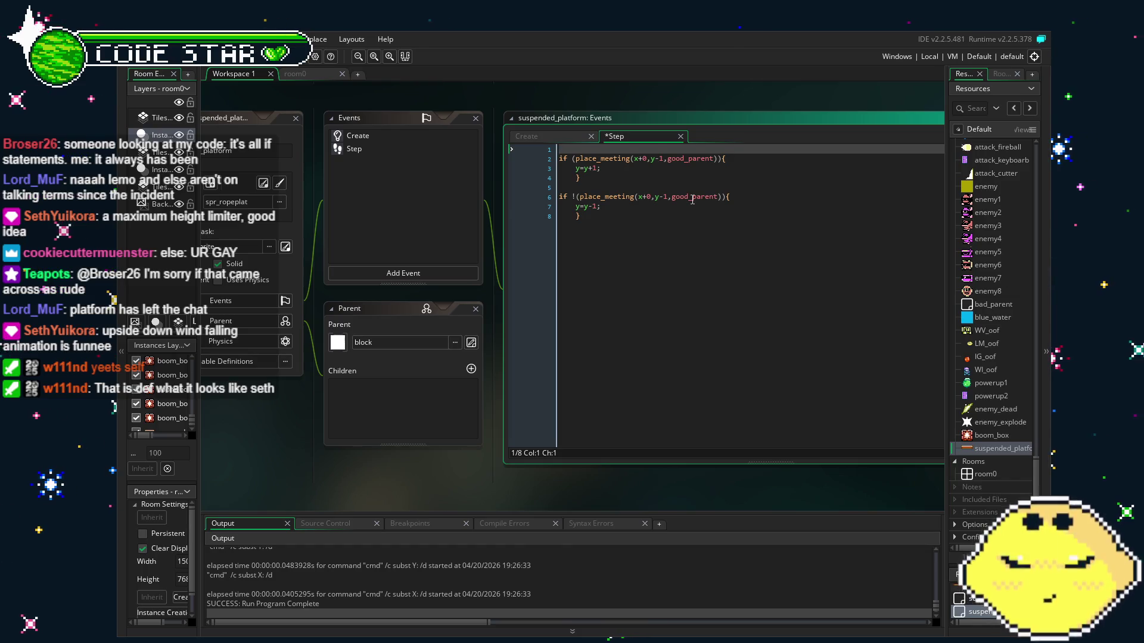
pyautogui.write('if (place_meeting(x+0,y-1,good_parent)){')
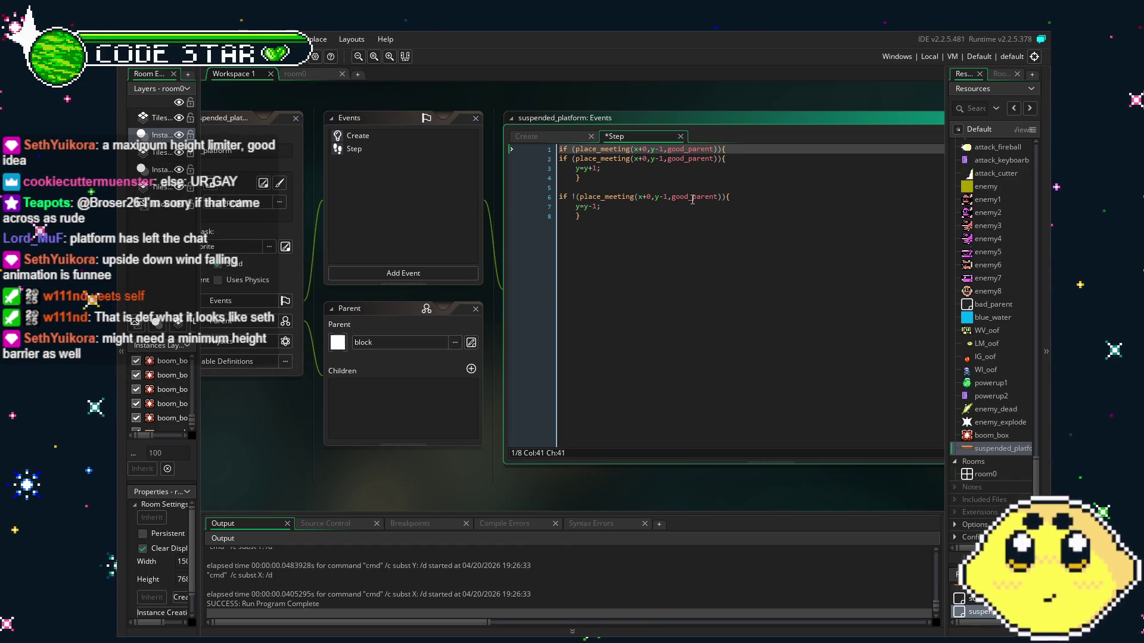
pyautogui.click(794, 262)
pyautogui.press('Return')
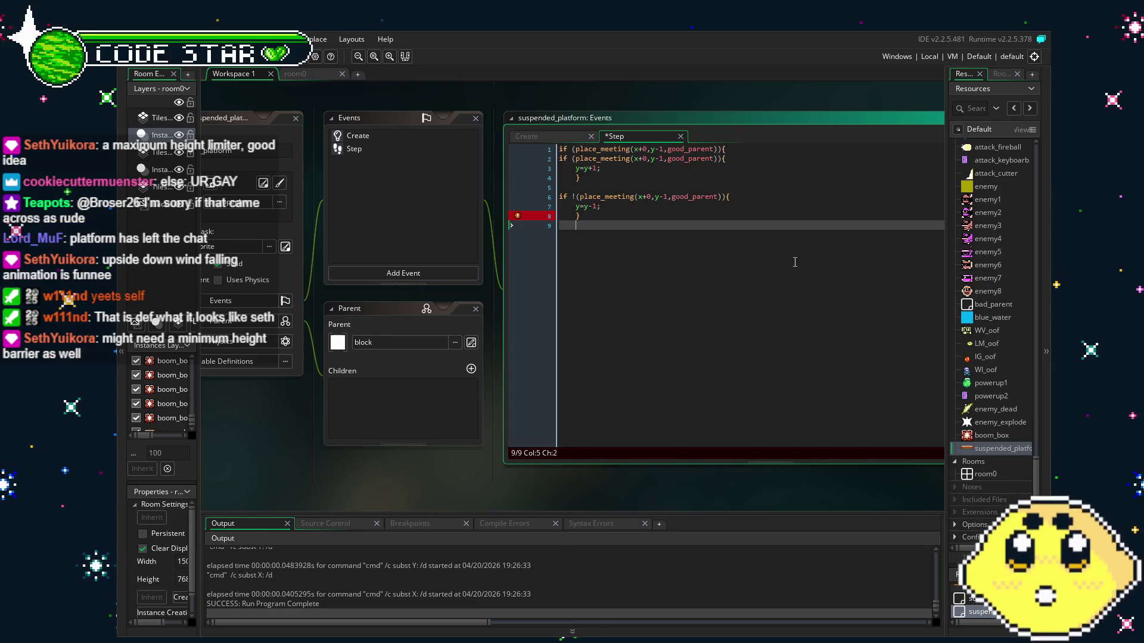
pyautogui.write('}')
# - Turn the new first line into if !(place_meeting(x+0,y+0,block1)){ and view room0
pyautogui.click(710, 149)
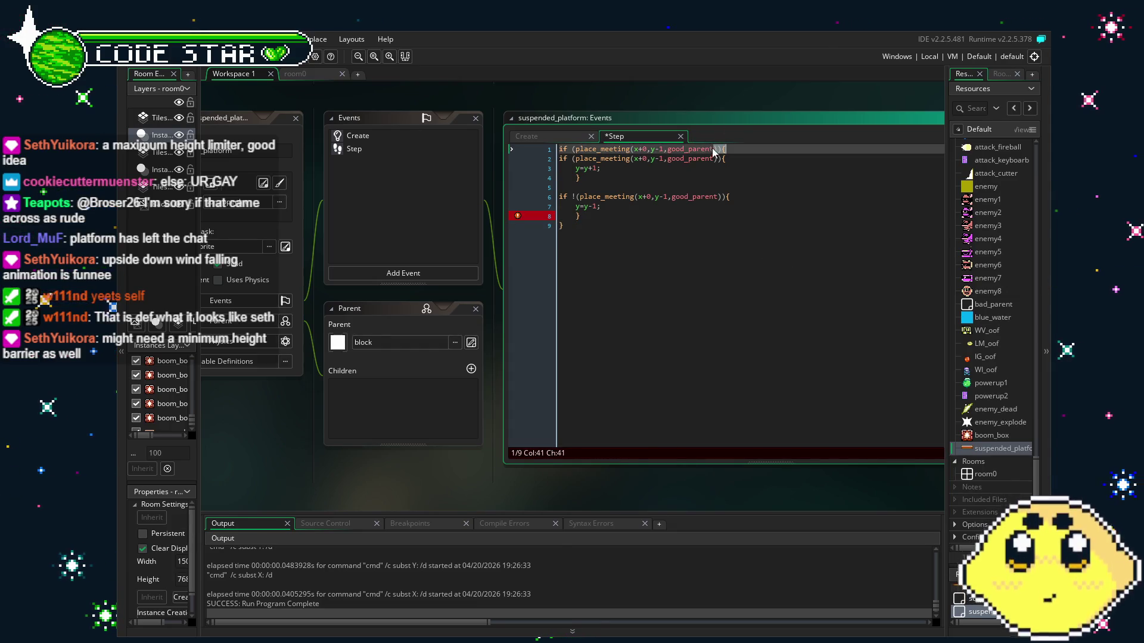
pyautogui.hotkey('ctrl', 'BackSpace')
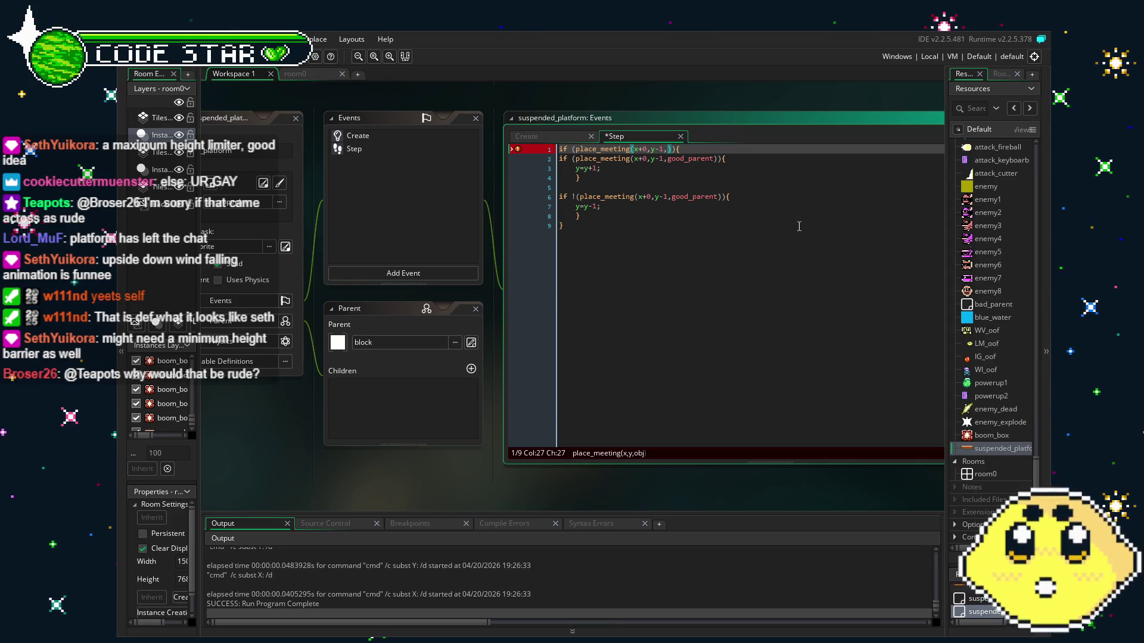
pyautogui.press('Left')
pyautogui.press('BackSpace')
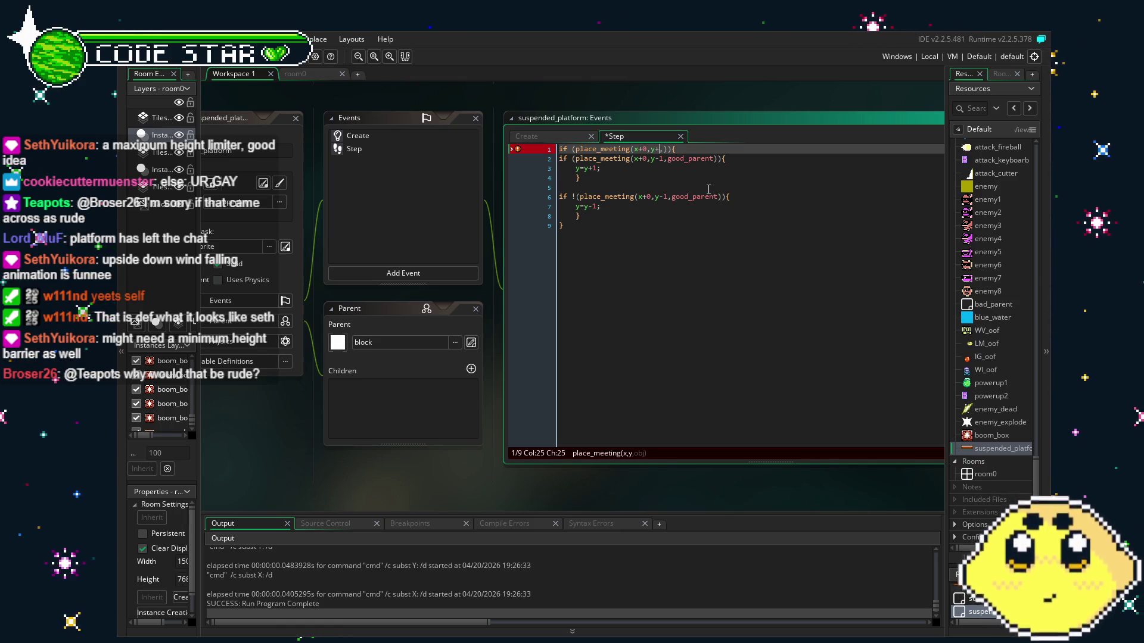
pyautogui.press('Right')
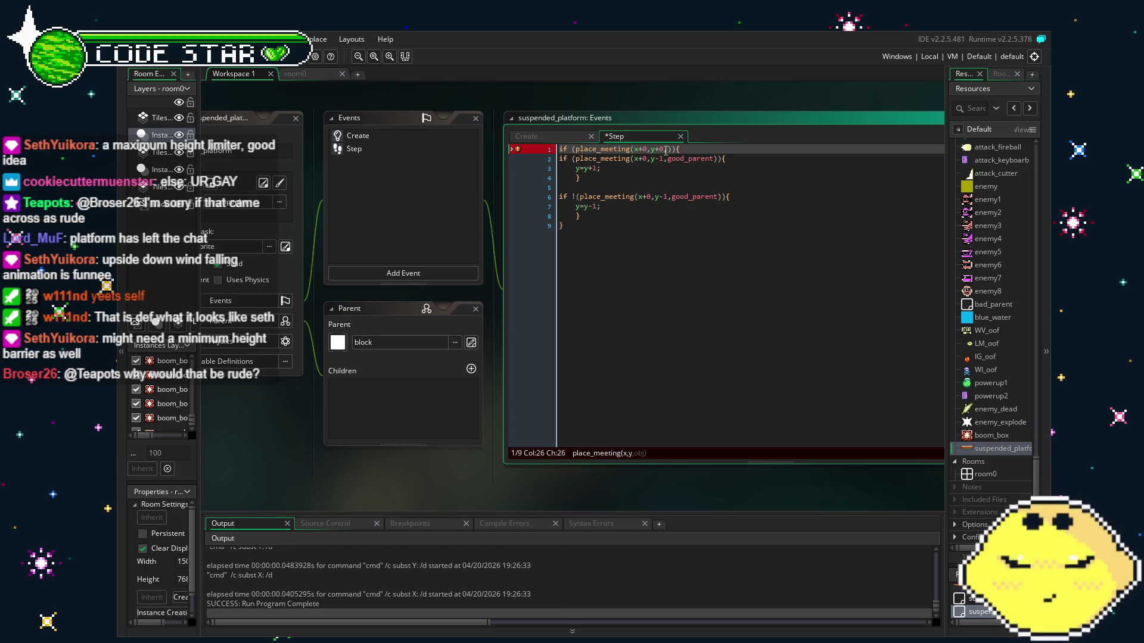
pyautogui.scroll(5, 985, 400)
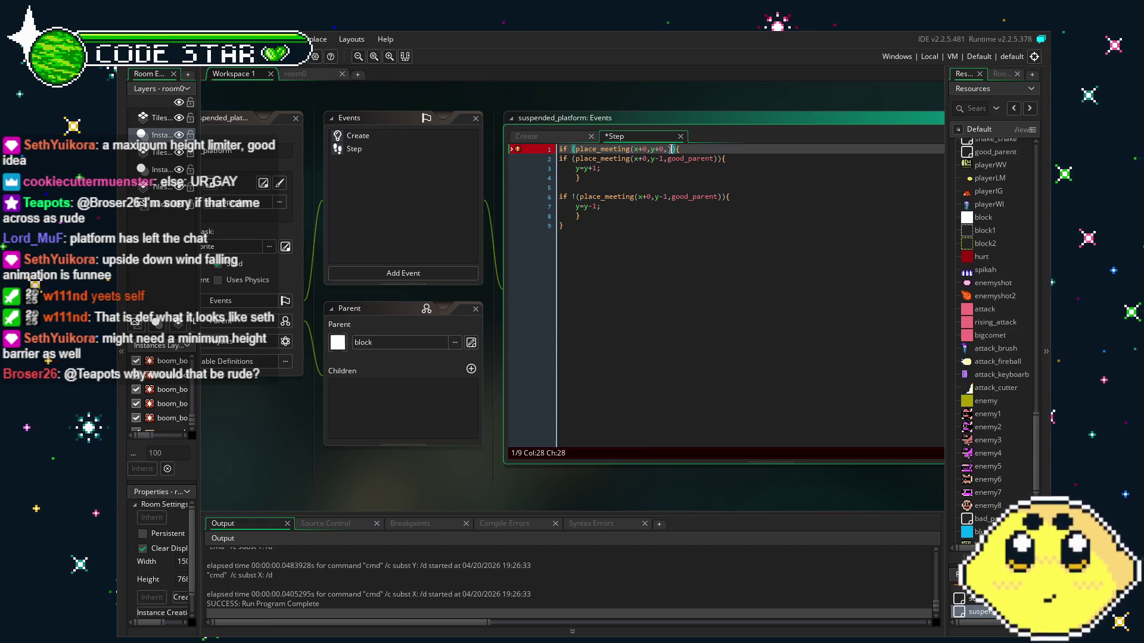
pyautogui.write('block1')
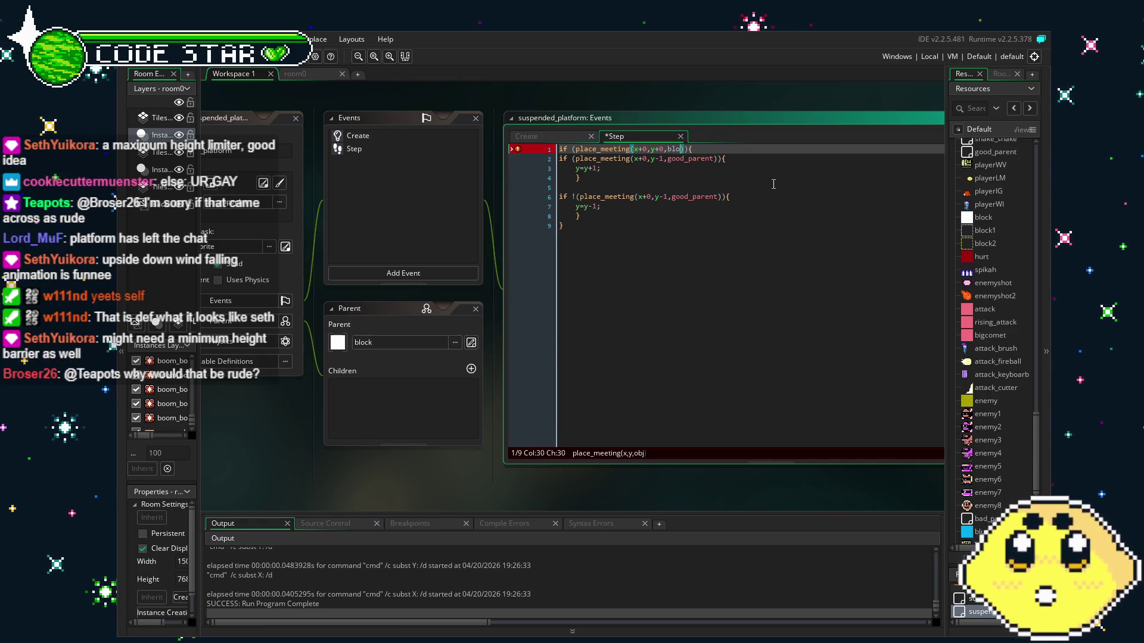
pyautogui.click(700, 339)
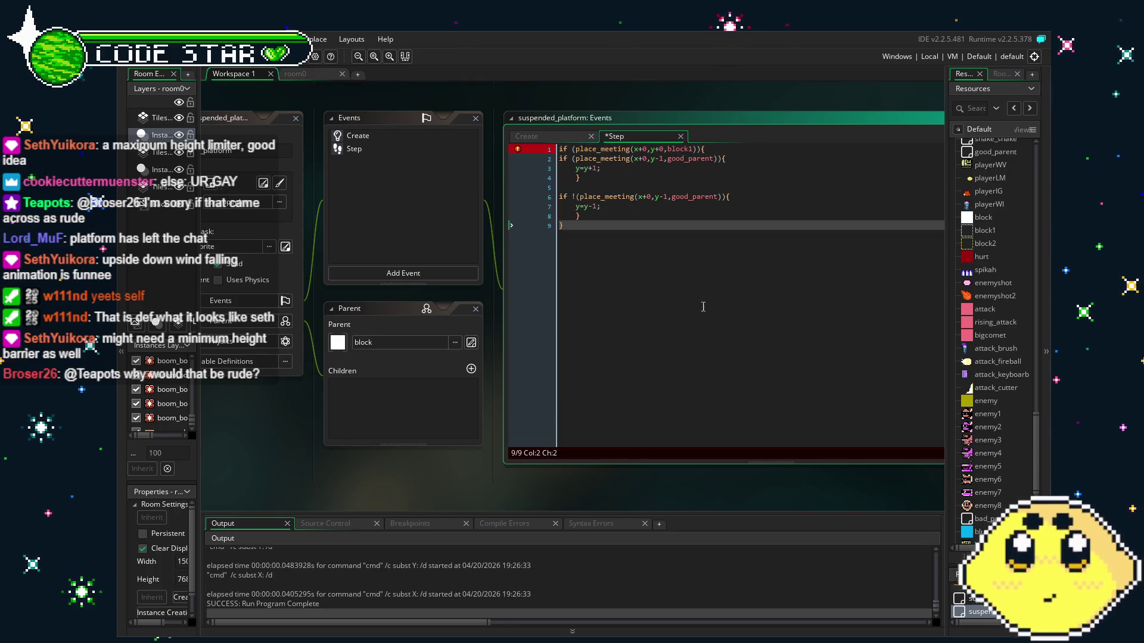
pyautogui.press('Up')
pyautogui.press('Up')
pyautogui.press('Up')
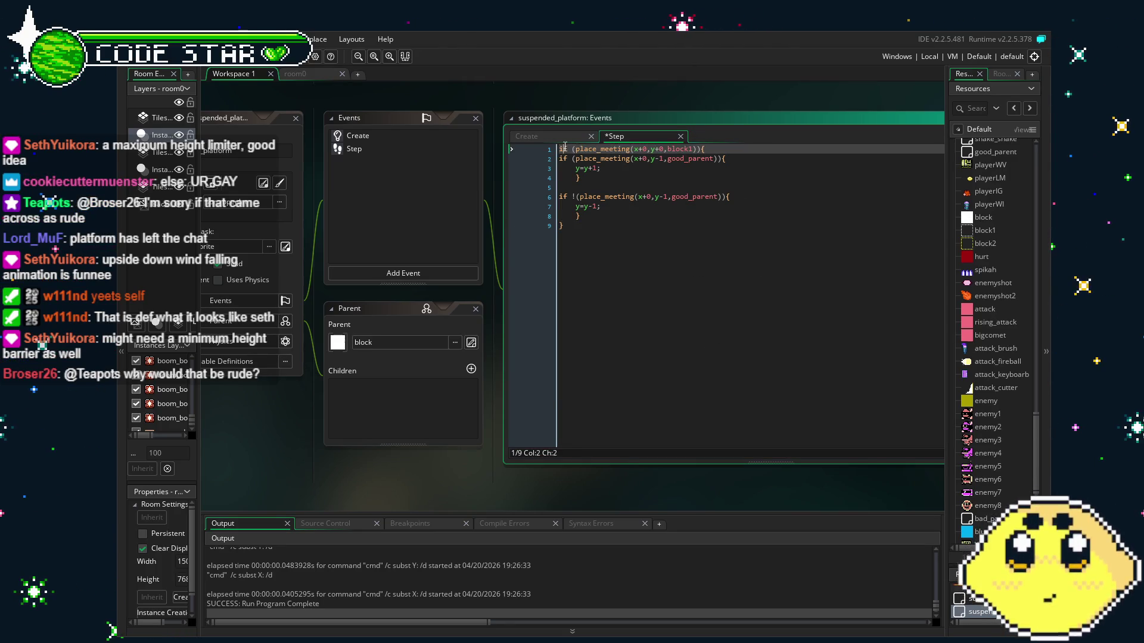
pyautogui.write('!')
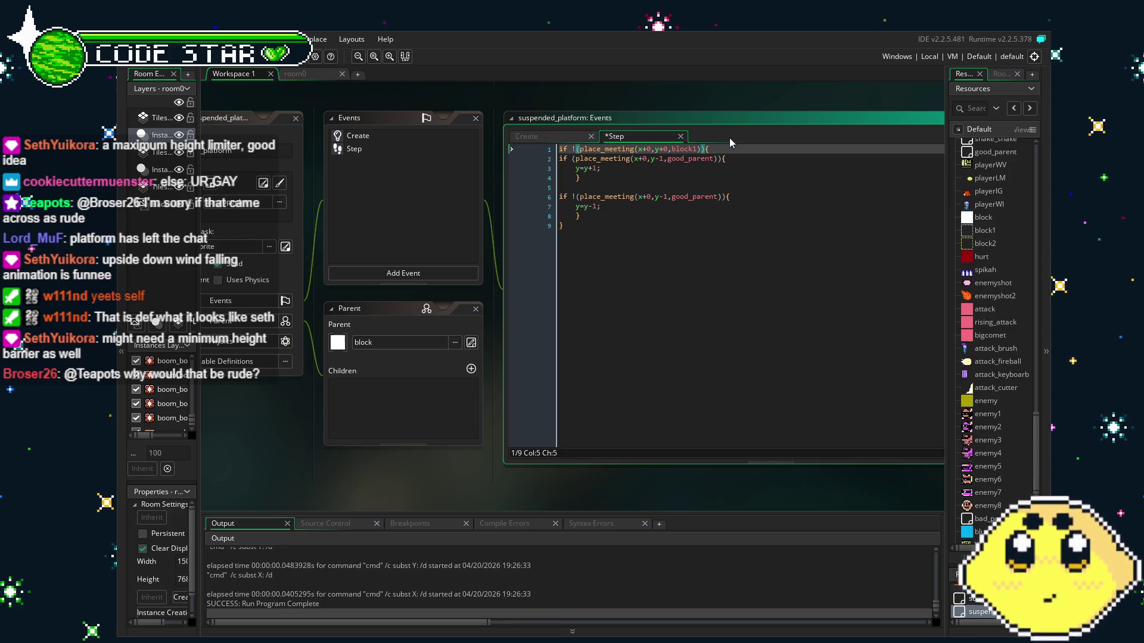
pyautogui.click(551, 154)
pyautogui.click(521, 251)
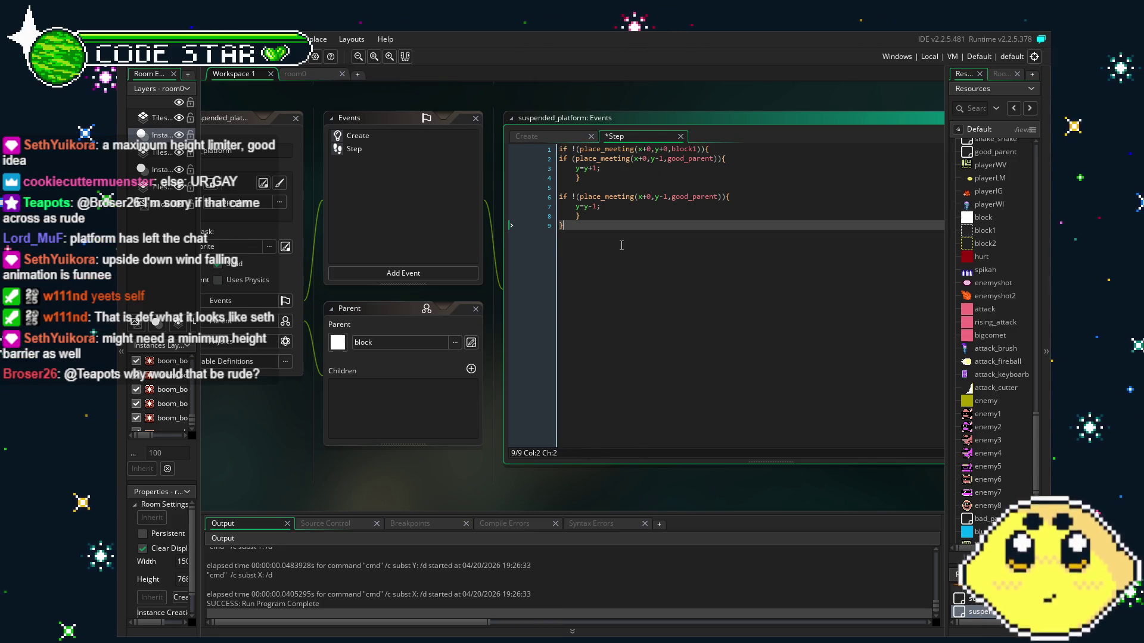
pyautogui.click(293, 75)
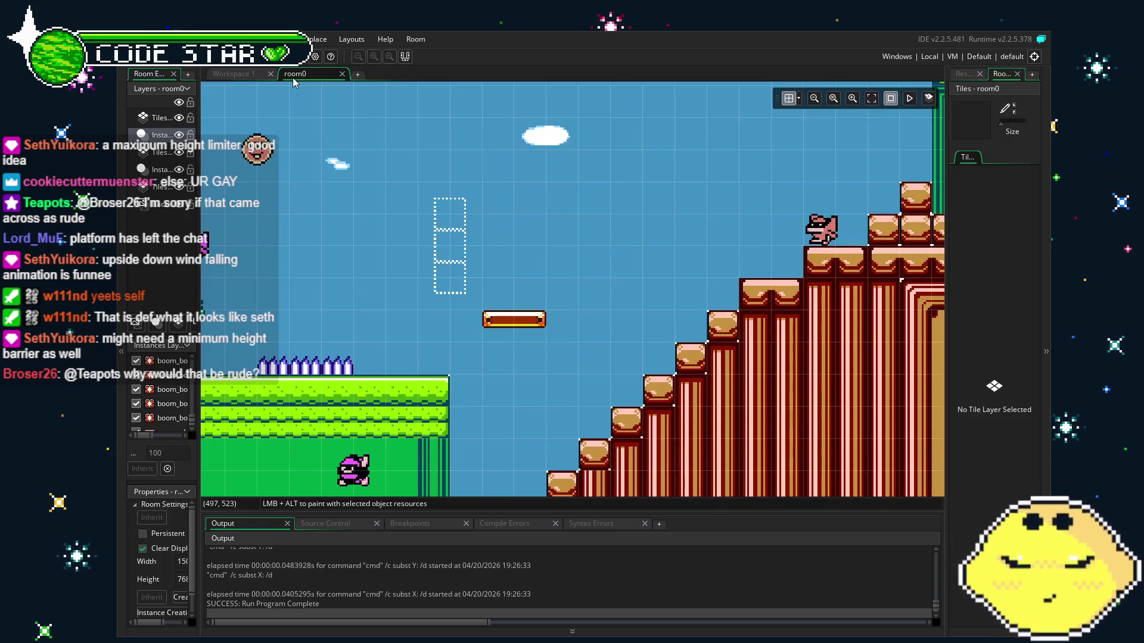
pyautogui.click(960, 74)
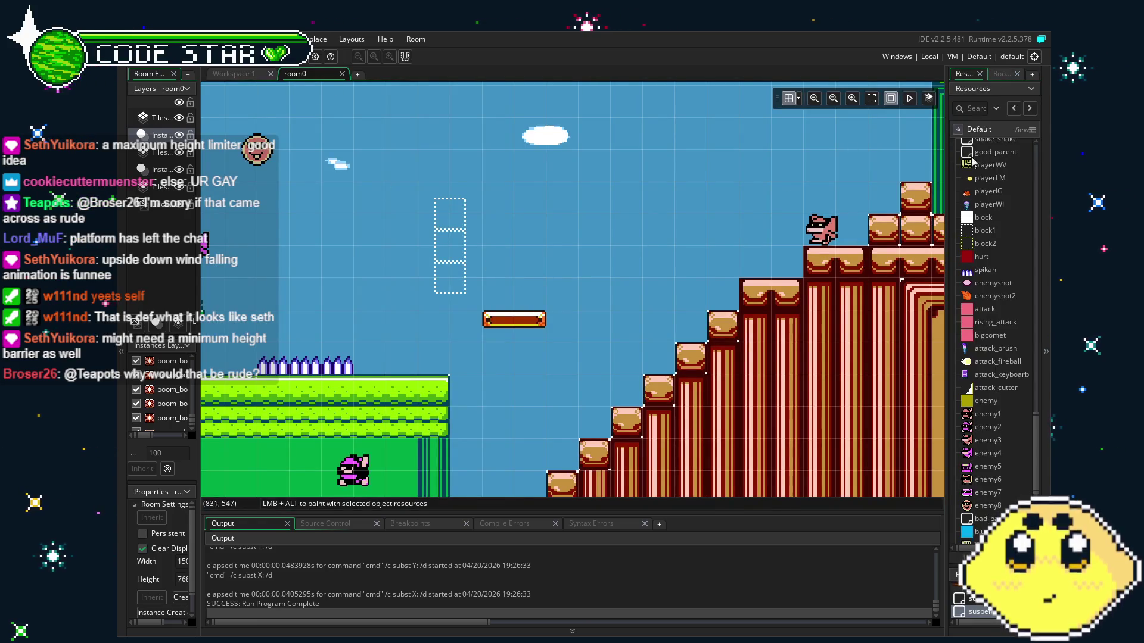
pyautogui.moveTo(1010, 230); pyautogui.dragTo(752, 259)
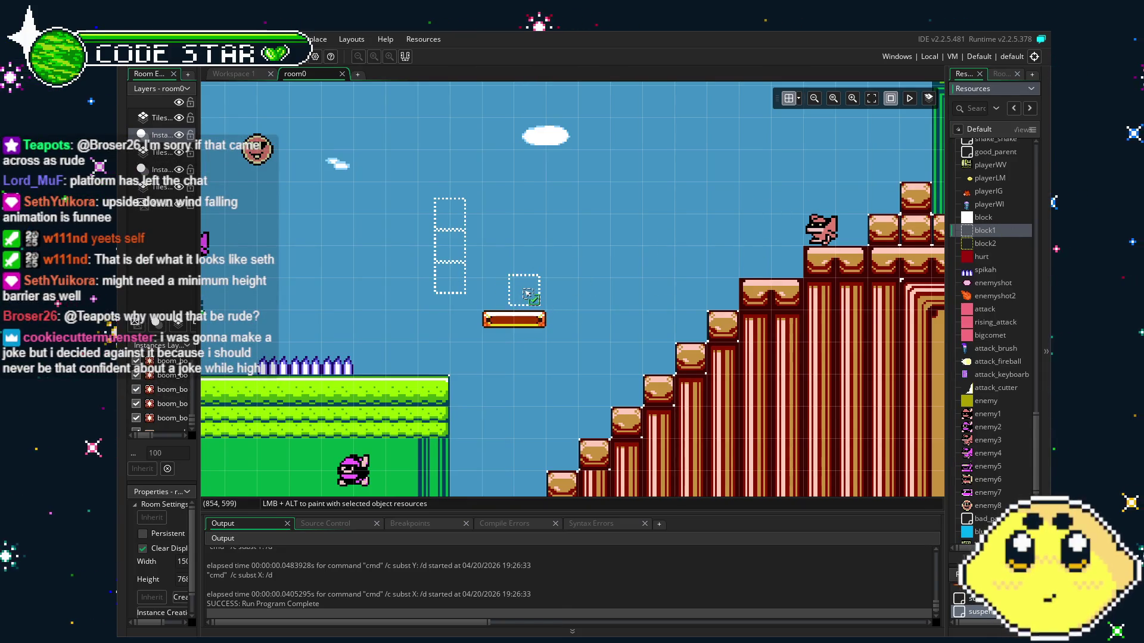
pyautogui.moveTo(547, 291); pyautogui.dragTo(546, 293)
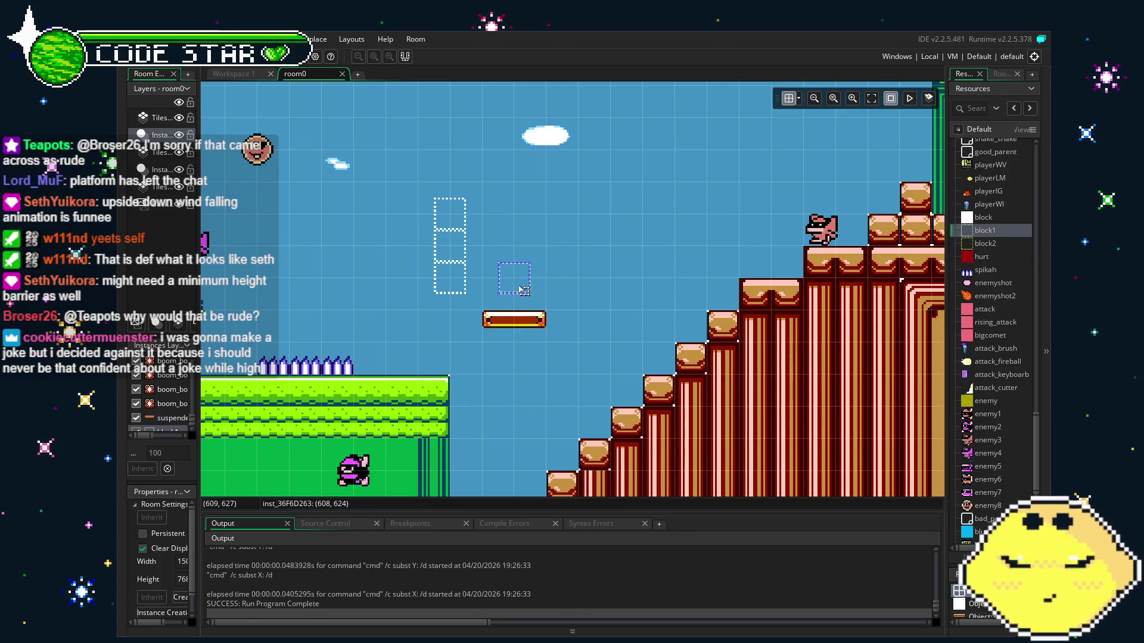
pyautogui.click(537, 349)
pyautogui.moveTo(536, 349); pyautogui.dragTo(504, 476)
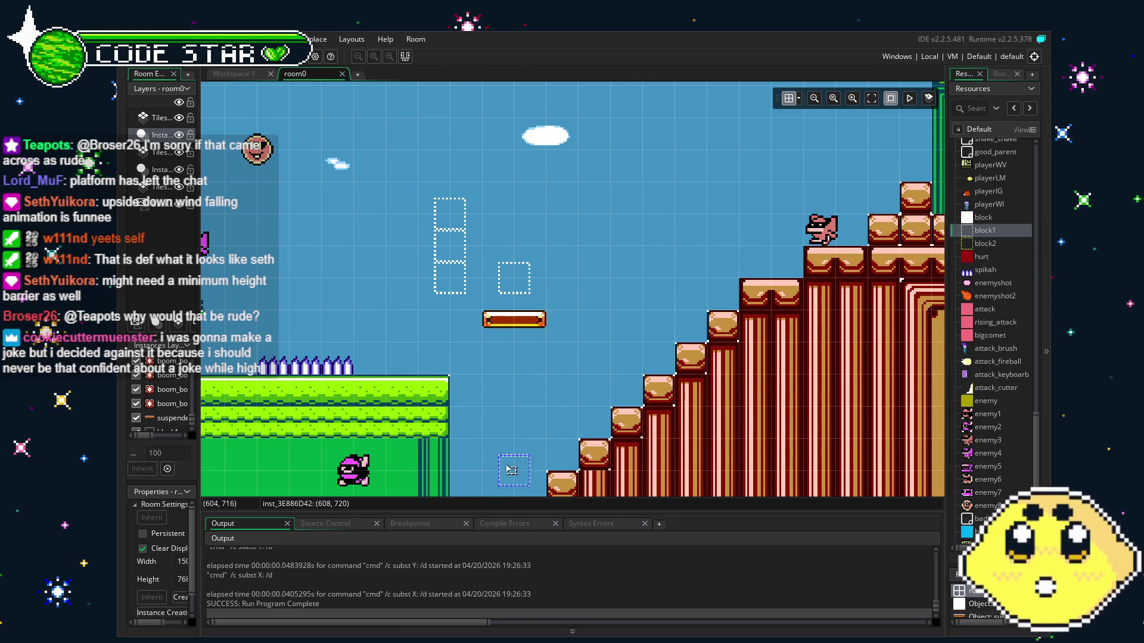
pyautogui.moveTo(573, 398); pyautogui.dragTo(651, 228)
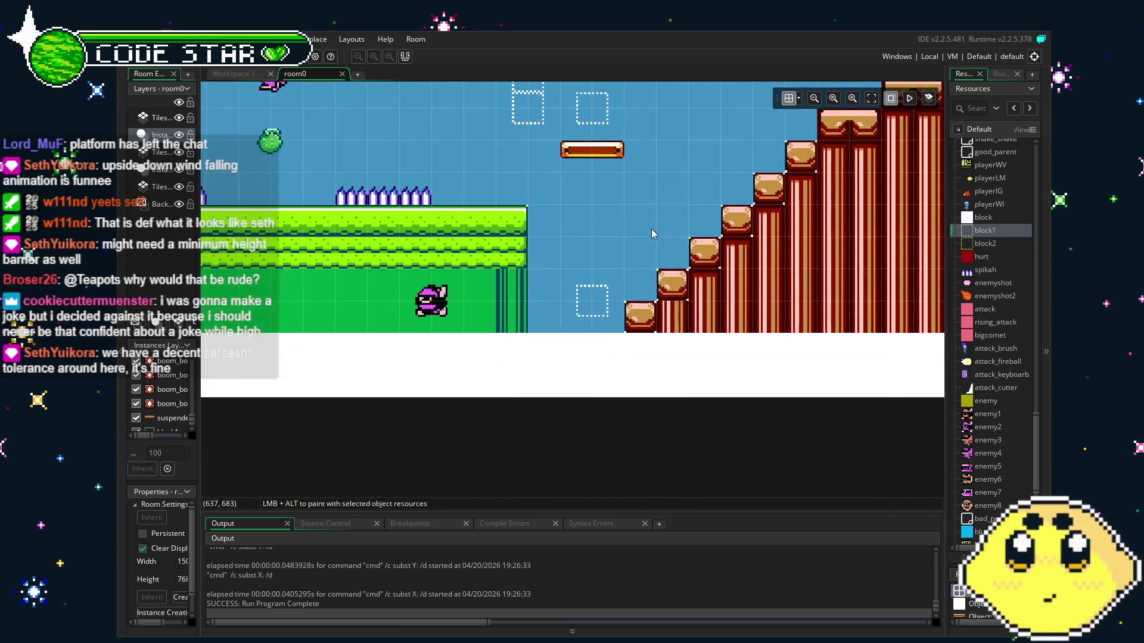
pyautogui.moveTo(484, 198); pyautogui.dragTo(522, 257)
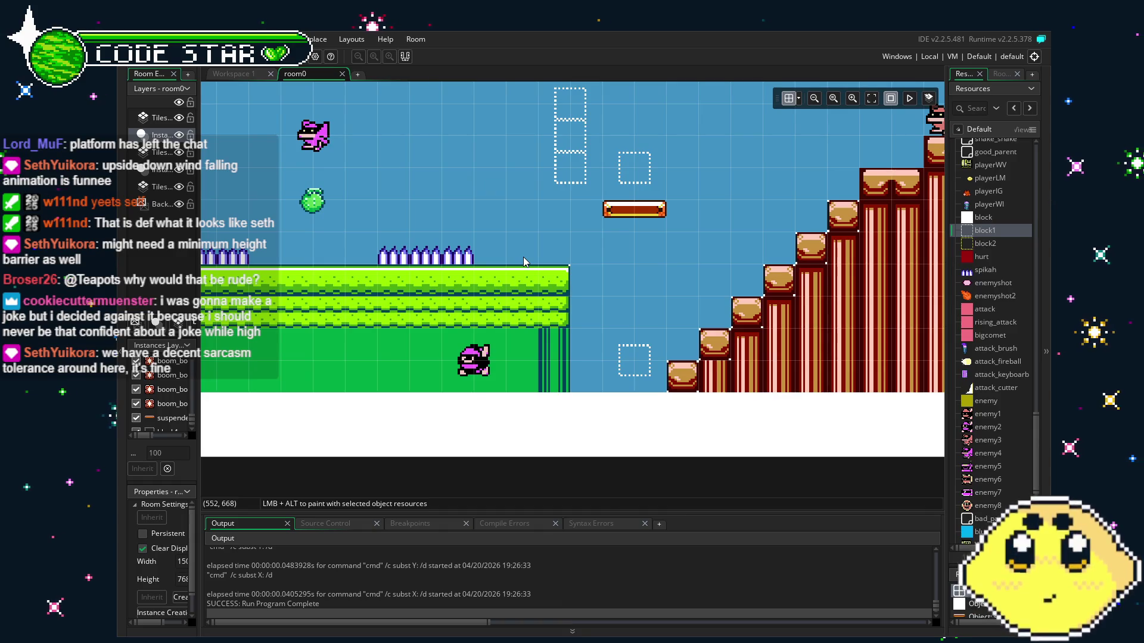
pyautogui.moveTo(592, 287)
pyautogui.mouseDown()
pyautogui.moveTo(556, 284)
pyautogui.moveTo(640, 299)
pyautogui.mouseUp()
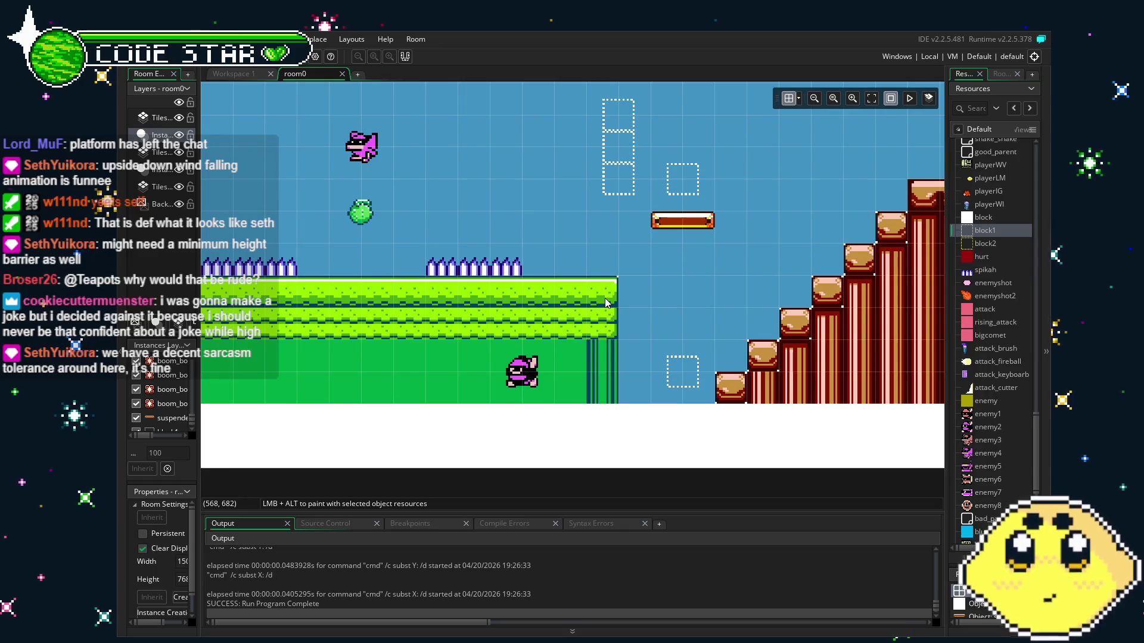
pyautogui.press('F5')
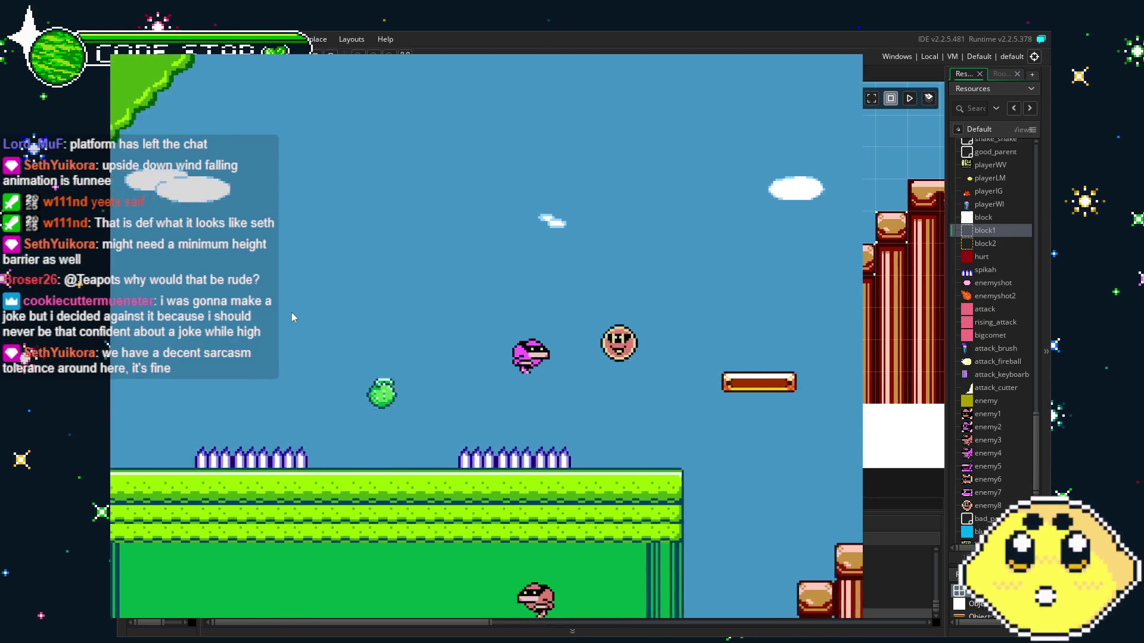
pyautogui.press('Left')
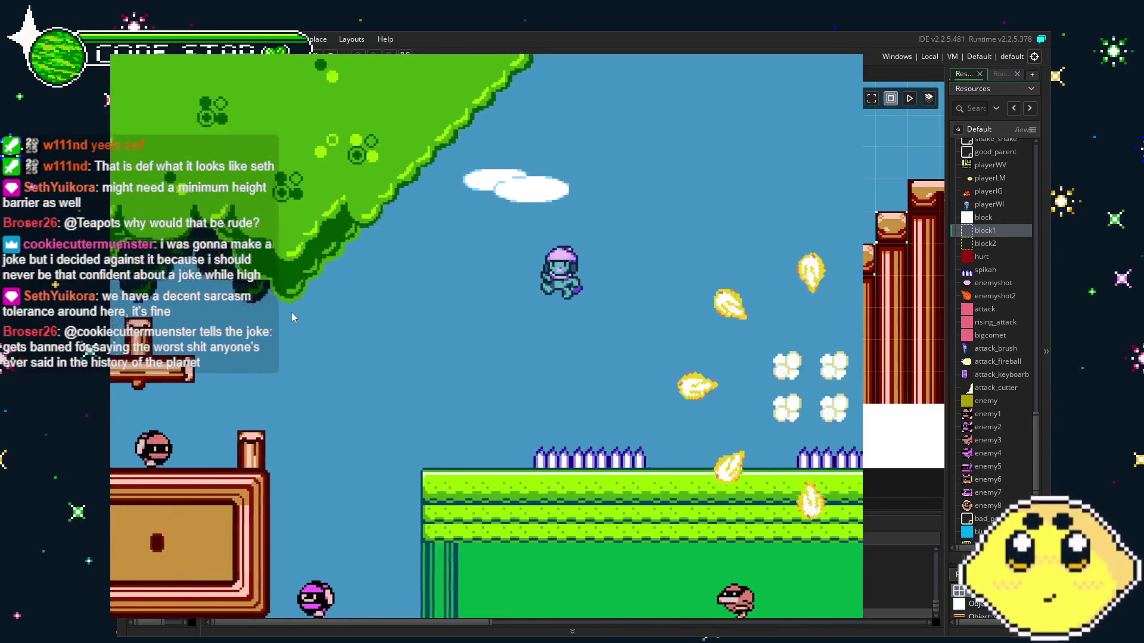
pyautogui.press('Right')
pyautogui.press('Right')
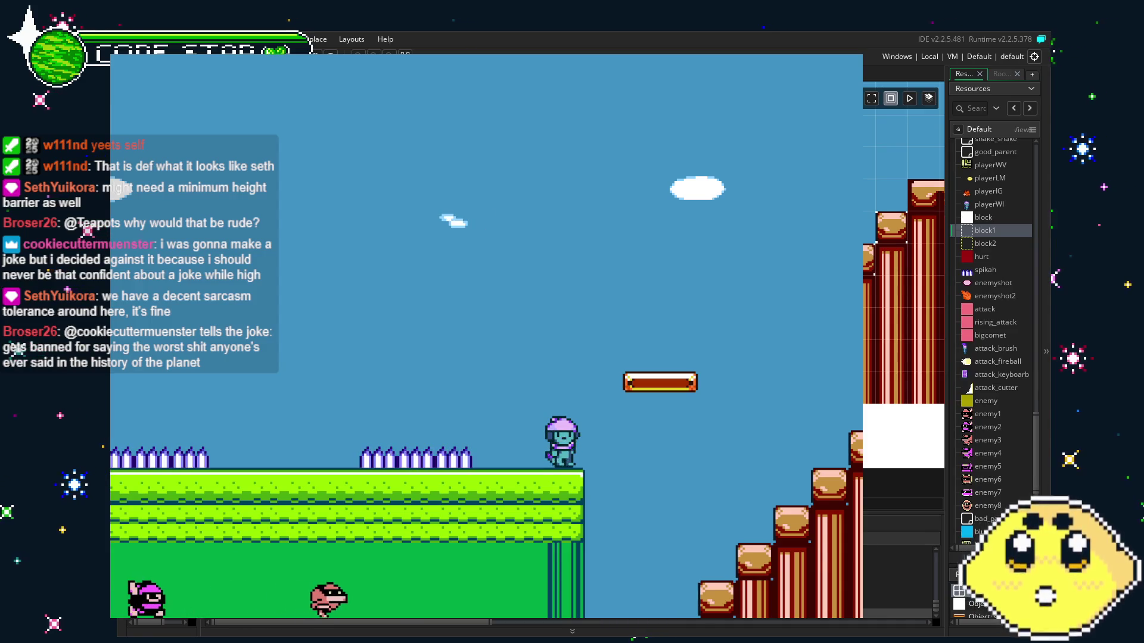
pyautogui.press('Up')
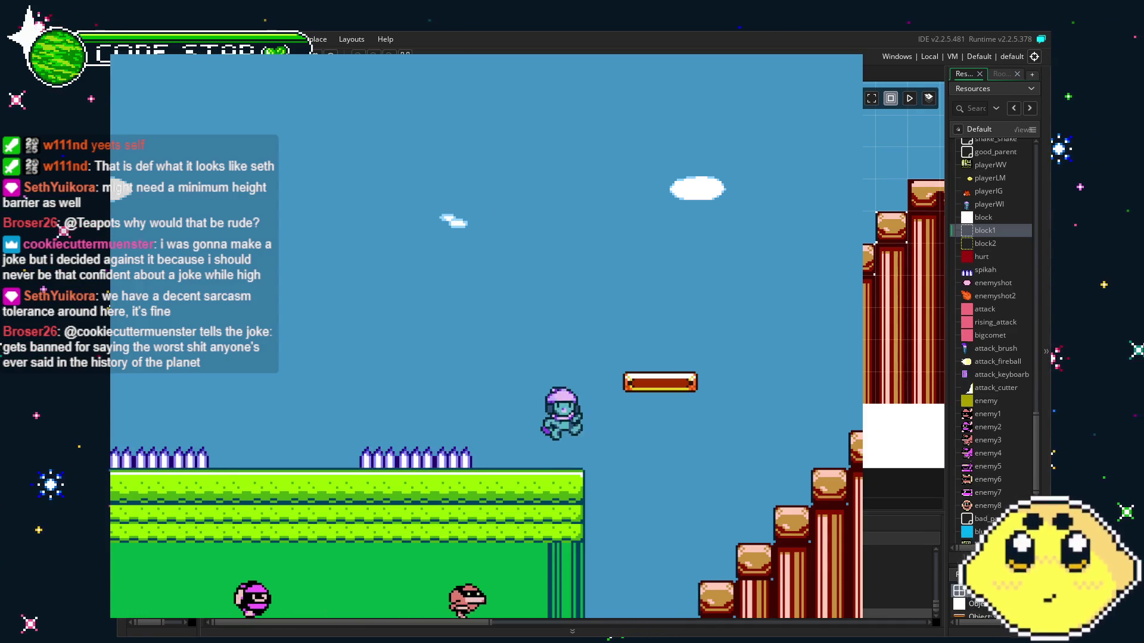
pyautogui.press('Right')
pyautogui.press('Right')
pyautogui.press('Up')
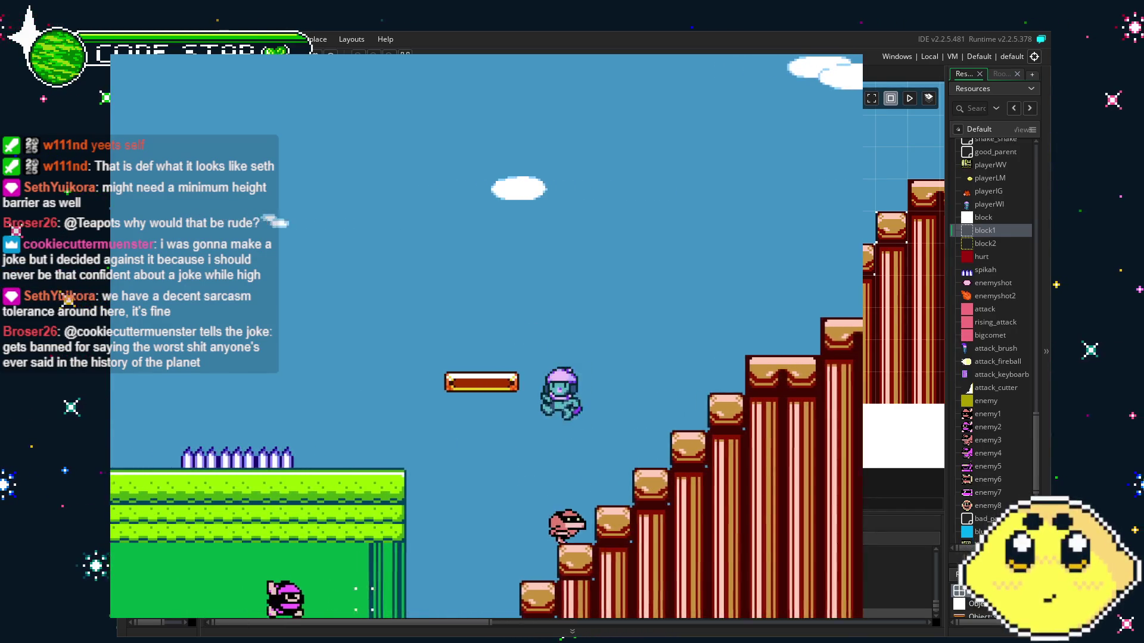
pyautogui.press('Left')
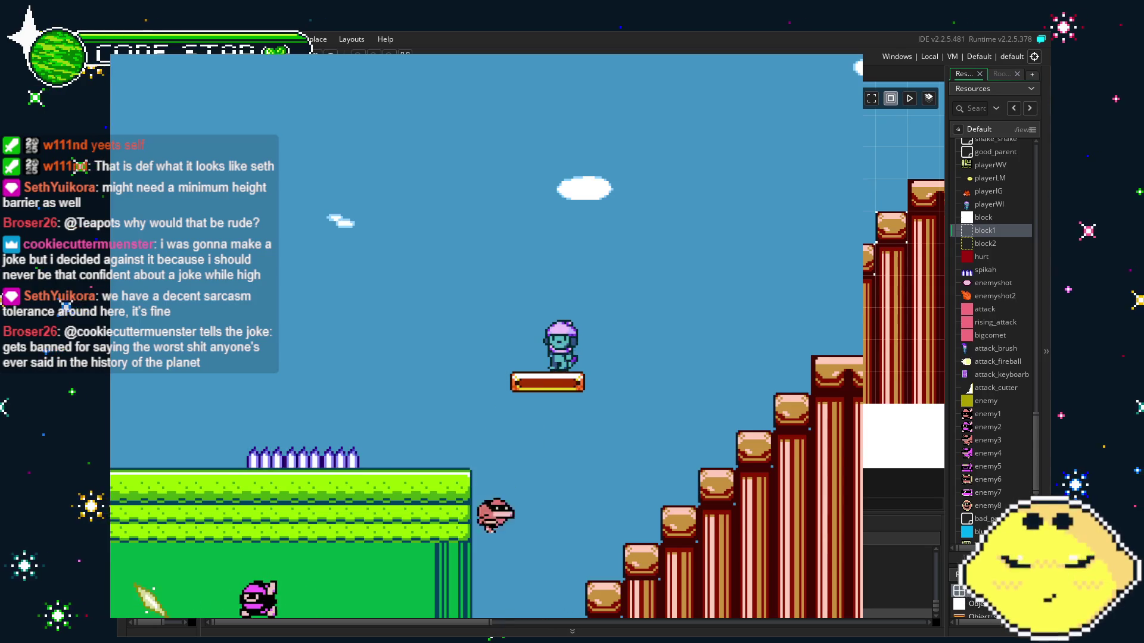
pyautogui.press('Left')
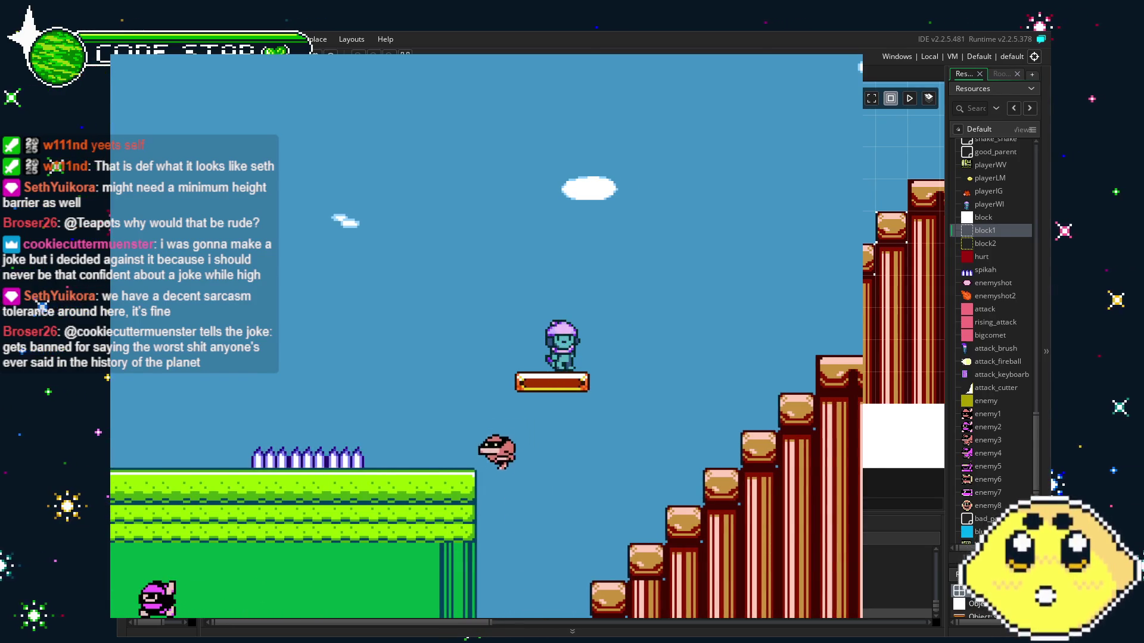
pyautogui.press('Left')
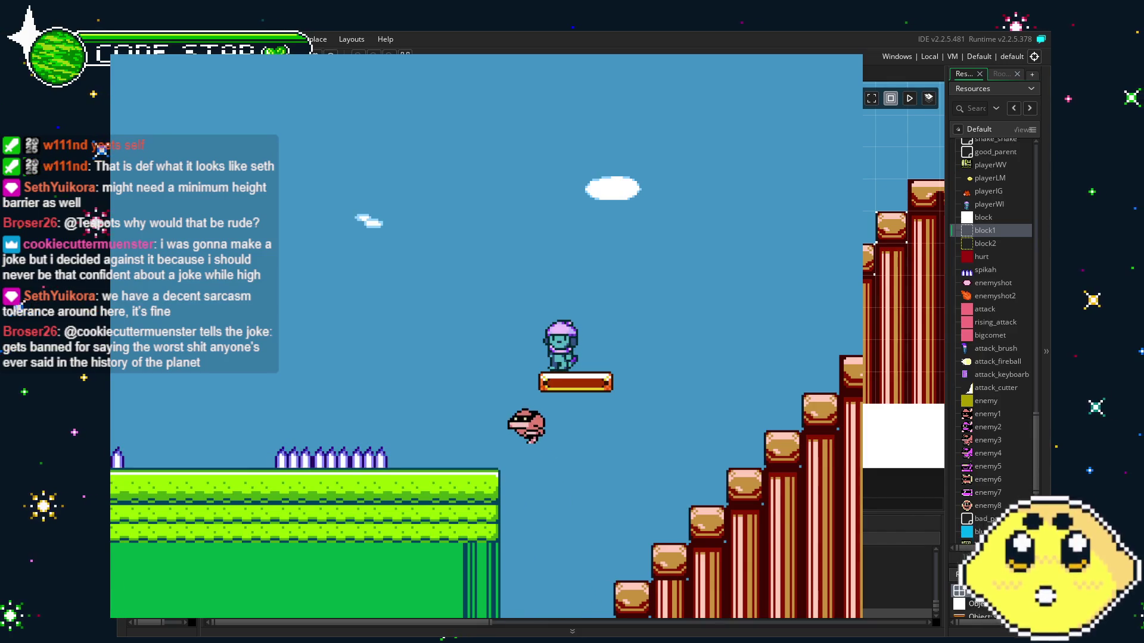
pyautogui.press('Right')
pyautogui.press('Left')
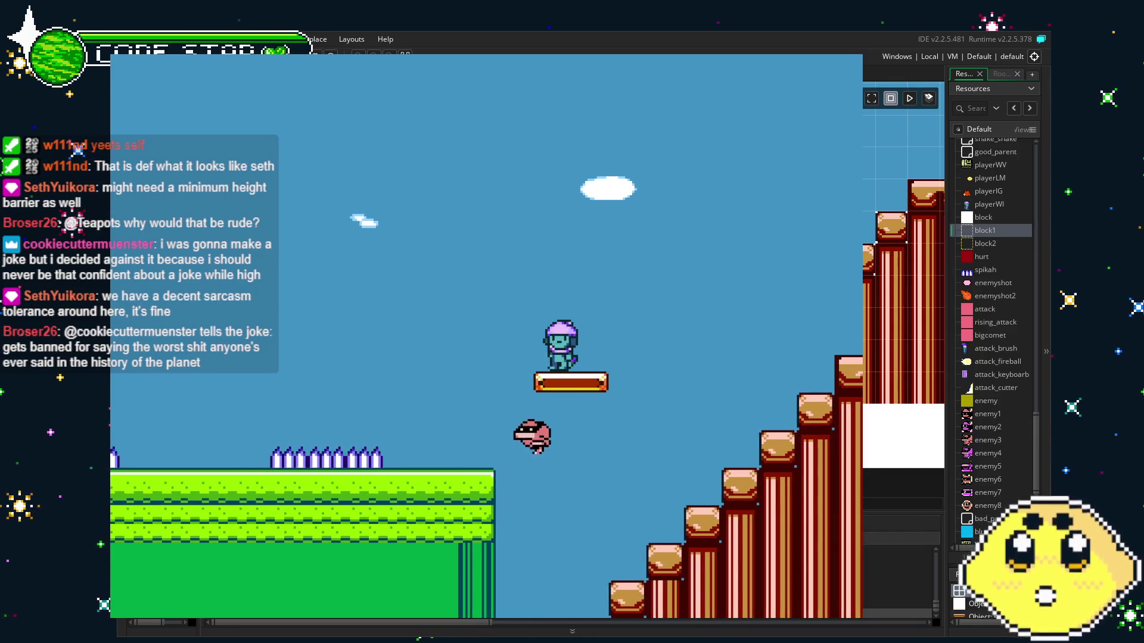
pyautogui.press('Right')
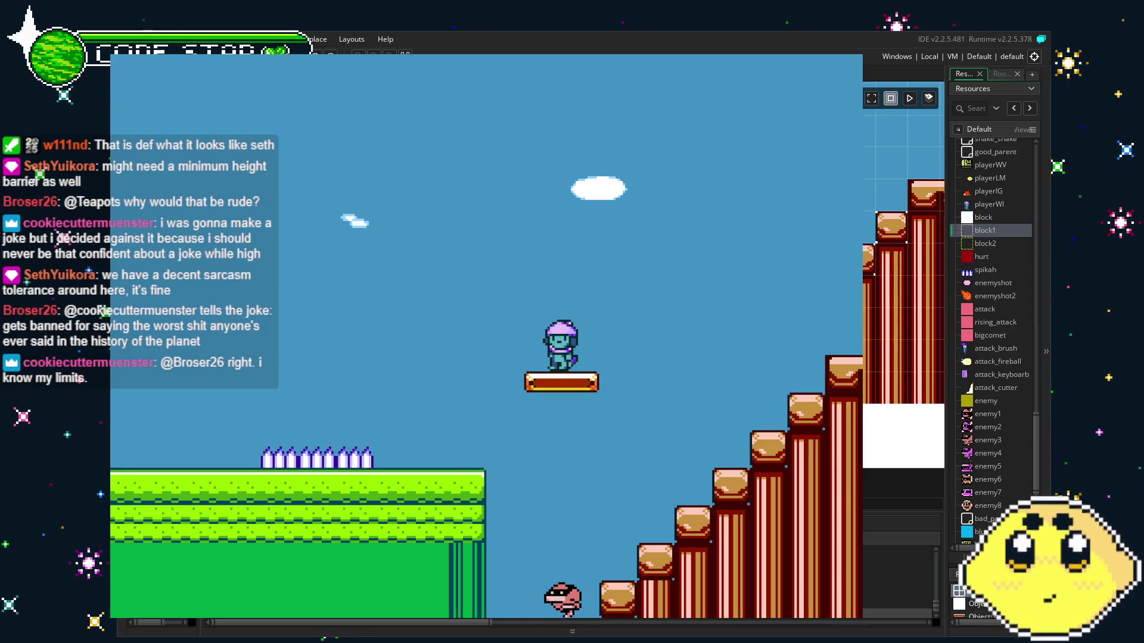
pyautogui.press('Escape')
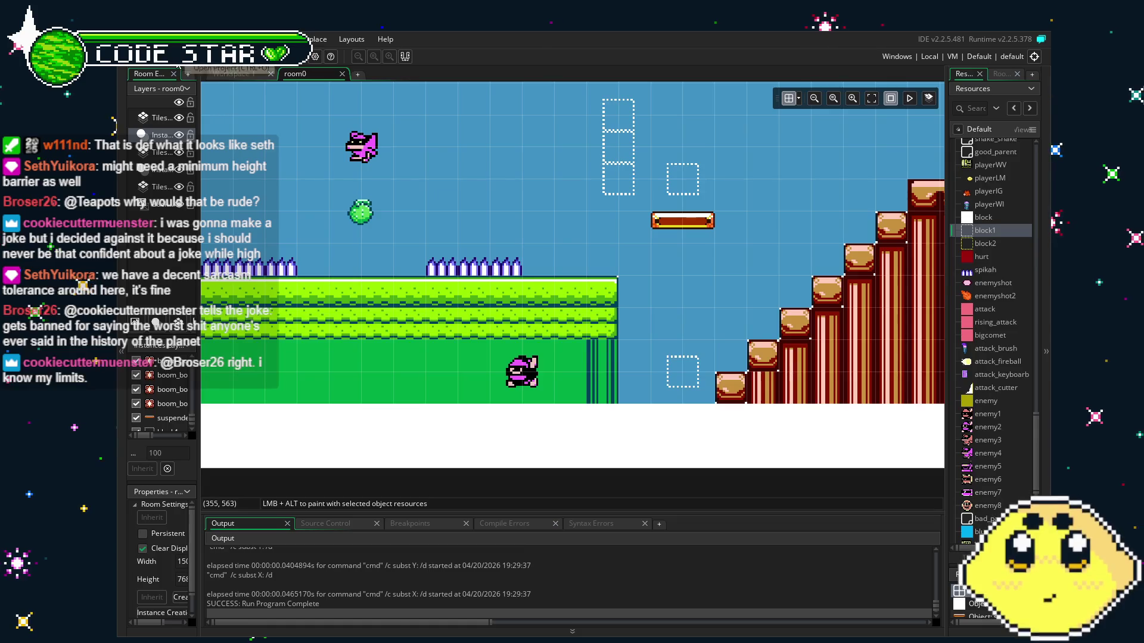
# - Save, reopen suspended_platform's code, and remove the outer block1 check line and its closing brace
pyautogui.hotkey('ctrl', 's')
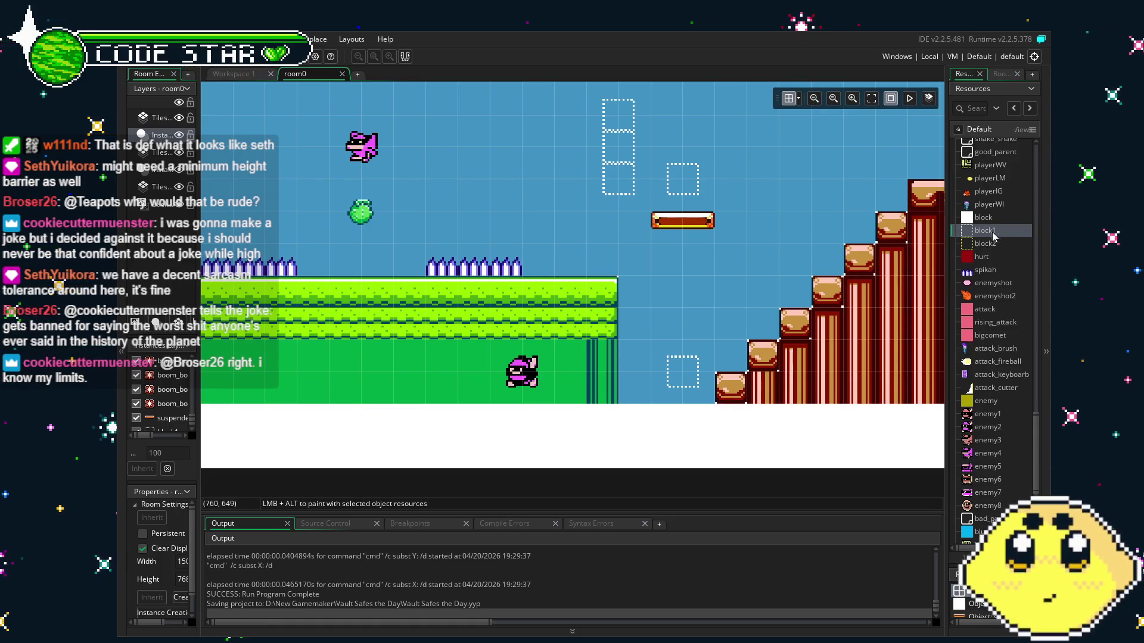
pyautogui.scroll(-5, 1009, 426)
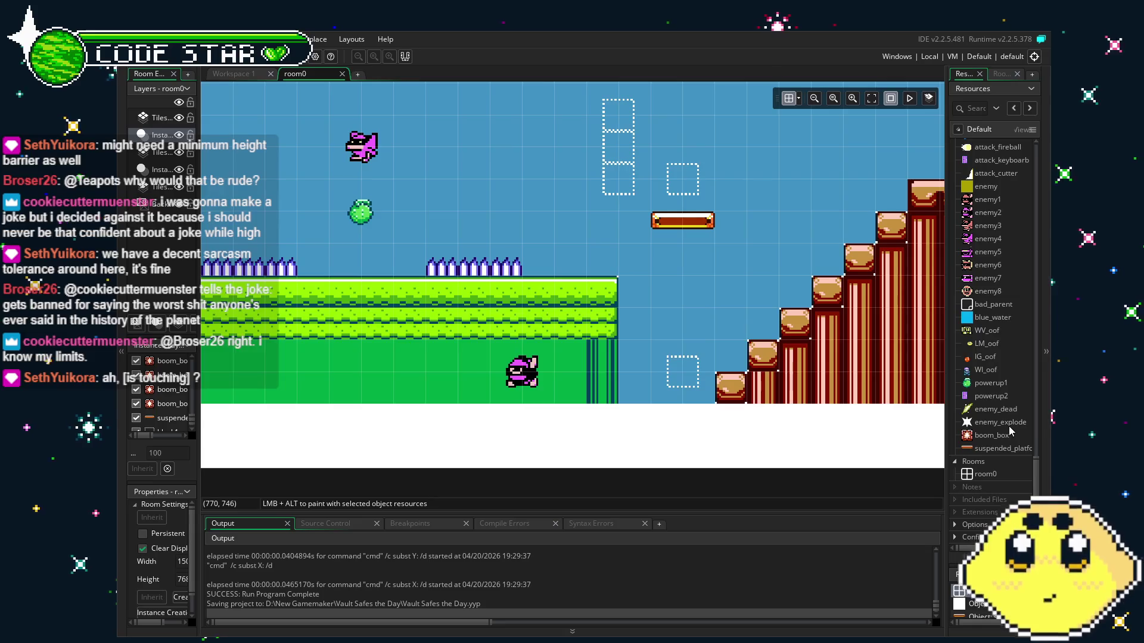
pyautogui.doubleClick(1001, 448)
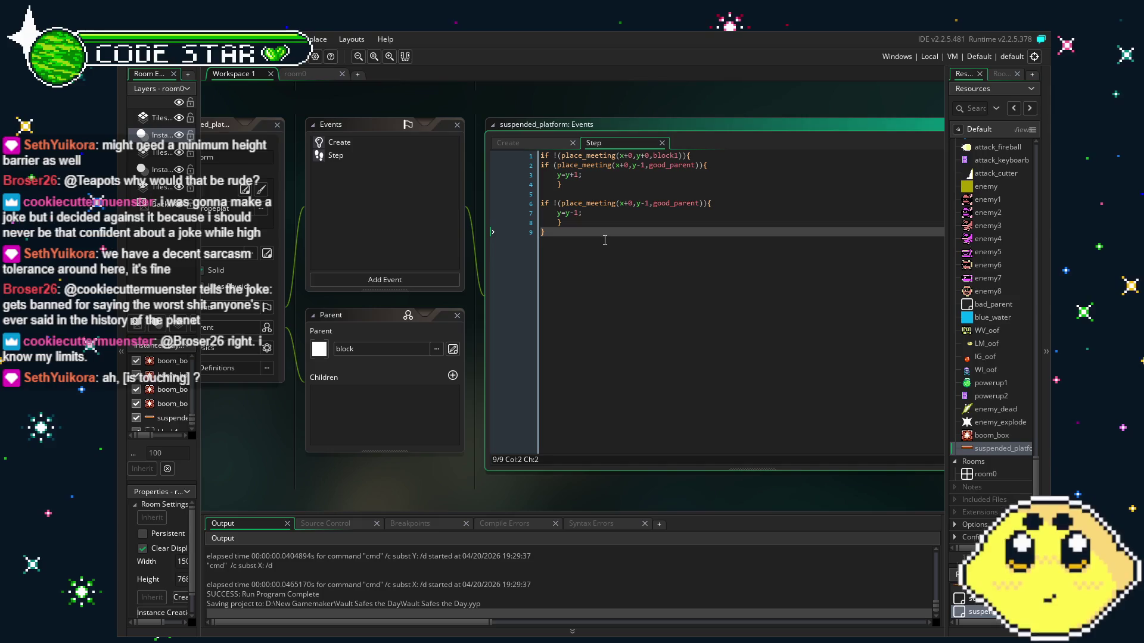
pyautogui.click(646, 156)
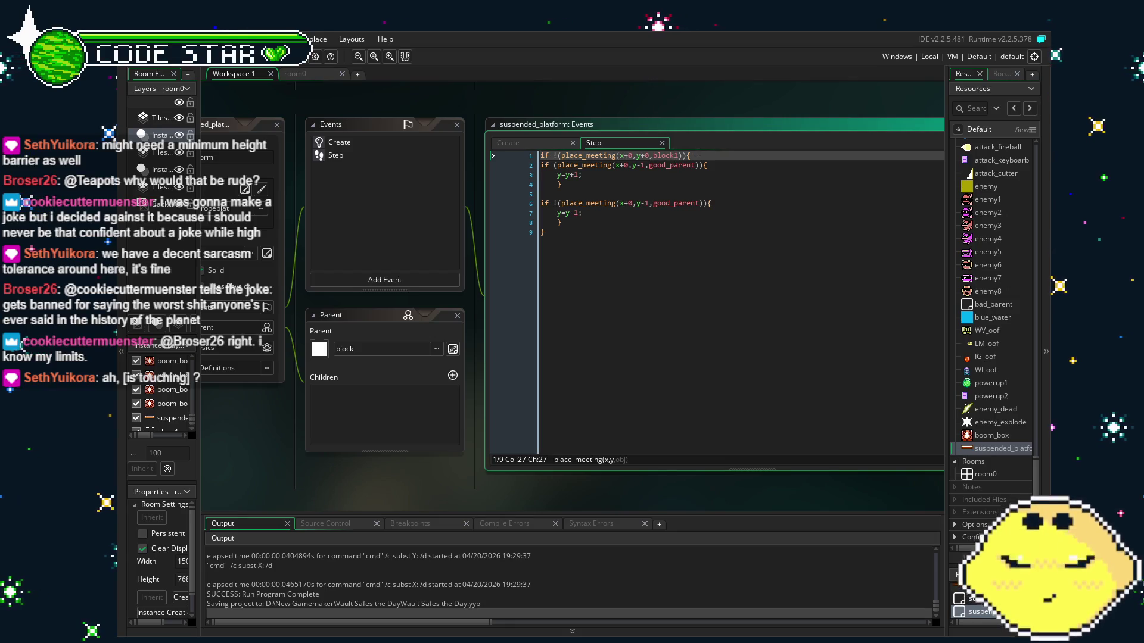
pyautogui.click(614, 156)
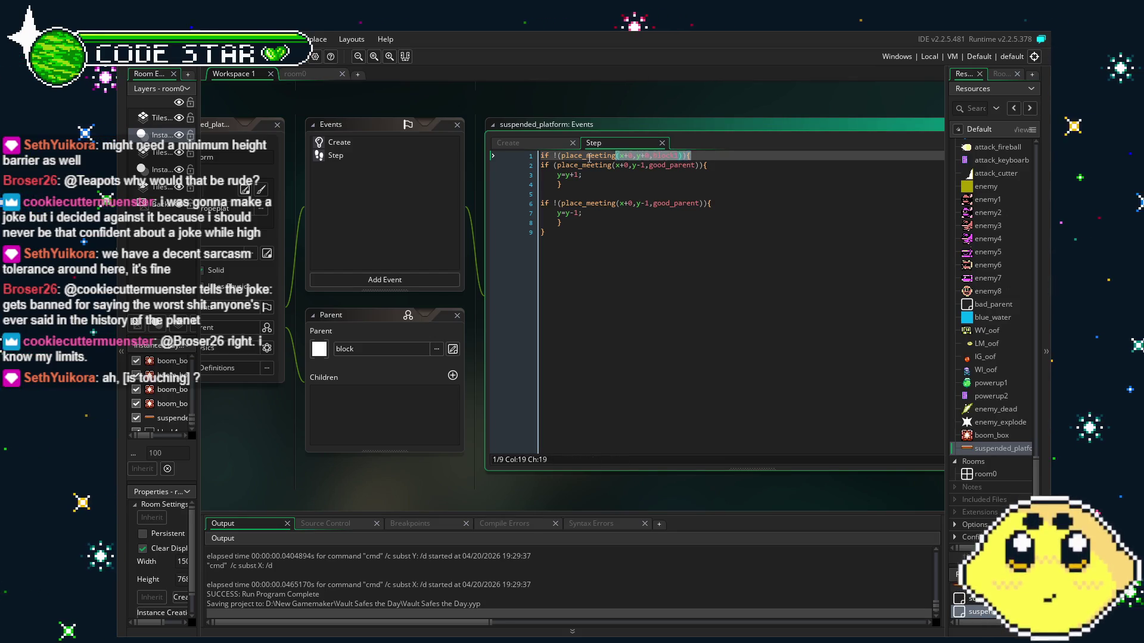
pyautogui.tripleClick(588, 157)
pyautogui.press('BackSpace')
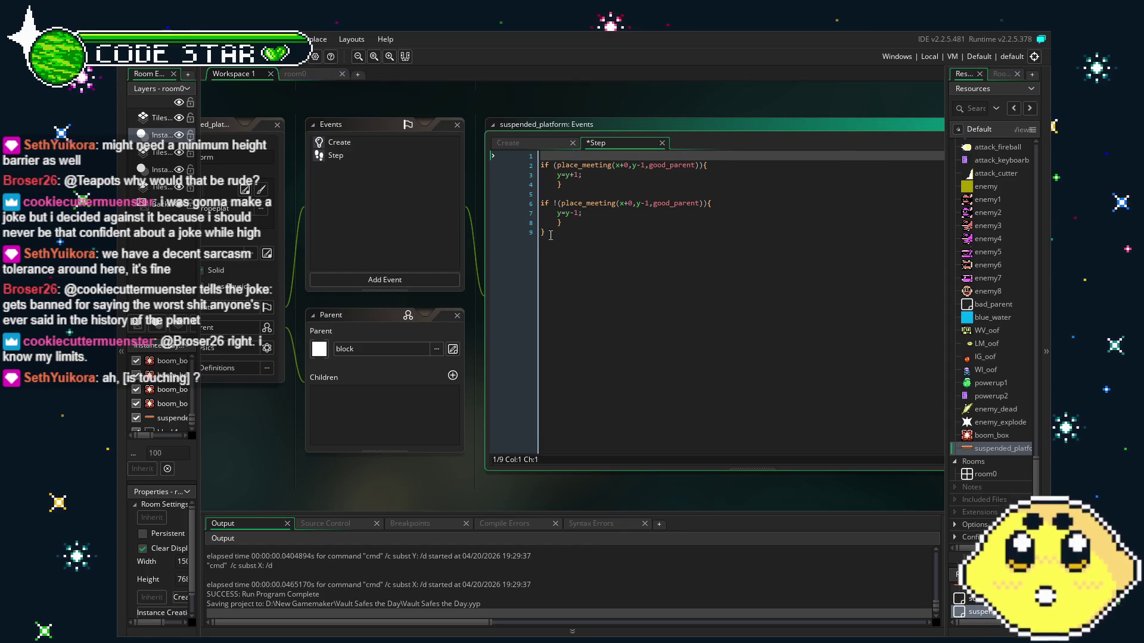
pyautogui.click(550, 235)
pyautogui.press('BackSpace')
pyautogui.press('BackSpace')
# - Paste the block1 (y+1) check inside both the sinking and rising branches, then save
pyautogui.click(550, 166)
pyautogui.click(557, 175)
pyautogui.hotkey('ctrl', 'v')
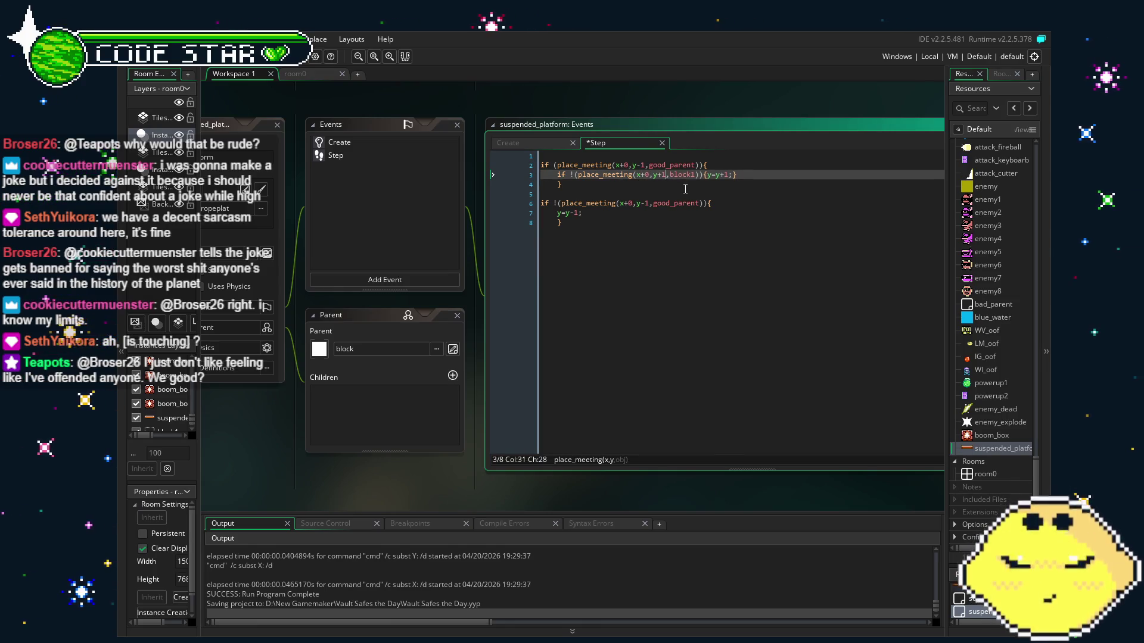
pyautogui.moveTo(702, 175); pyautogui.dragTo(556, 175)
pyautogui.hotkey('ctrl', 'c')
pyautogui.click(557, 213)
pyautogui.hotkey('ctrl', 'v')
pyautogui.write('{')
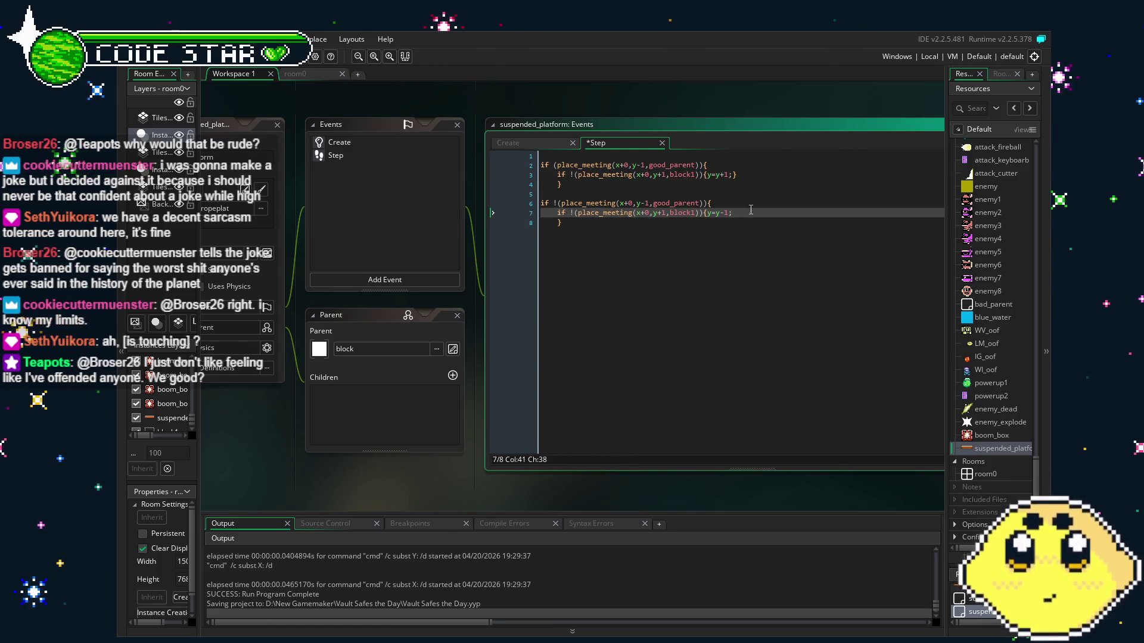
pyautogui.write('}')
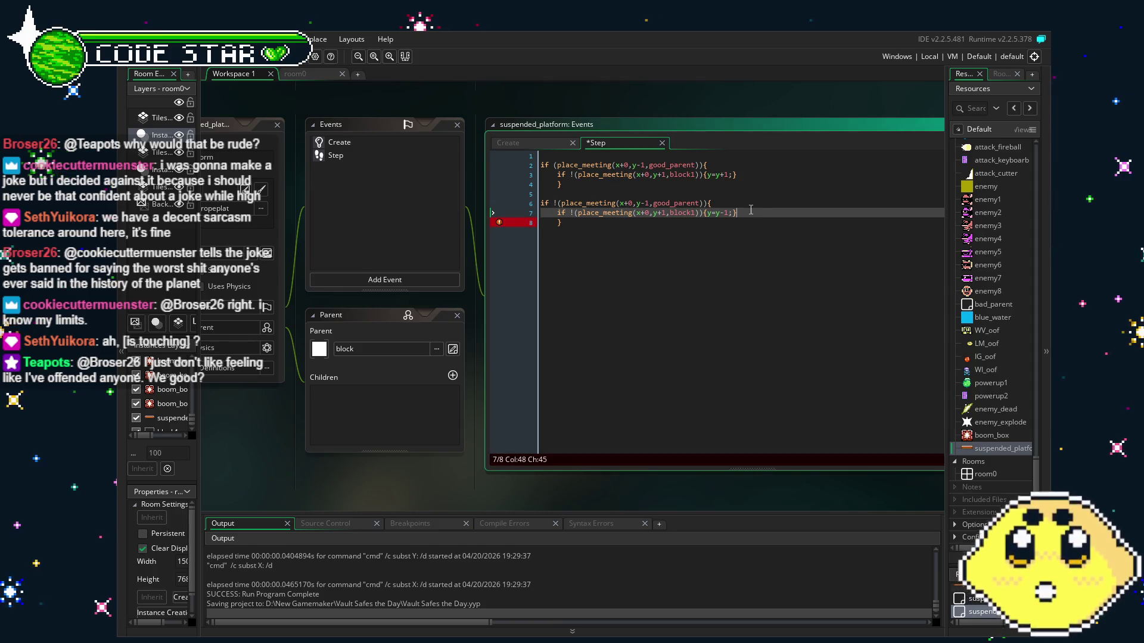
pyautogui.hotkey('ctrl', 's')
pyautogui.press('Down')
pyautogui.moveTo(687, 337); pyautogui.dragTo(667, 333)
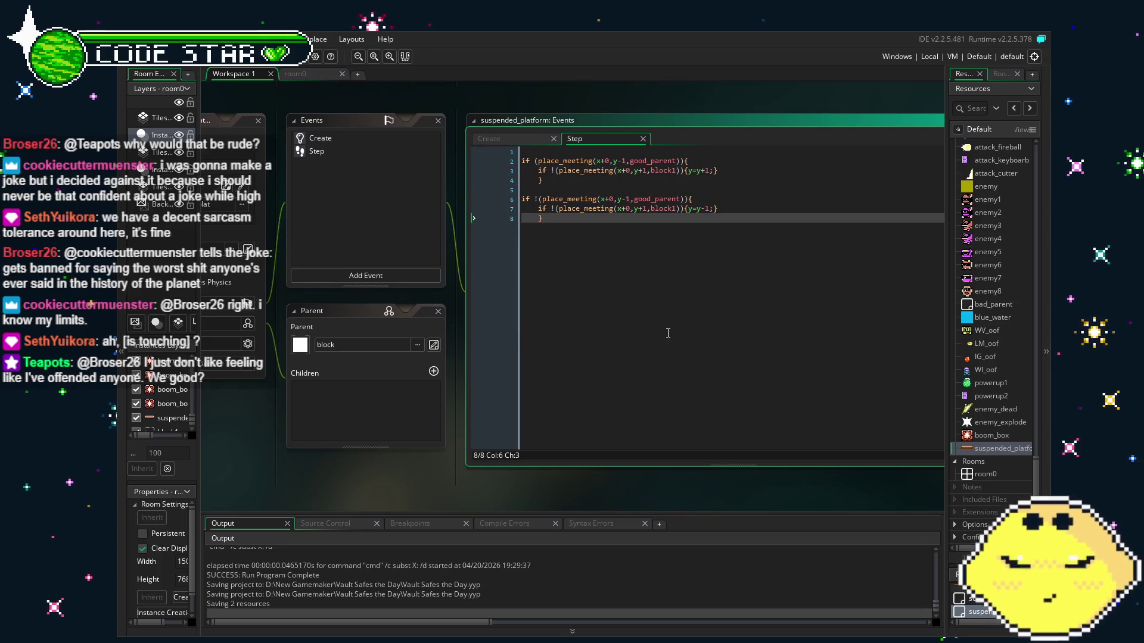
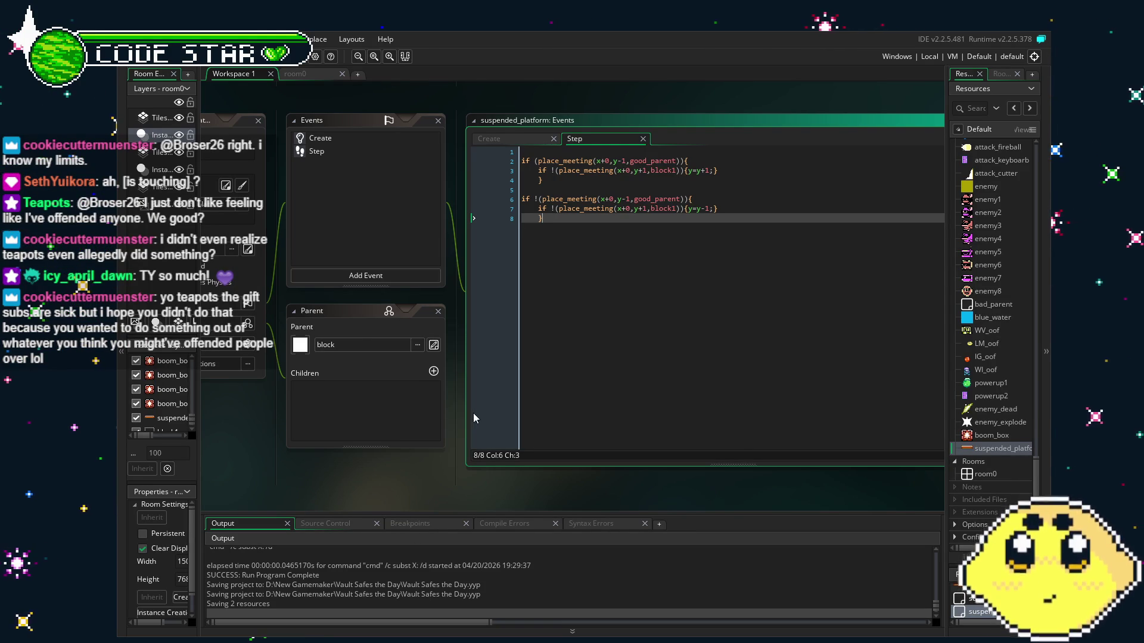
# - Review the suspended_platform Create and Step event code in the workspace
pyautogui.hscroll(1, 422, 477)
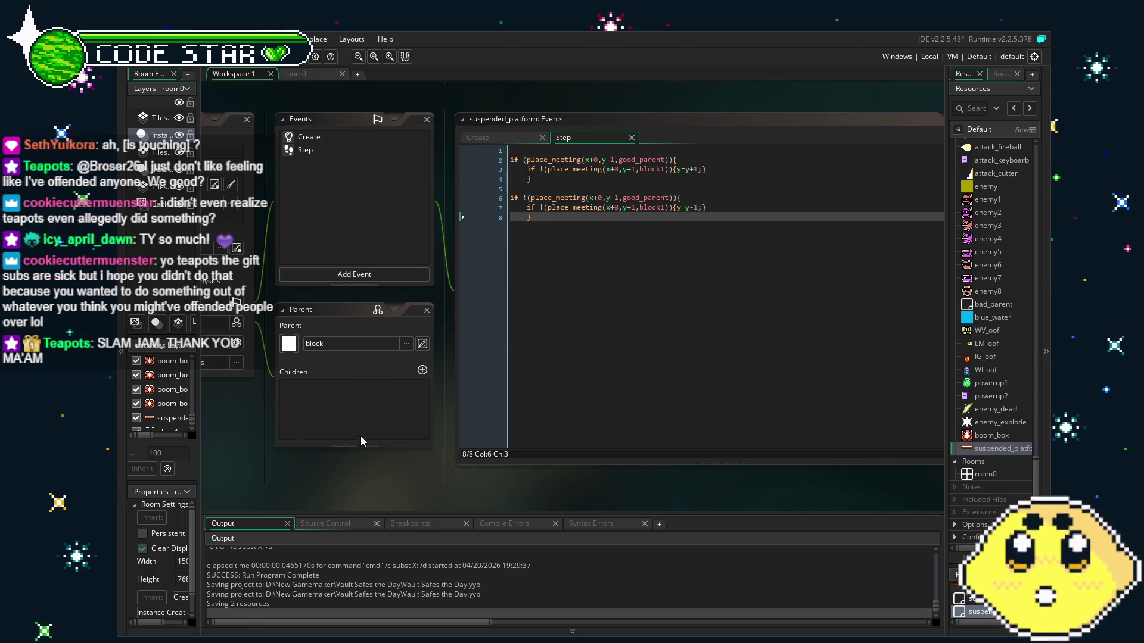
pyautogui.moveTo(355, 460); pyautogui.dragTo(373, 460)
pyautogui.click(622, 234)
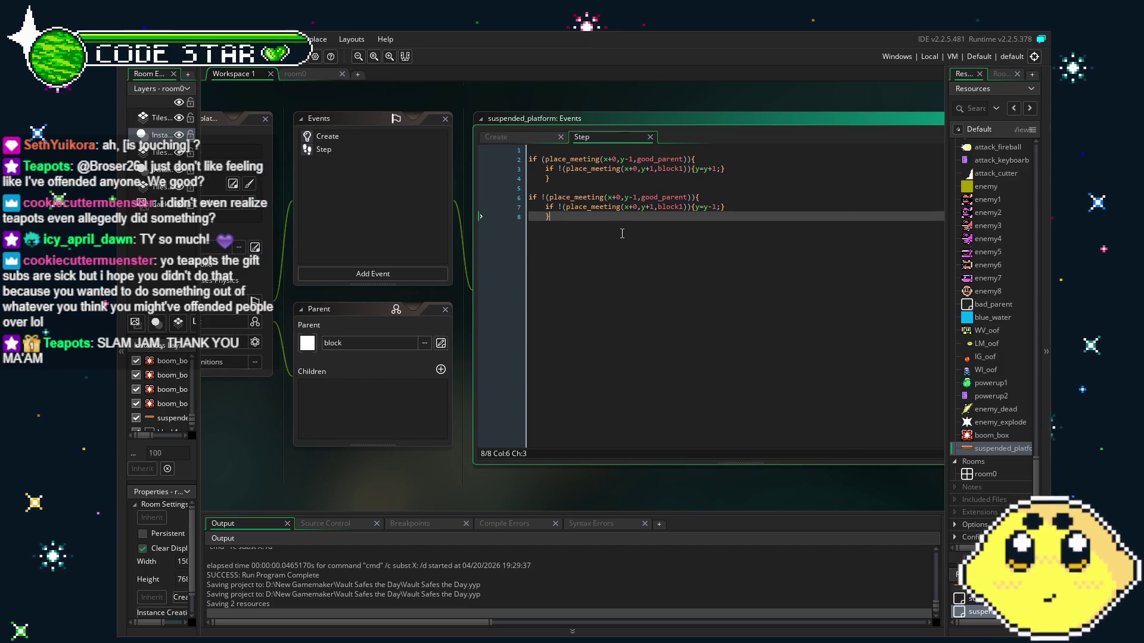
pyautogui.click(340, 136)
pyautogui.click(355, 146)
pyautogui.click(534, 288)
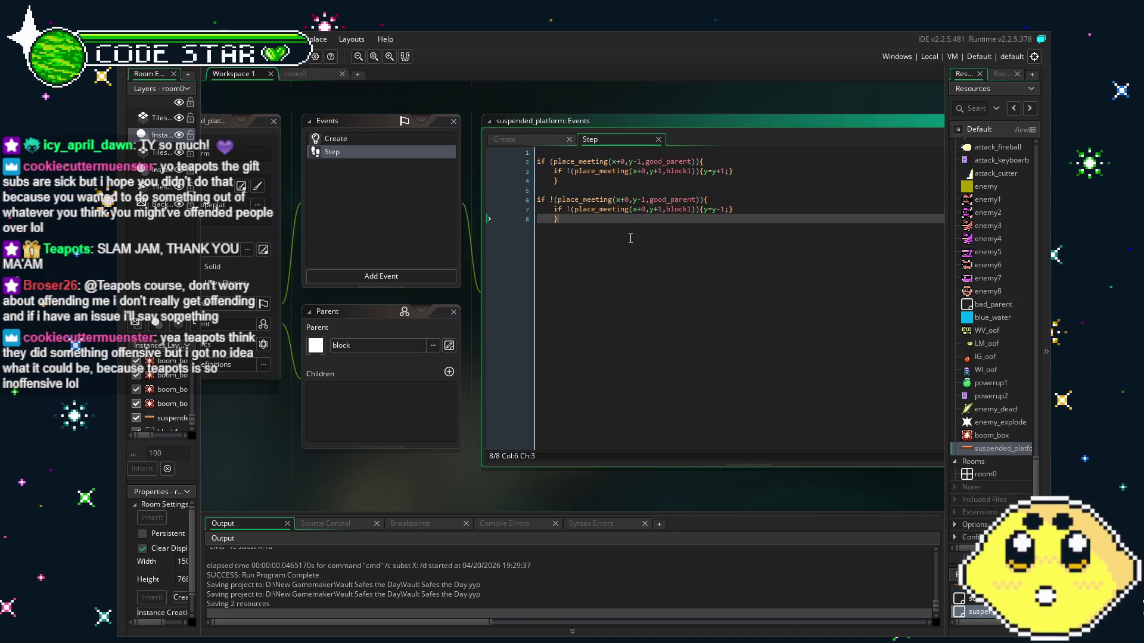
pyautogui.click(591, 180)
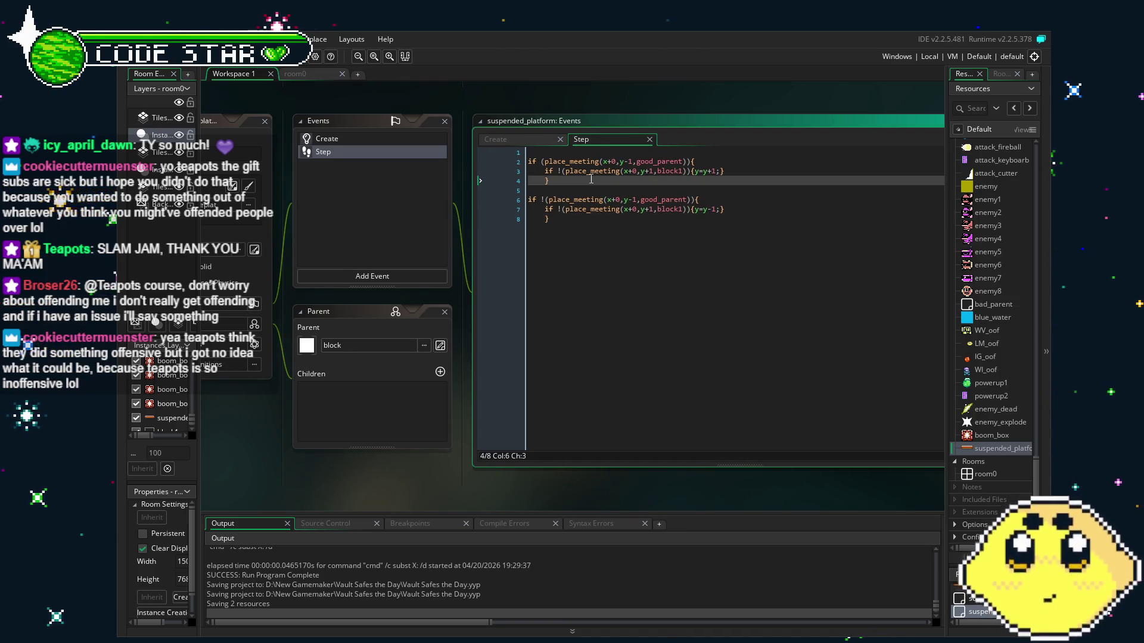
pyautogui.click(623, 258)
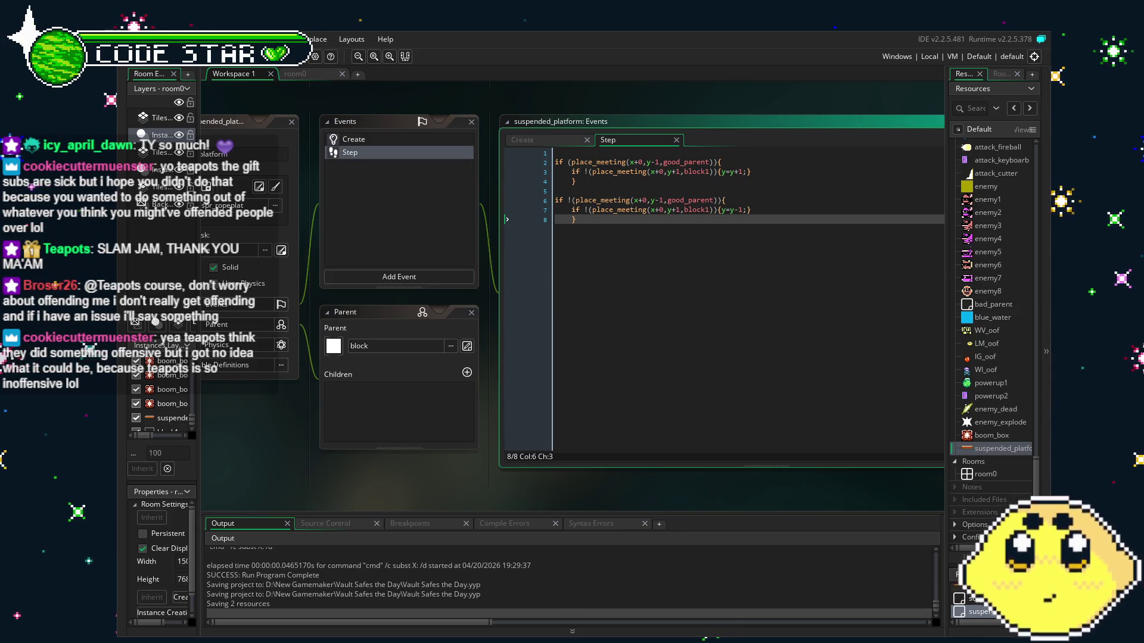
pyautogui.moveTo(760, 318); pyautogui.dragTo(742, 313)
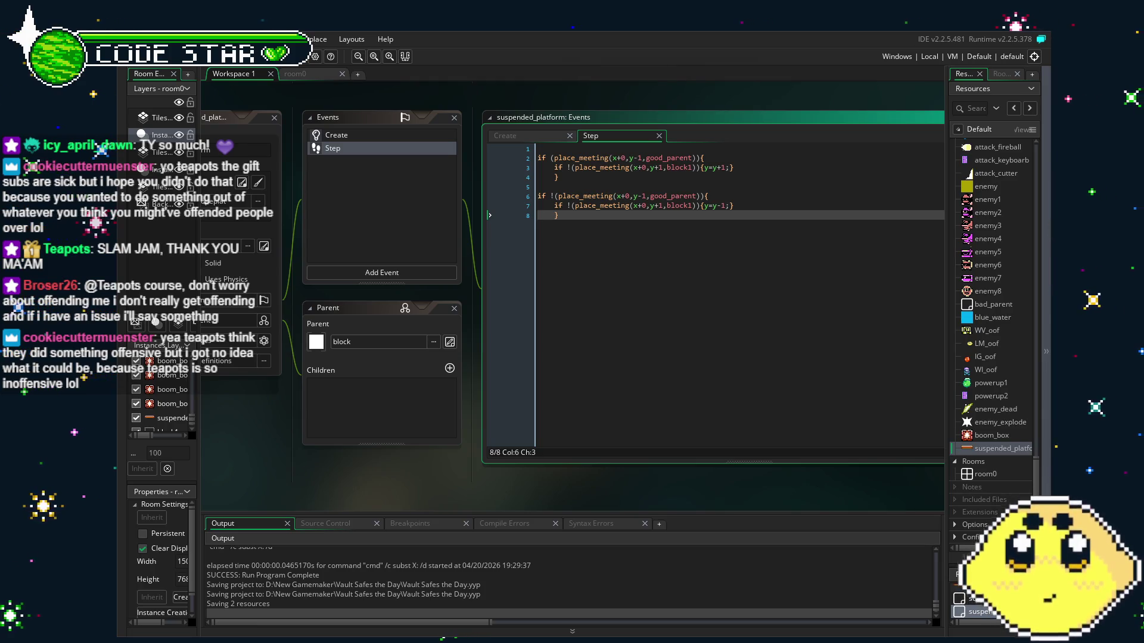
pyautogui.moveTo(327, 487); pyautogui.dragTo(359, 483)
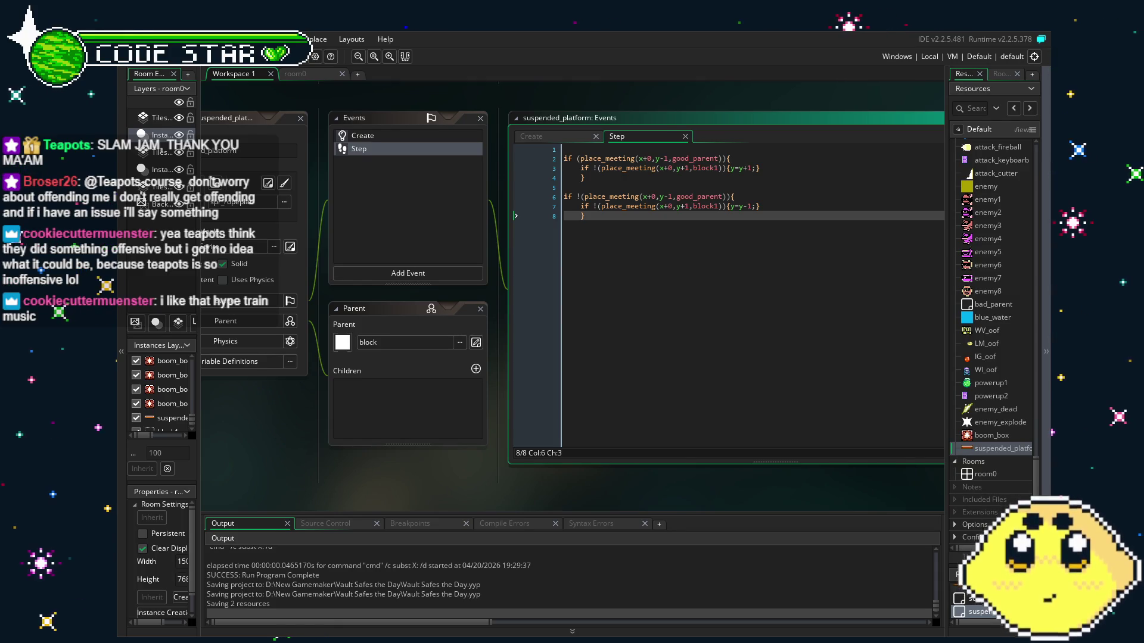
pyautogui.moveTo(458, 470); pyautogui.dragTo(477, 476)
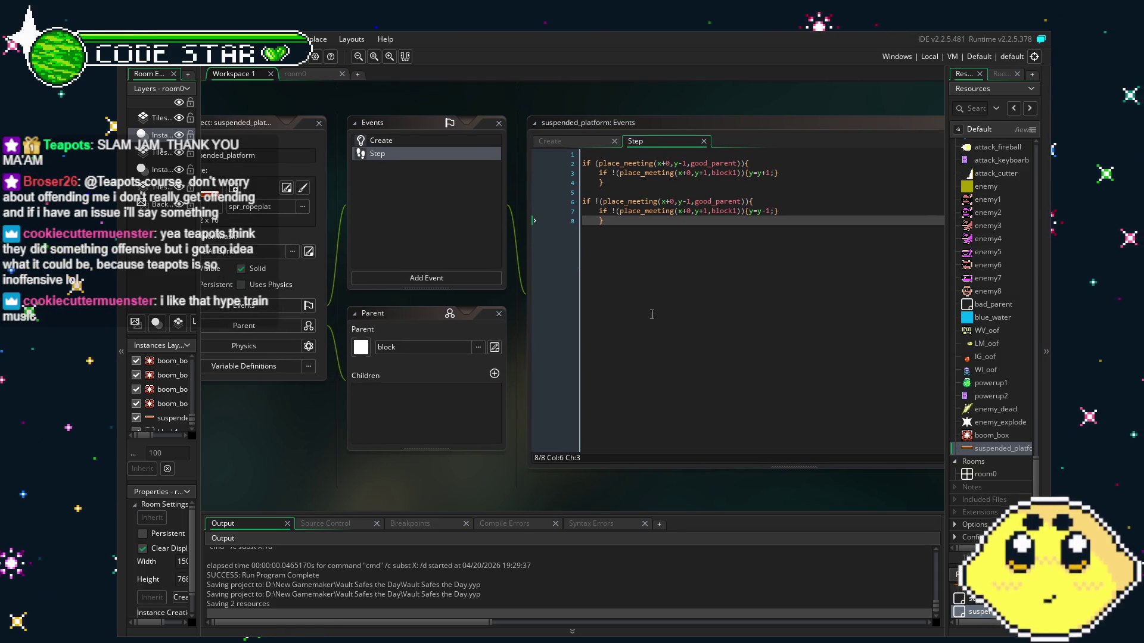
pyautogui.click(396, 139)
pyautogui.click(424, 153)
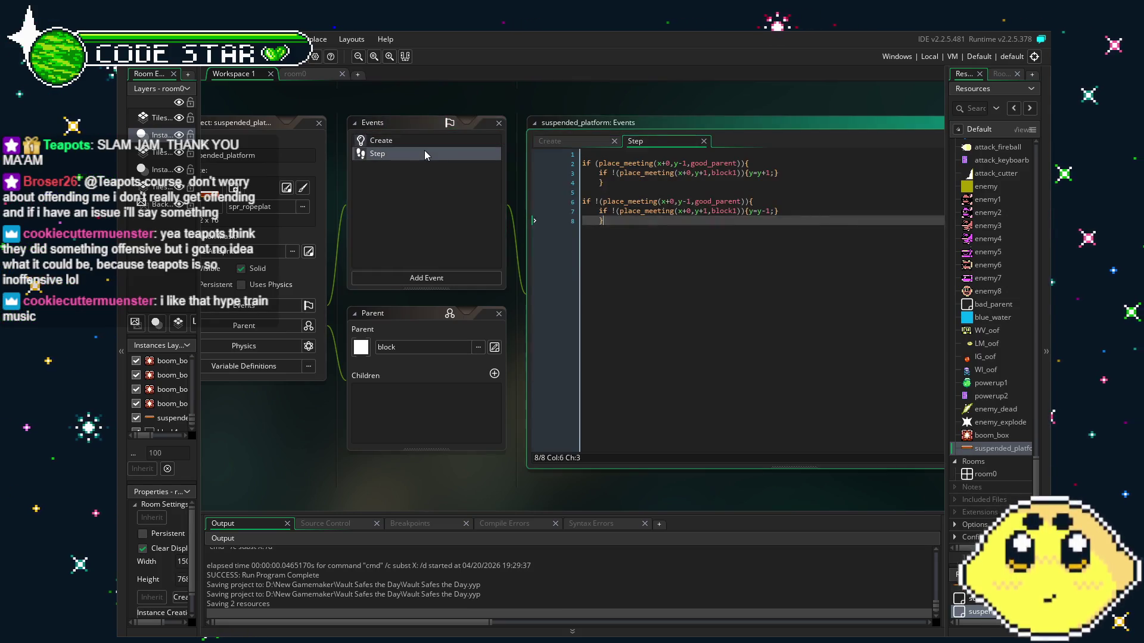
# - Run the game, steer the player right and jump onto the floating platform, then close it
pyautogui.press('F5')
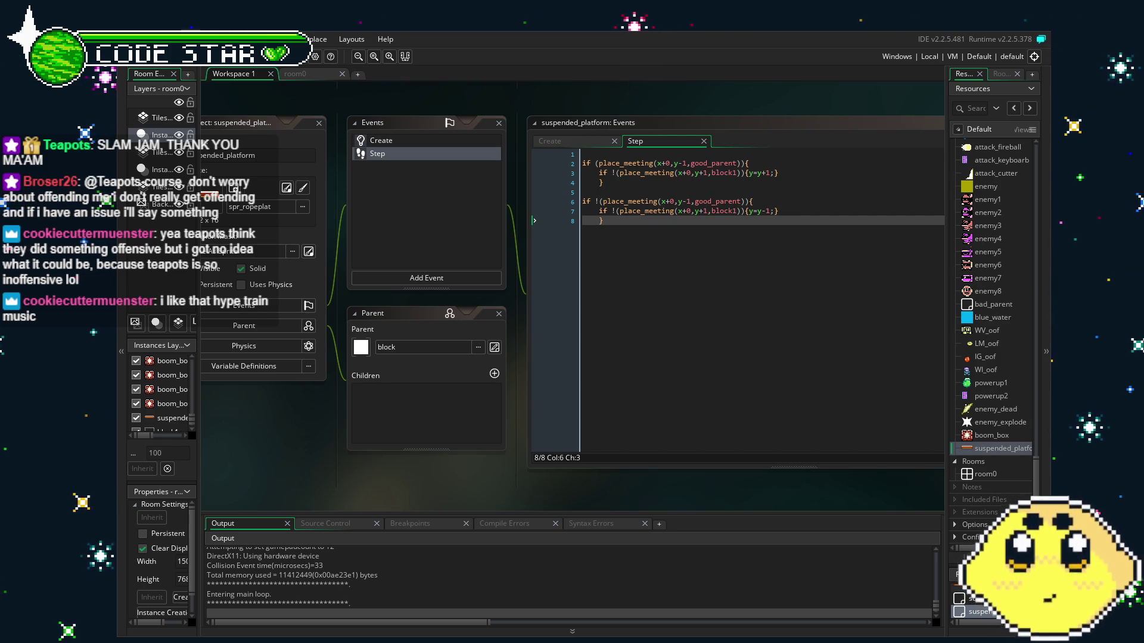
pyautogui.press('Right')
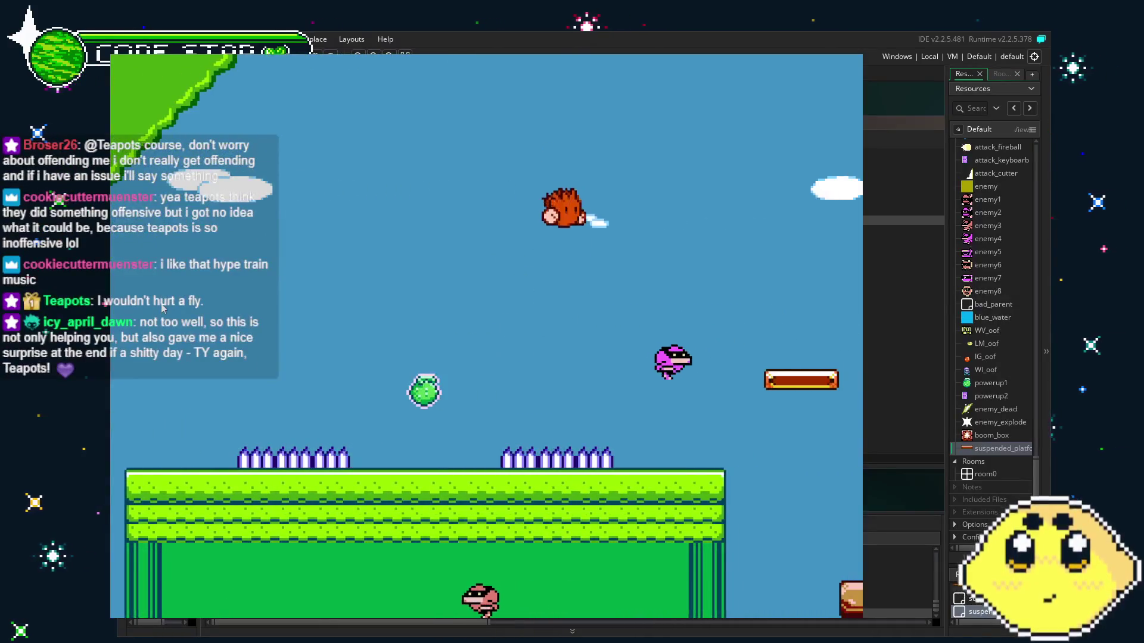
pyautogui.press('Left')
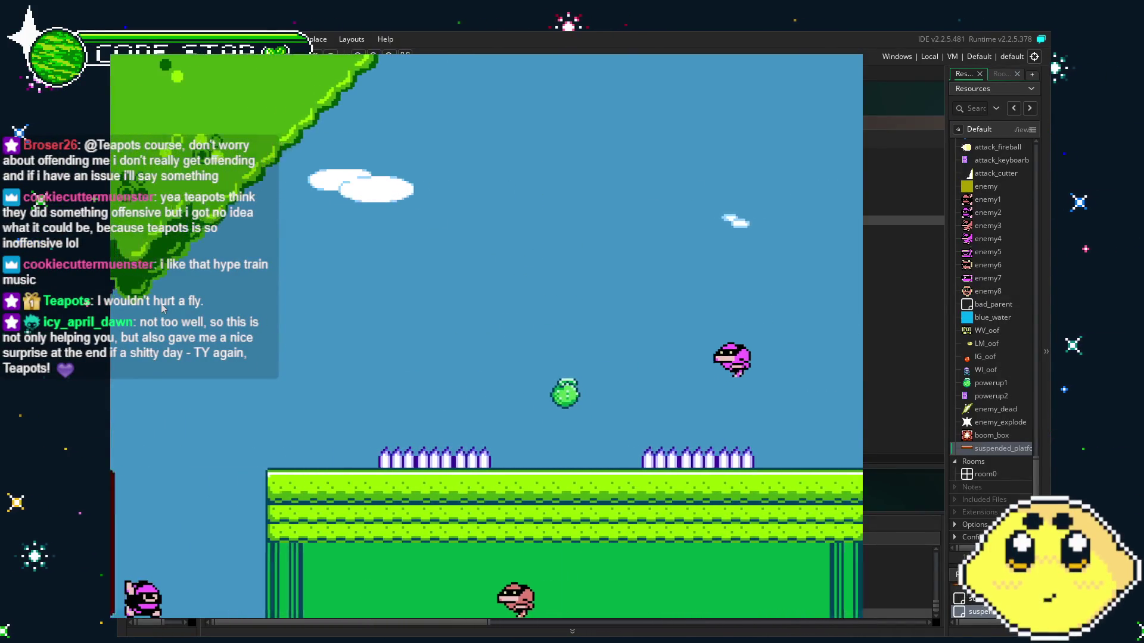
pyautogui.press('Right')
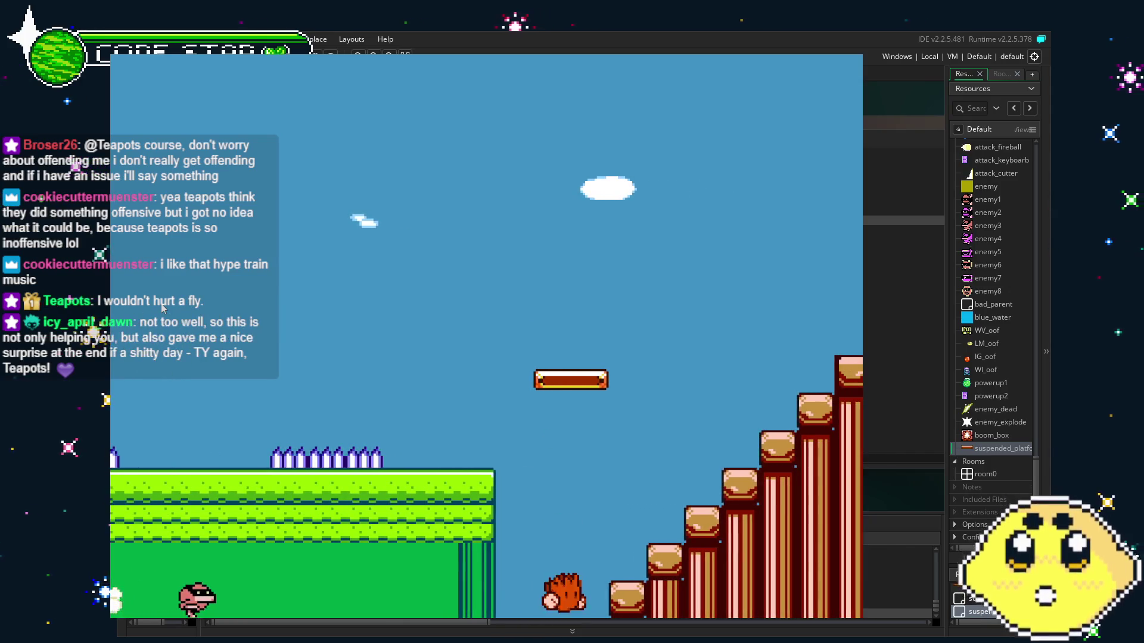
pyautogui.press('Up')
pyautogui.press('Left')
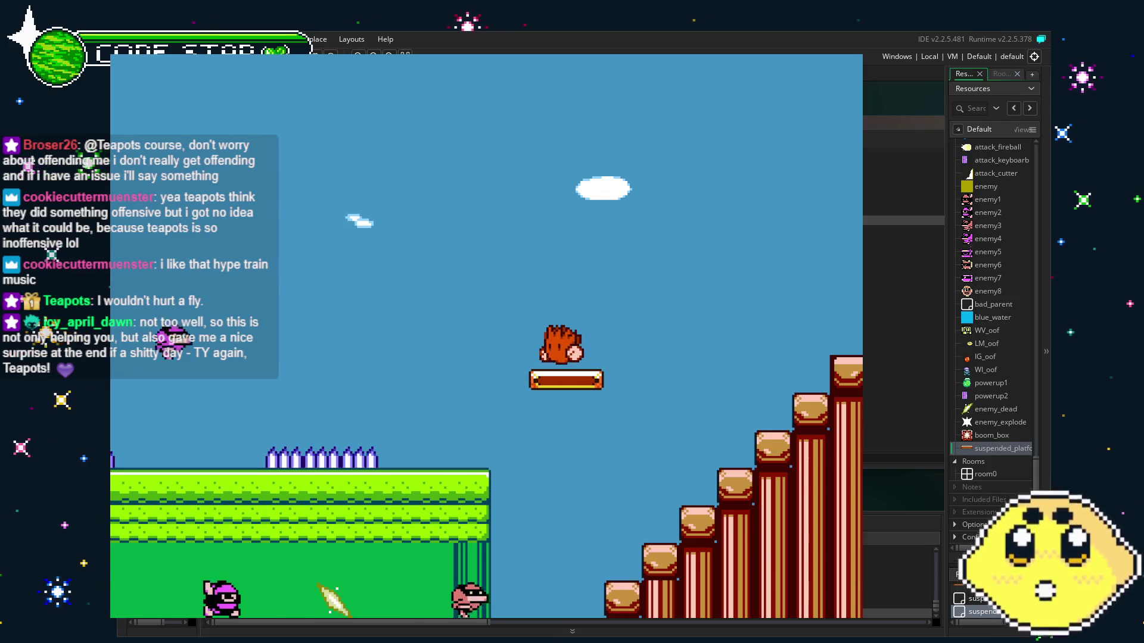
pyautogui.press('Escape')
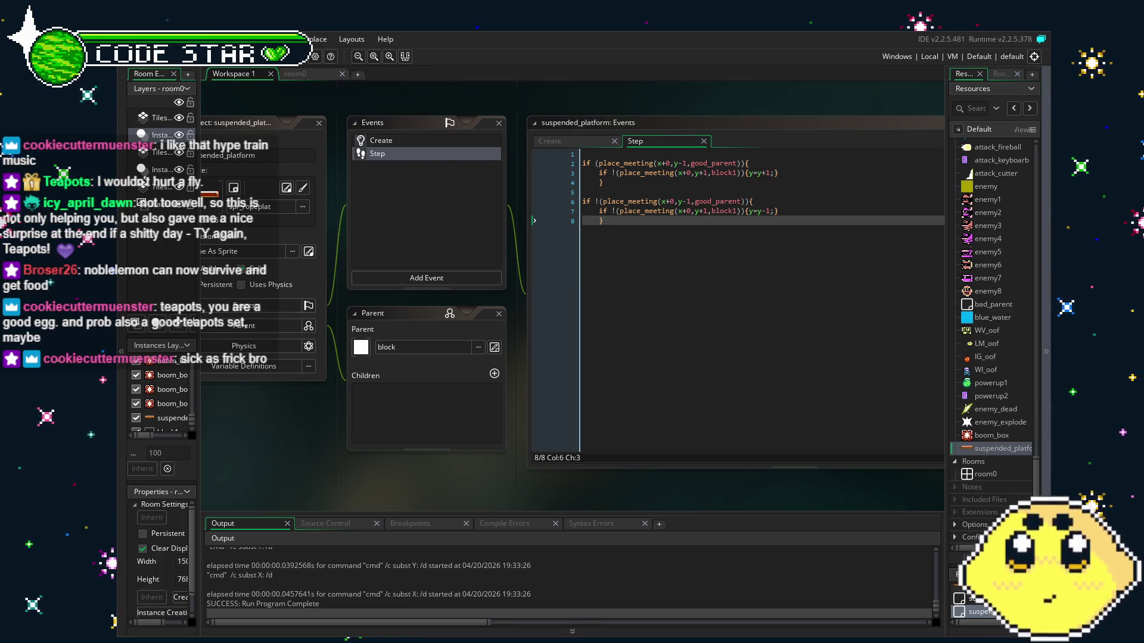
# - Recheck the Create event code, then return to lines 7–8 of the Step code
pyautogui.moveTo(310, 456); pyautogui.dragTo(373, 461)
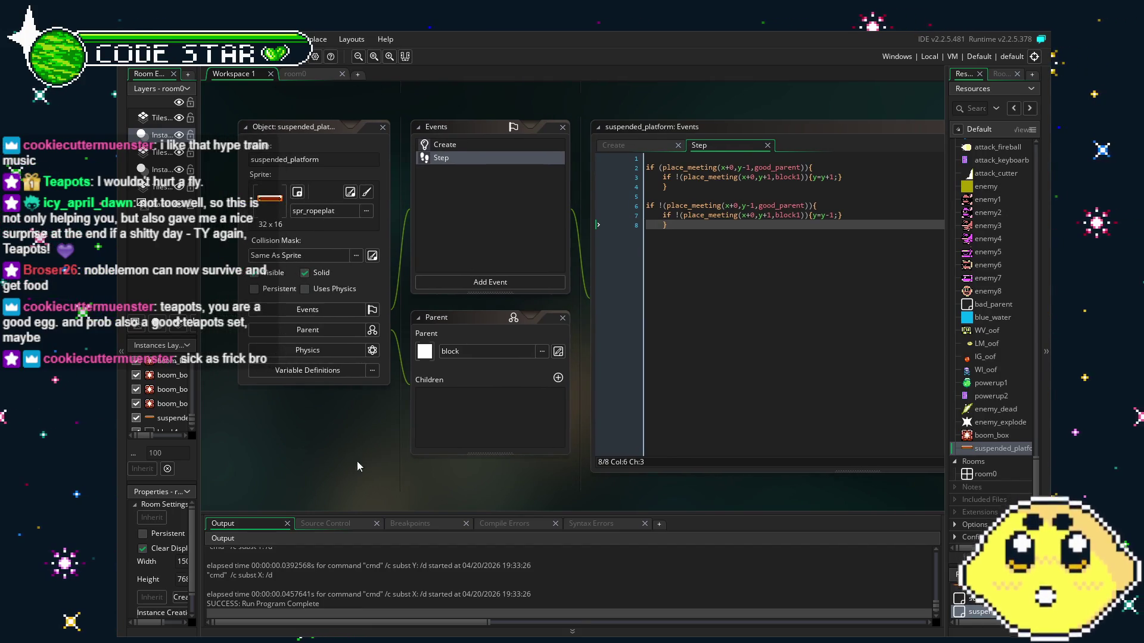
pyautogui.moveTo(356, 461); pyautogui.dragTo(344, 460)
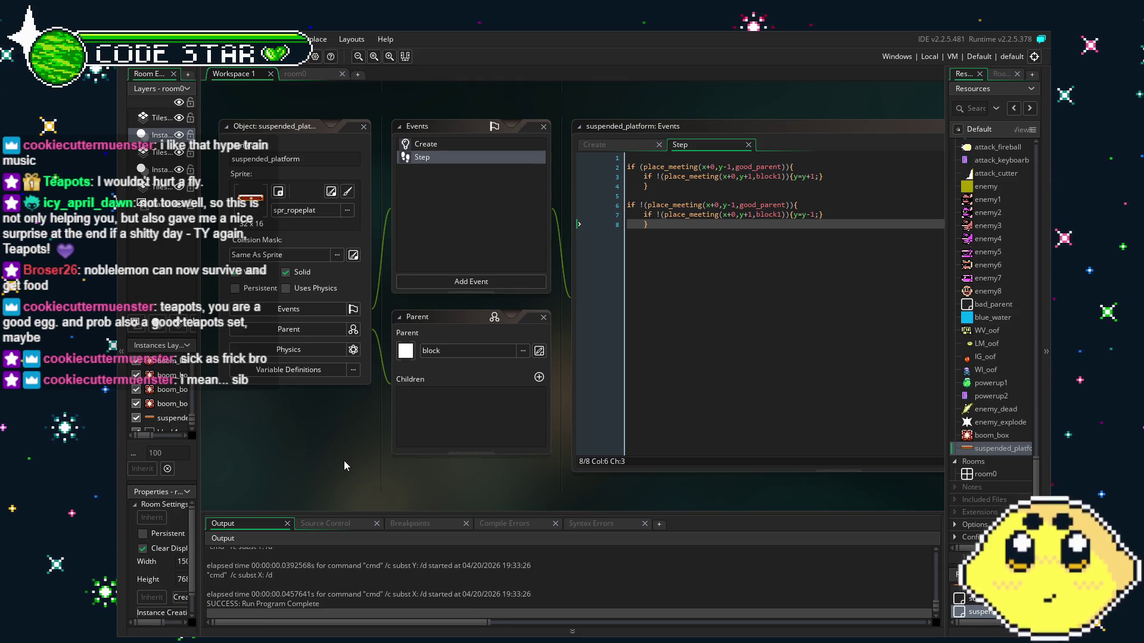
pyautogui.click(452, 140)
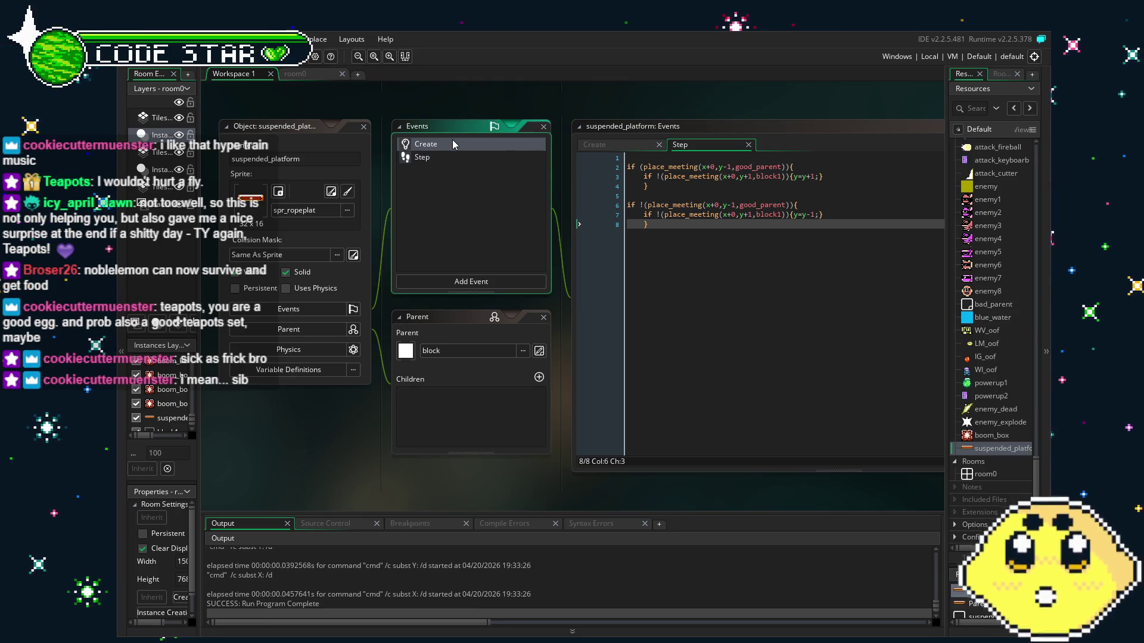
pyautogui.click(478, 158)
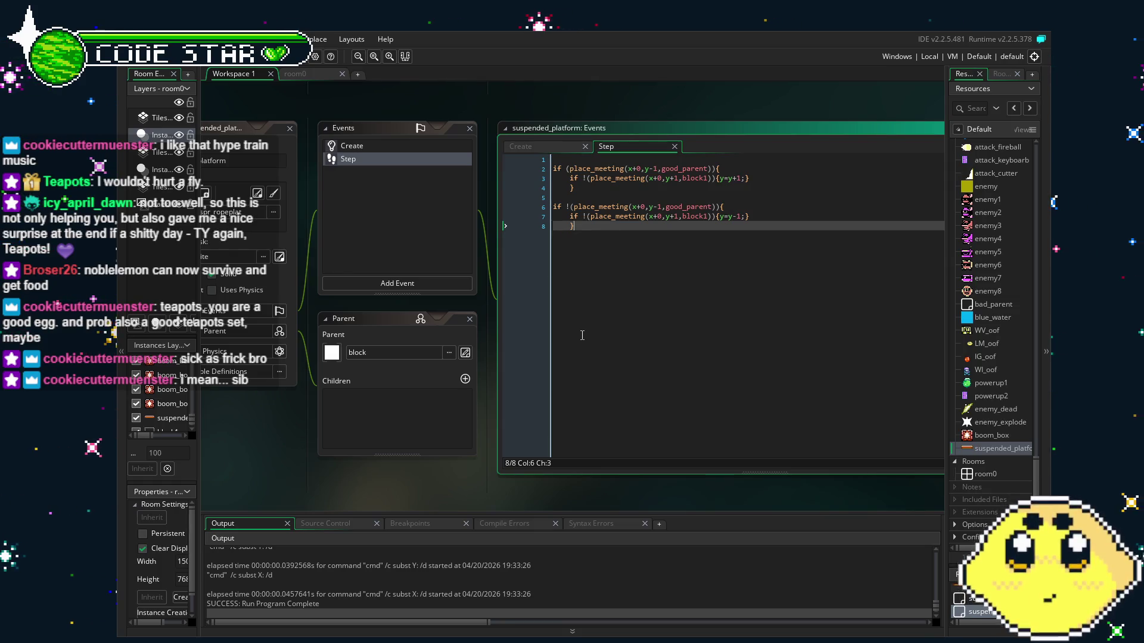
pyautogui.hscroll(2, 582, 335)
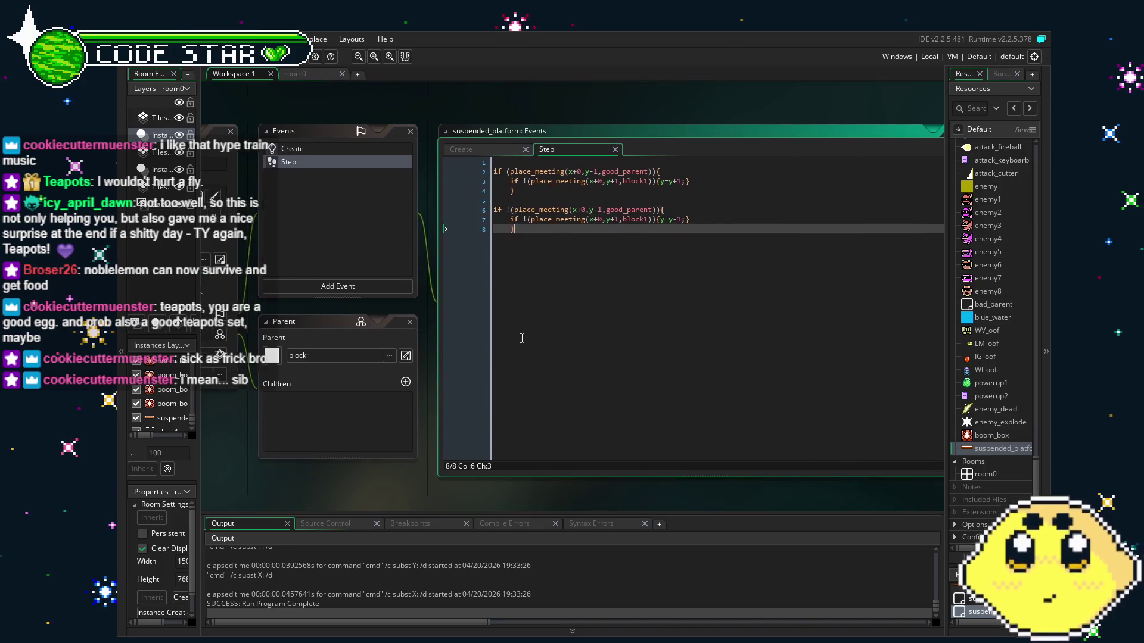
pyautogui.click(630, 219)
pyautogui.click(633, 235)
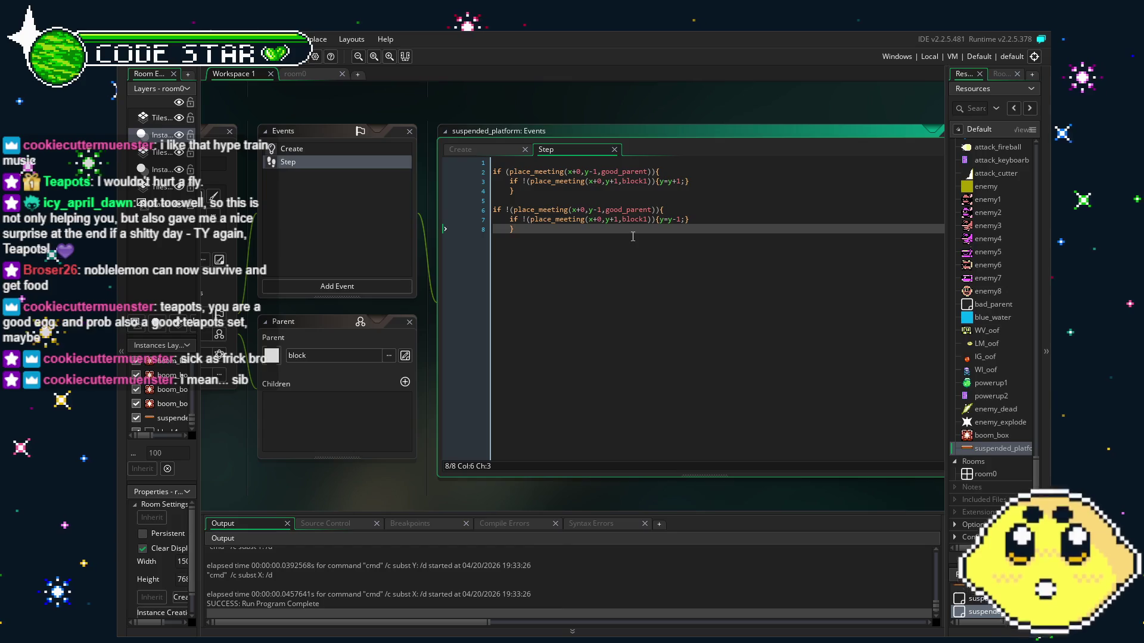
# - Change y+1 to y-1 in line 7's place_meeting check, save, and run the game
pyautogui.click(616, 220)
pyautogui.press('BackSpace')
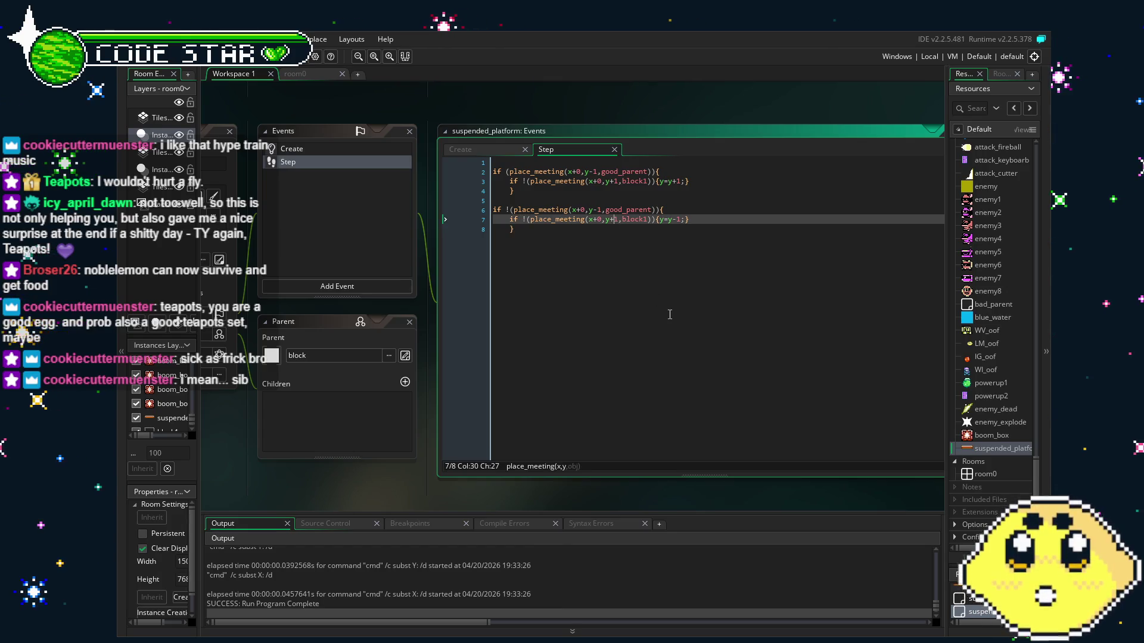
pyautogui.write('-')
pyautogui.click(525, 293)
pyautogui.hotkey('ctrl', 's')
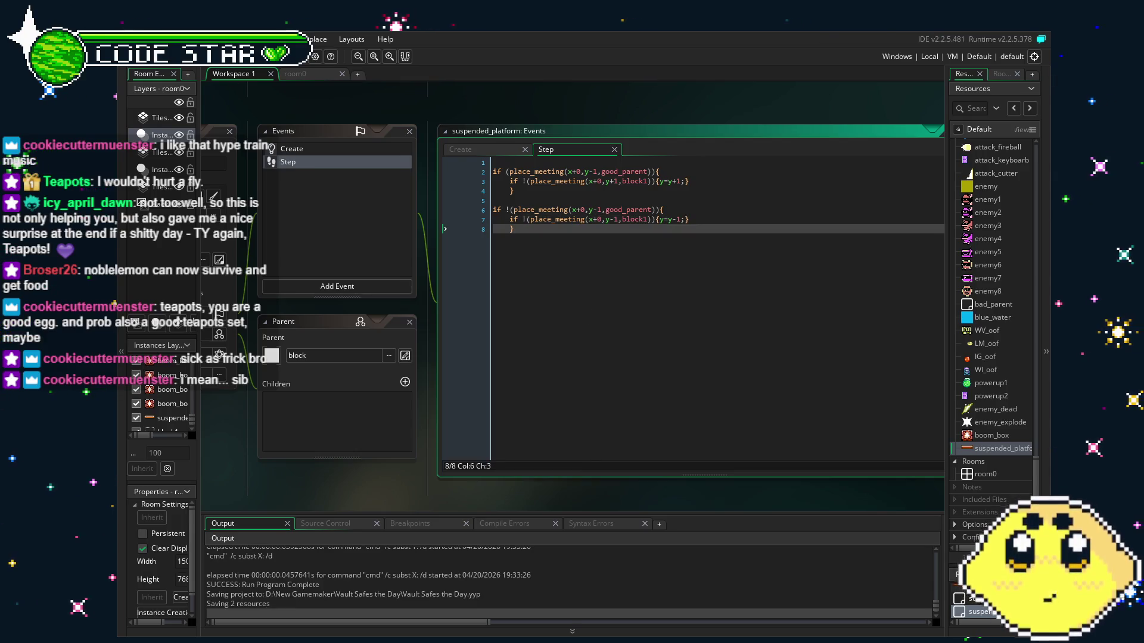
pyautogui.press('F5')
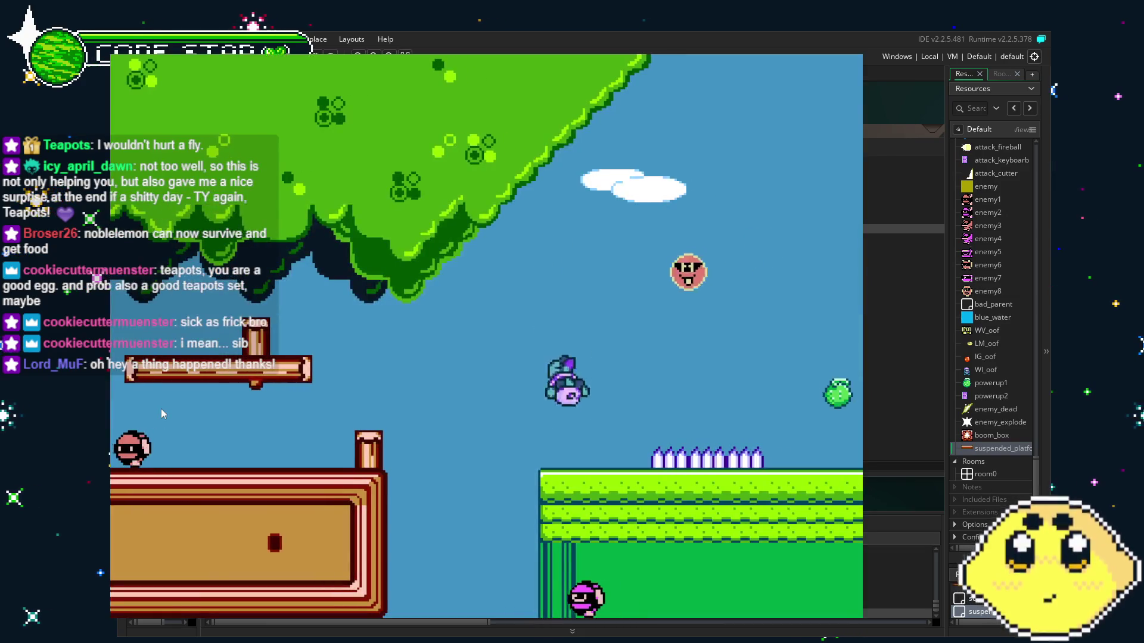
# - Jump onto the floating red platform, off and back on, try attacking, then close the game
pyautogui.press('Right')
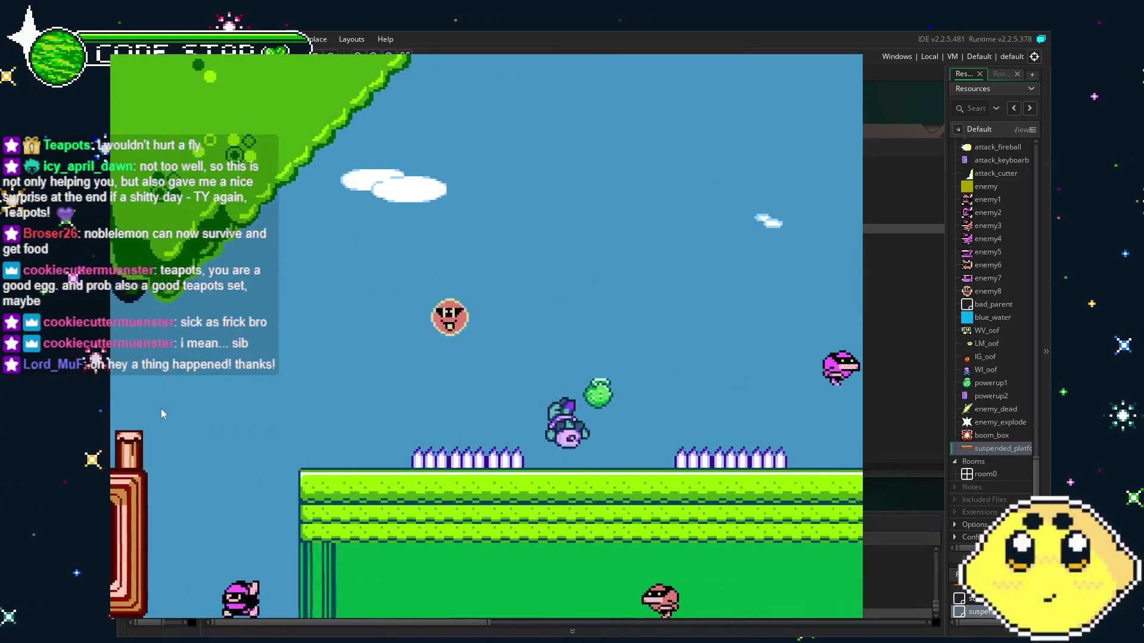
pyautogui.press('Right')
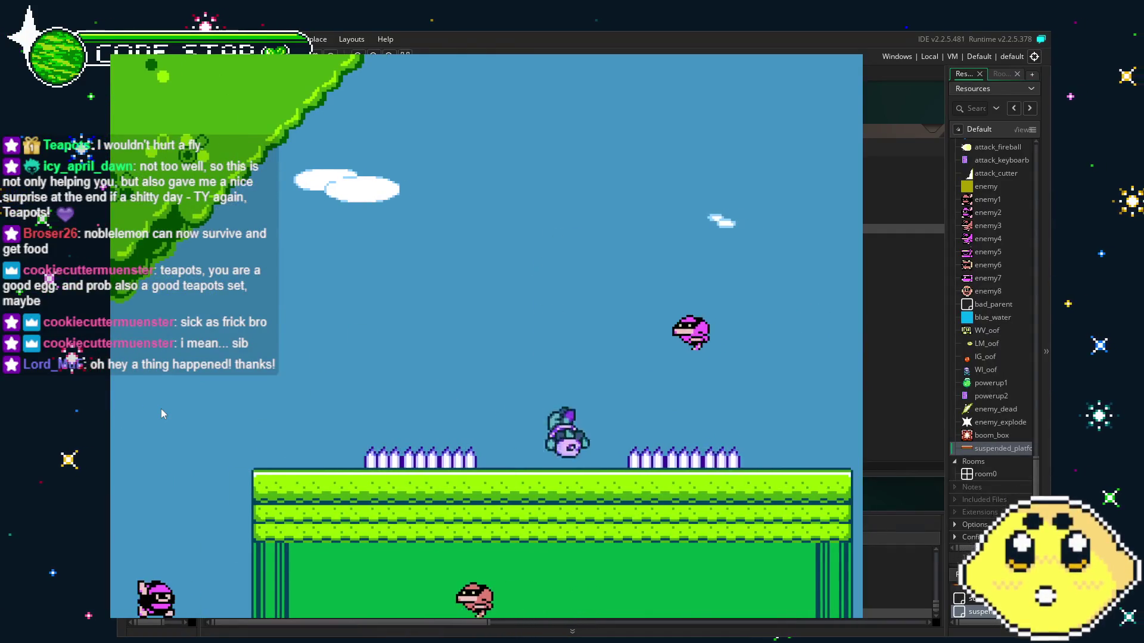
pyautogui.press('Right')
pyautogui.press('Up')
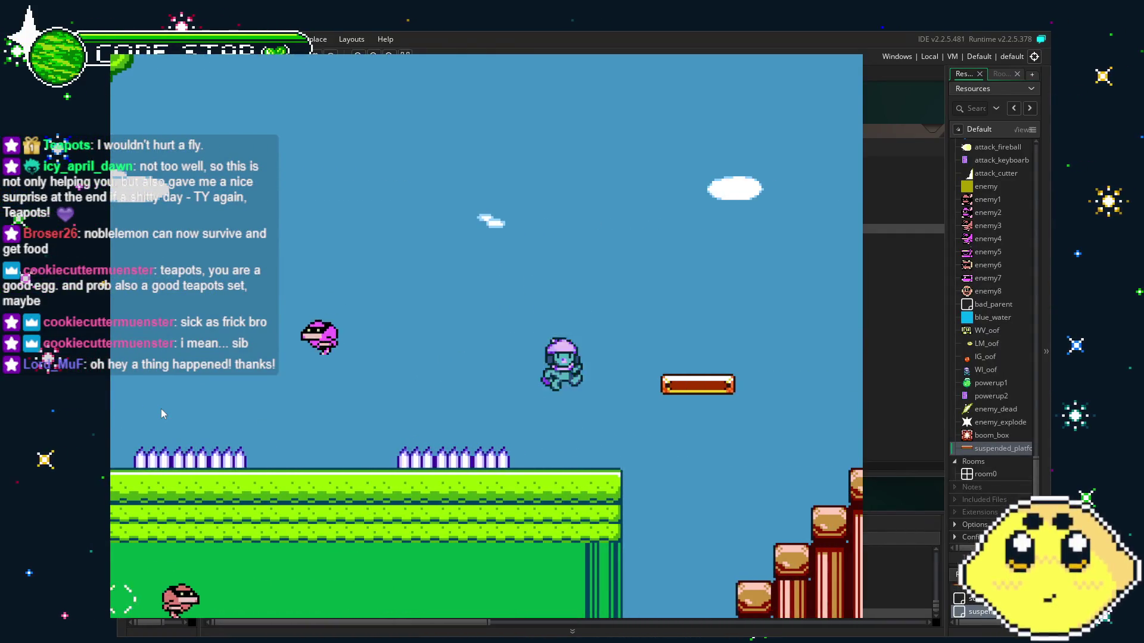
pyautogui.press('Right')
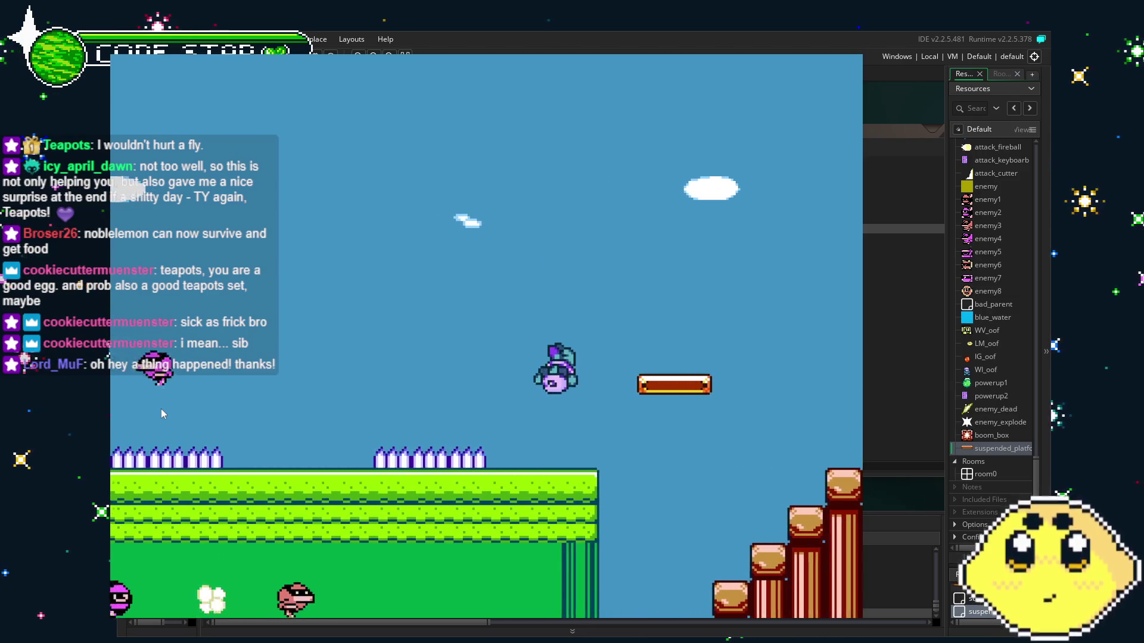
pyautogui.press('Left')
pyautogui.press('Up')
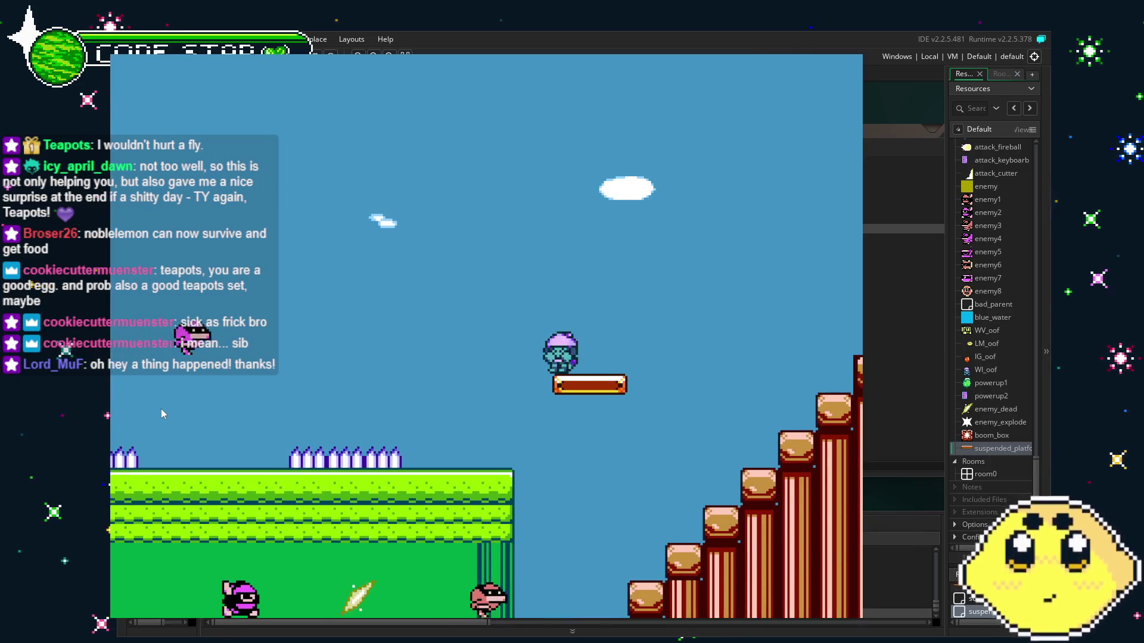
pyautogui.press('Left')
pyautogui.press('Up')
pyautogui.press('Right')
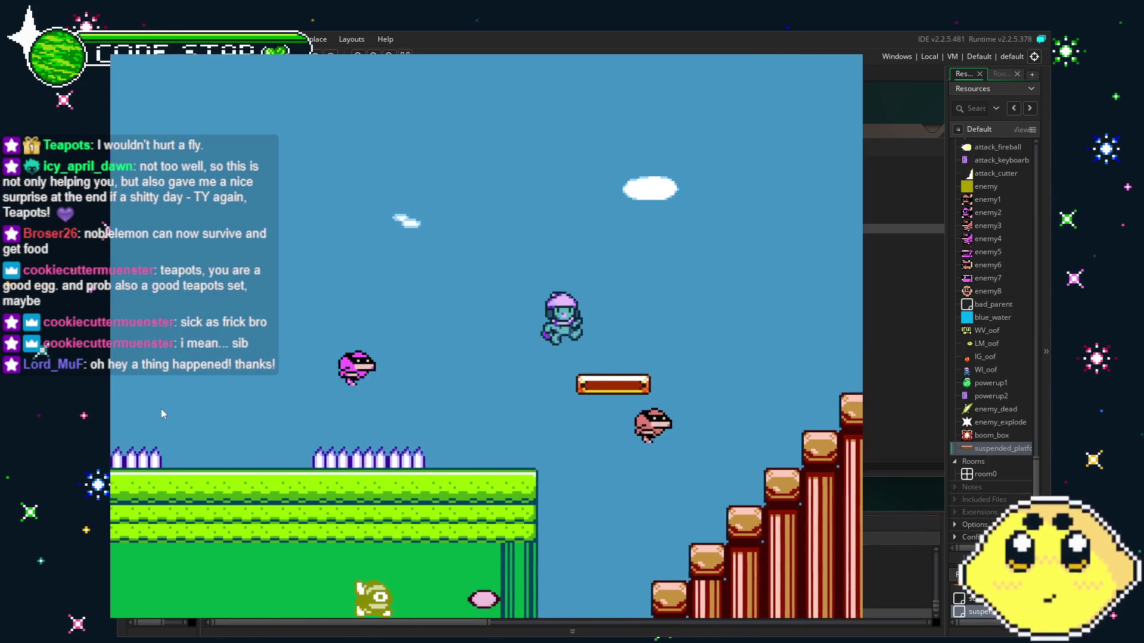
pyautogui.press('space')
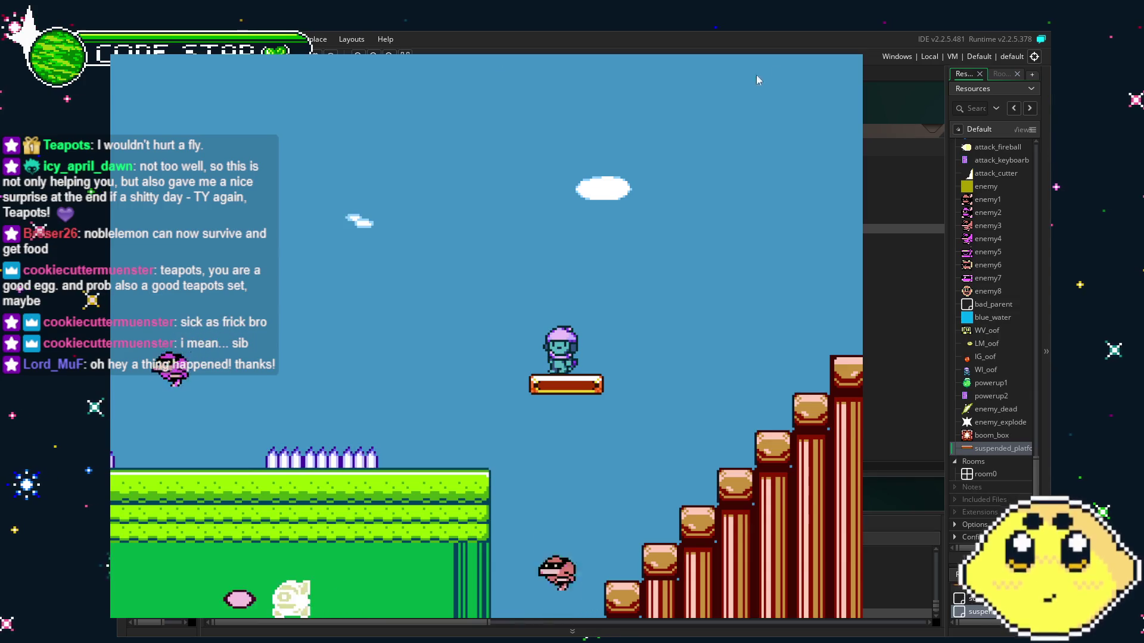
pyautogui.press('Escape')
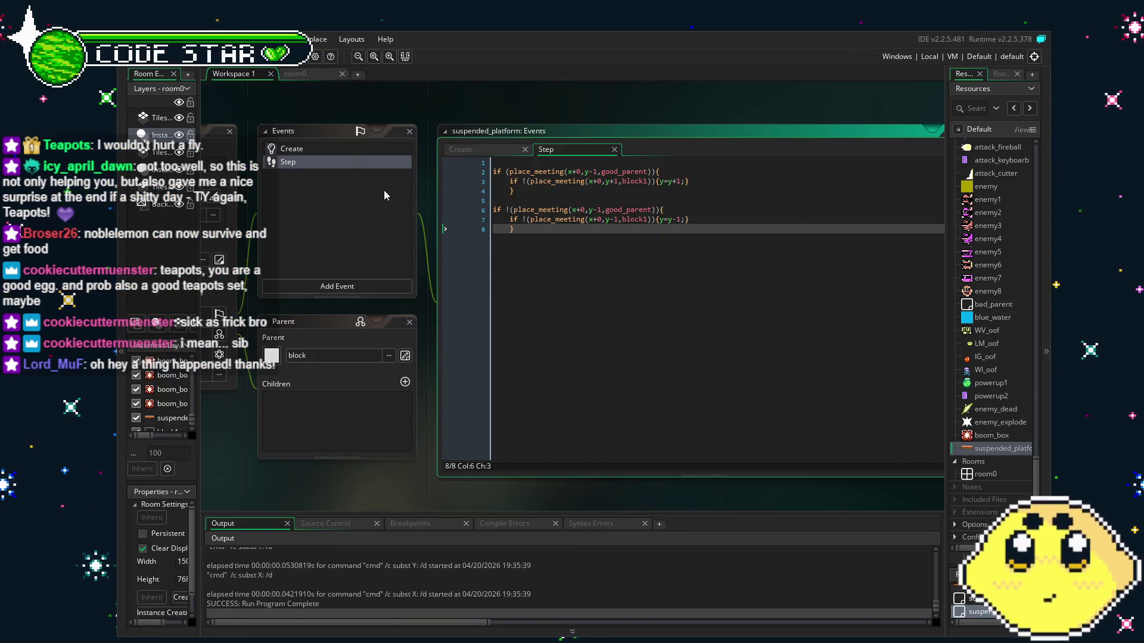
# - Save, try replacing good_parent with block1 on lines 2 and 6, then undo it
pyautogui.hotkey('ctrl', 's')
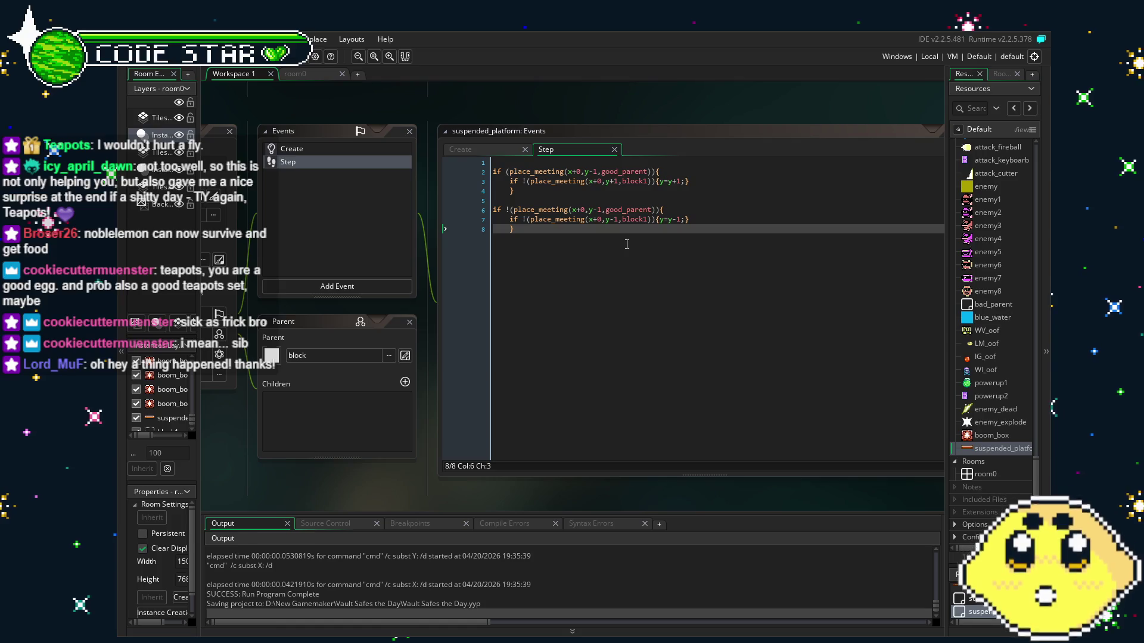
pyautogui.doubleClick(625, 171)
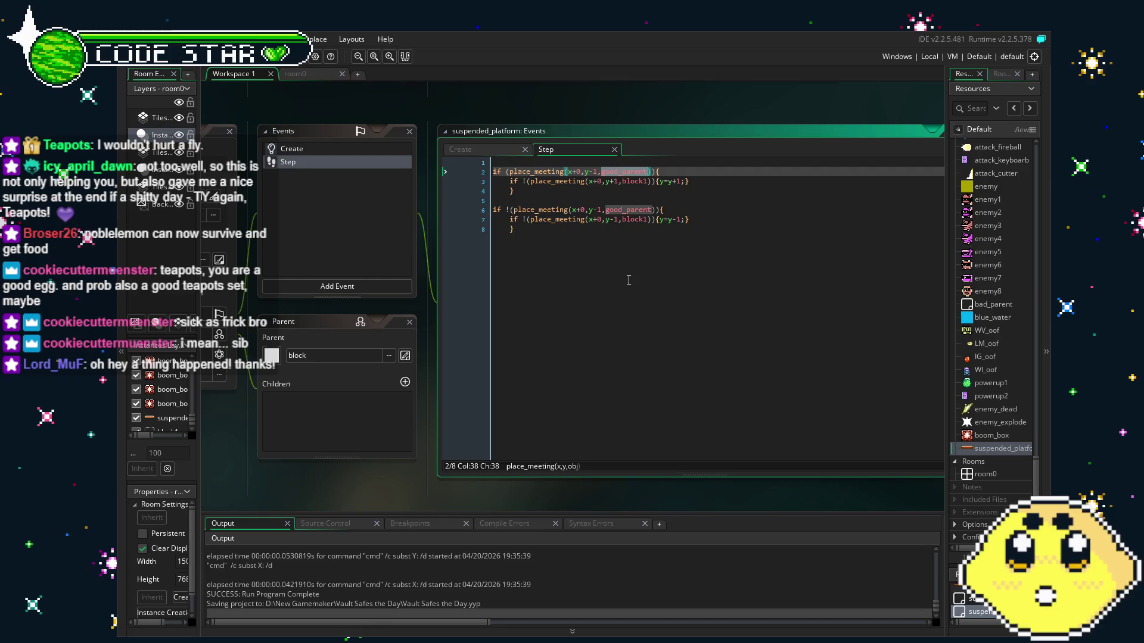
pyautogui.write('block1')
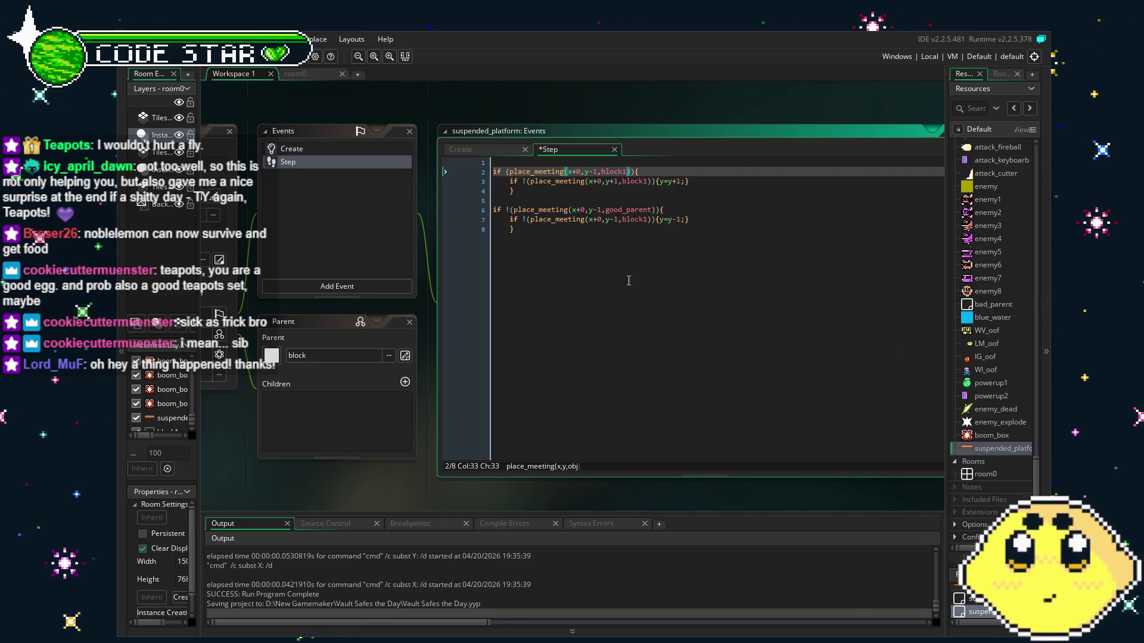
pyautogui.doubleClick(627, 210)
pyautogui.write('blo')
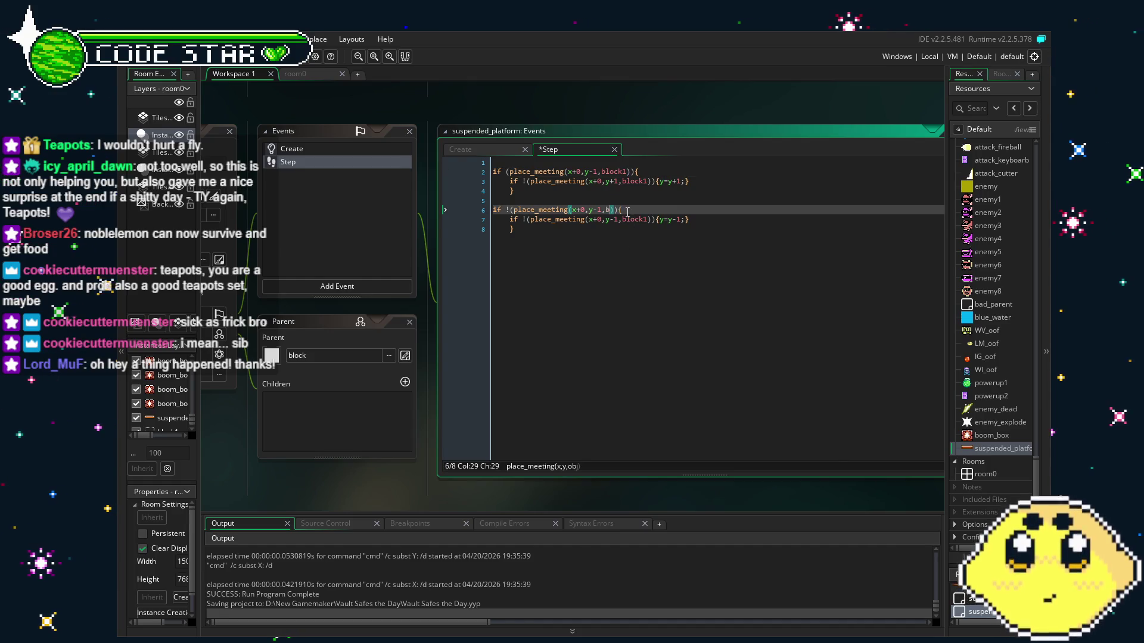
pyautogui.write('ck1')
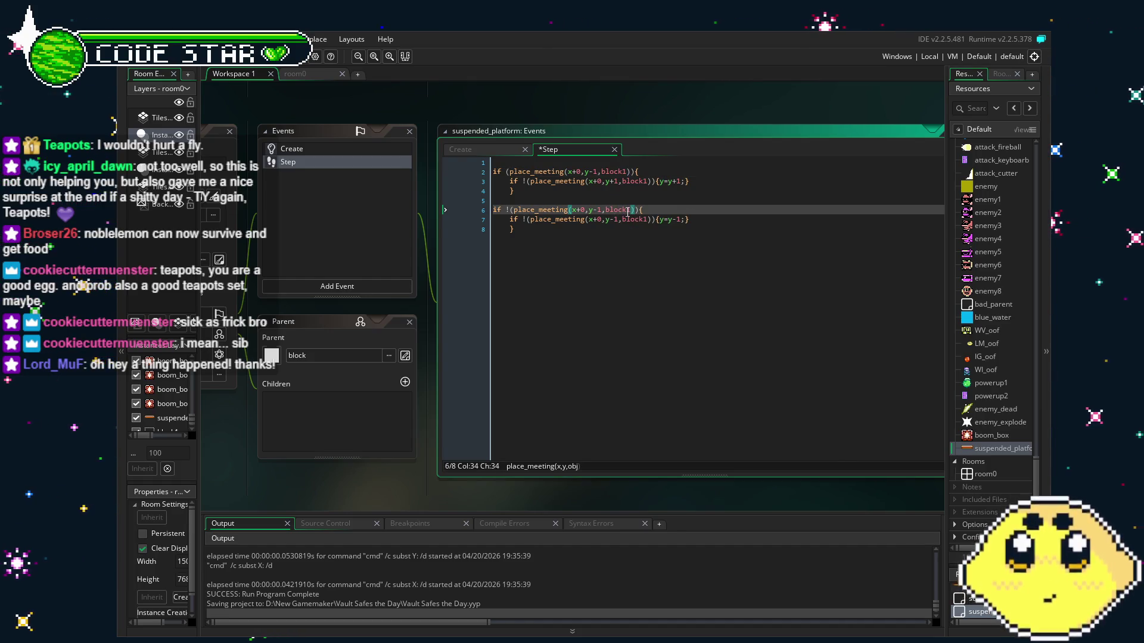
pyautogui.click(560, 277)
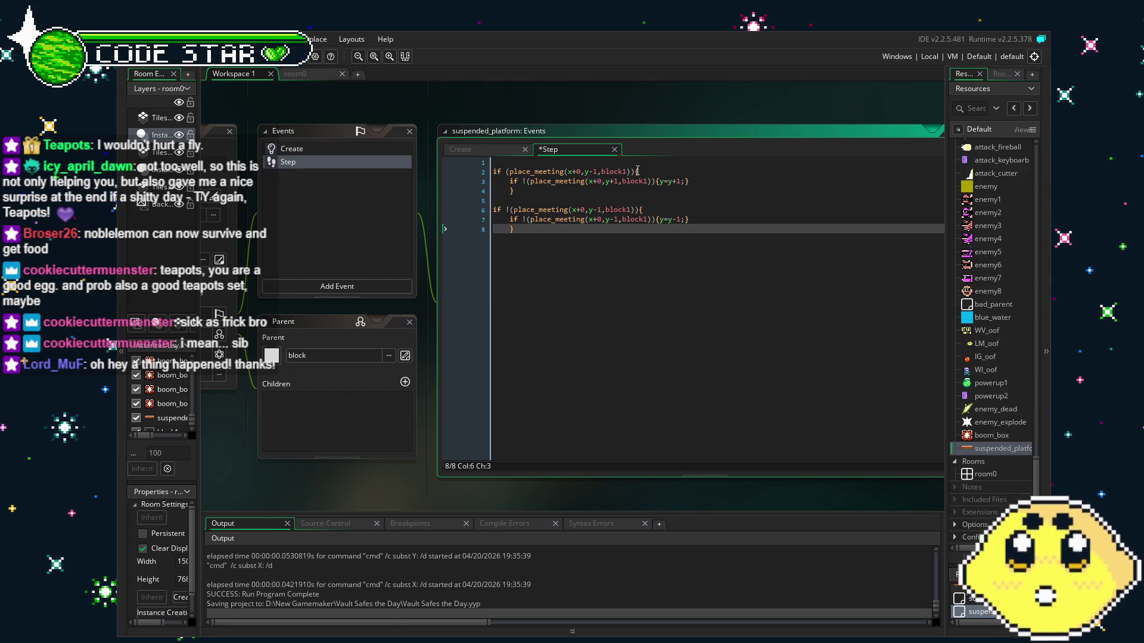
pyautogui.hotkey('ctrl', 'z')
pyautogui.hotkey('ctrl', 'z')
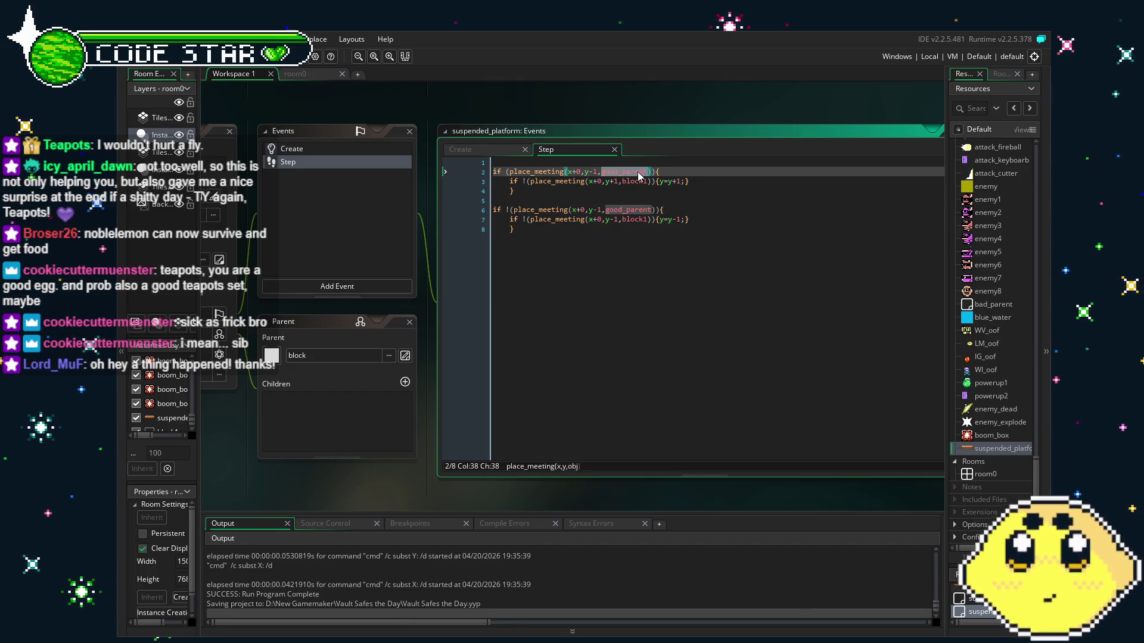
pyautogui.click(635, 173)
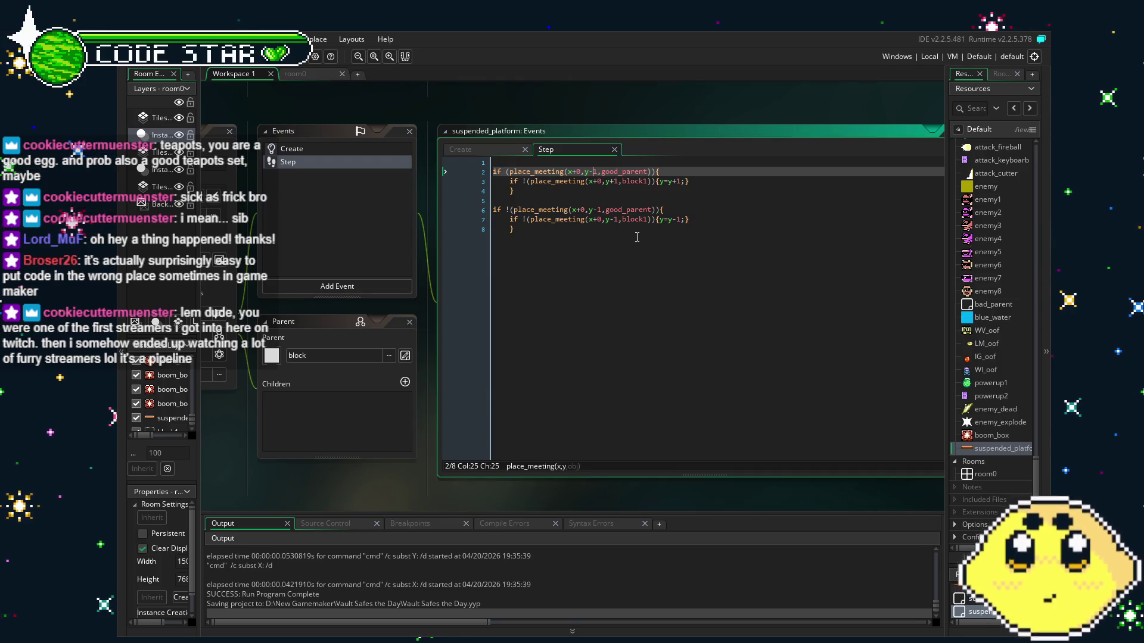
# - Delete the blank first line of the Step code and save the project
pyautogui.press('Up')
pyautogui.press('Delete')
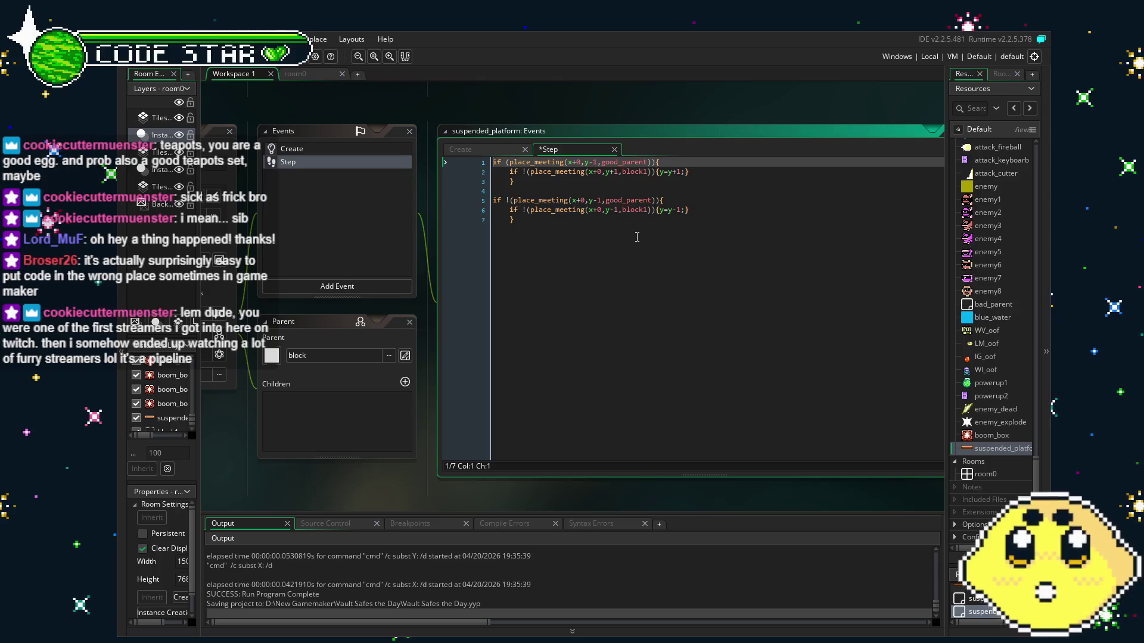
pyautogui.hotkey('ctrl', 's')
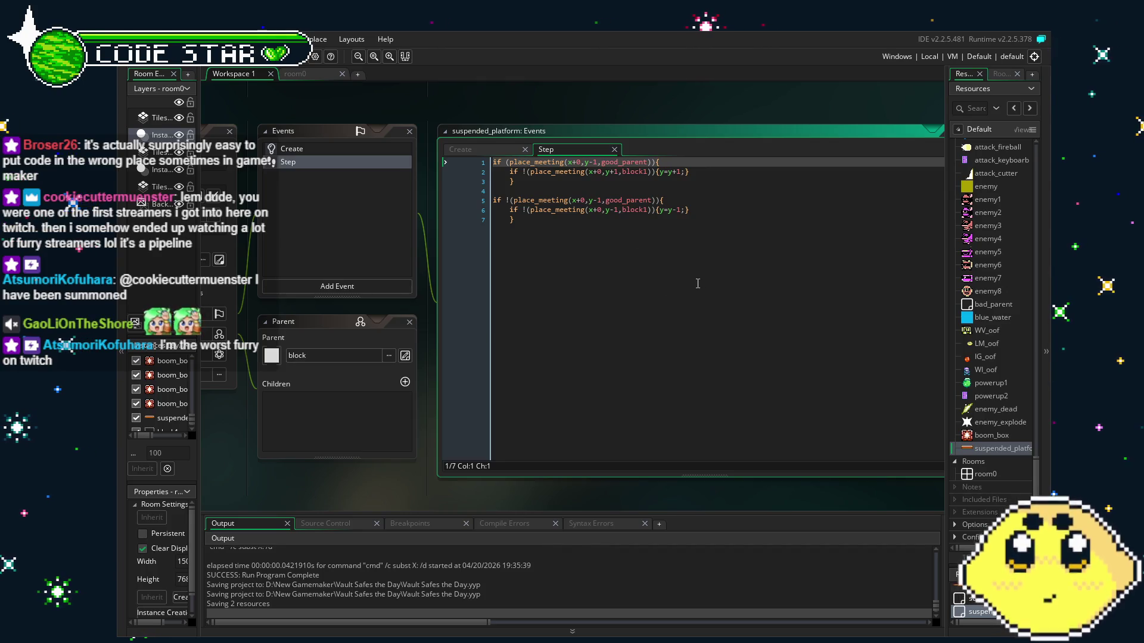
pyautogui.click(664, 296)
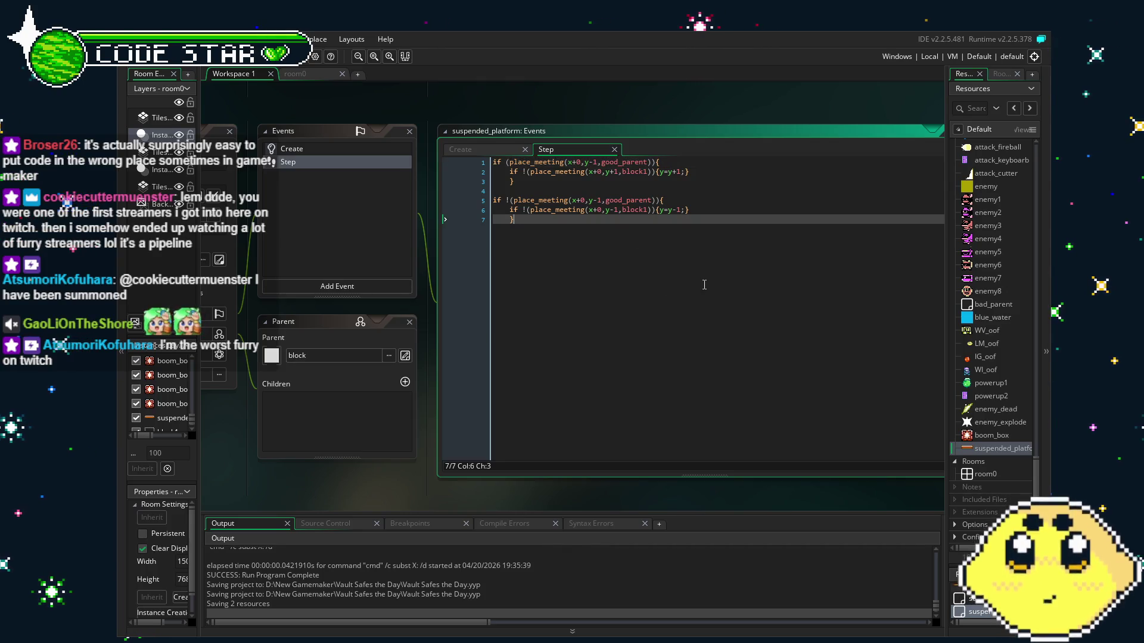
pyautogui.click(547, 172)
pyautogui.click(596, 247)
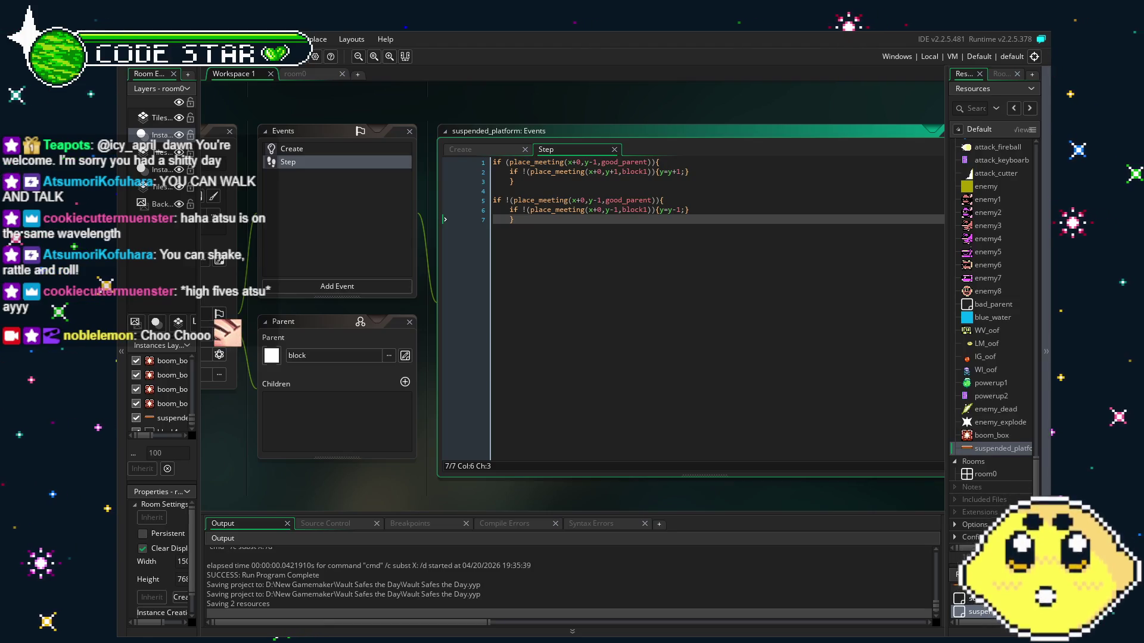
pyautogui.moveTo(403, 482); pyautogui.dragTo(378, 477)
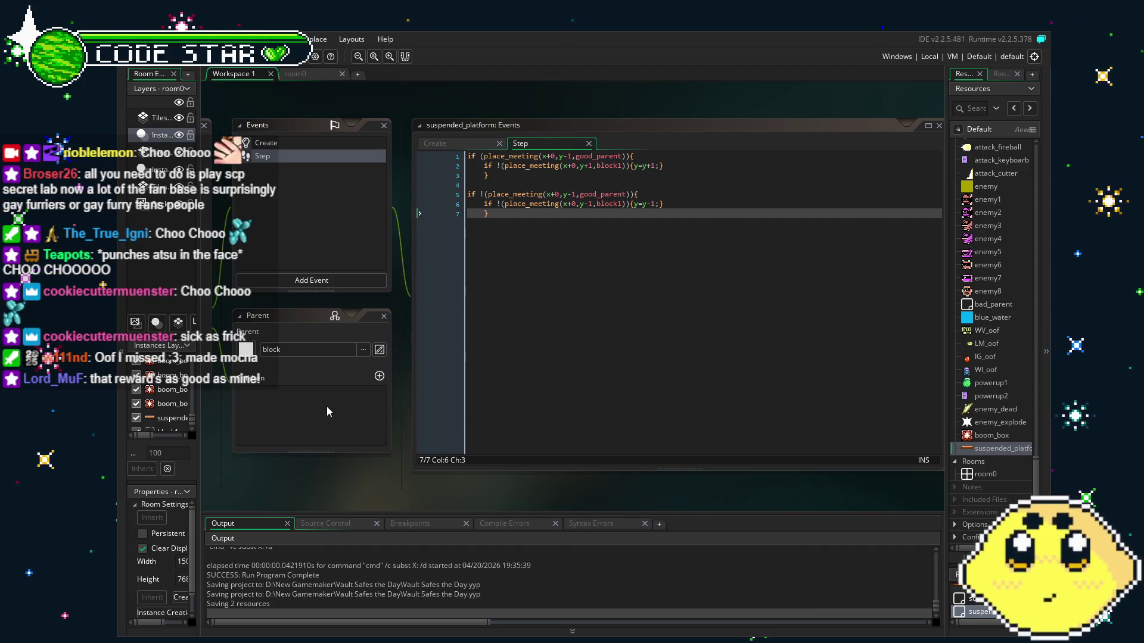
pyautogui.click(296, 141)
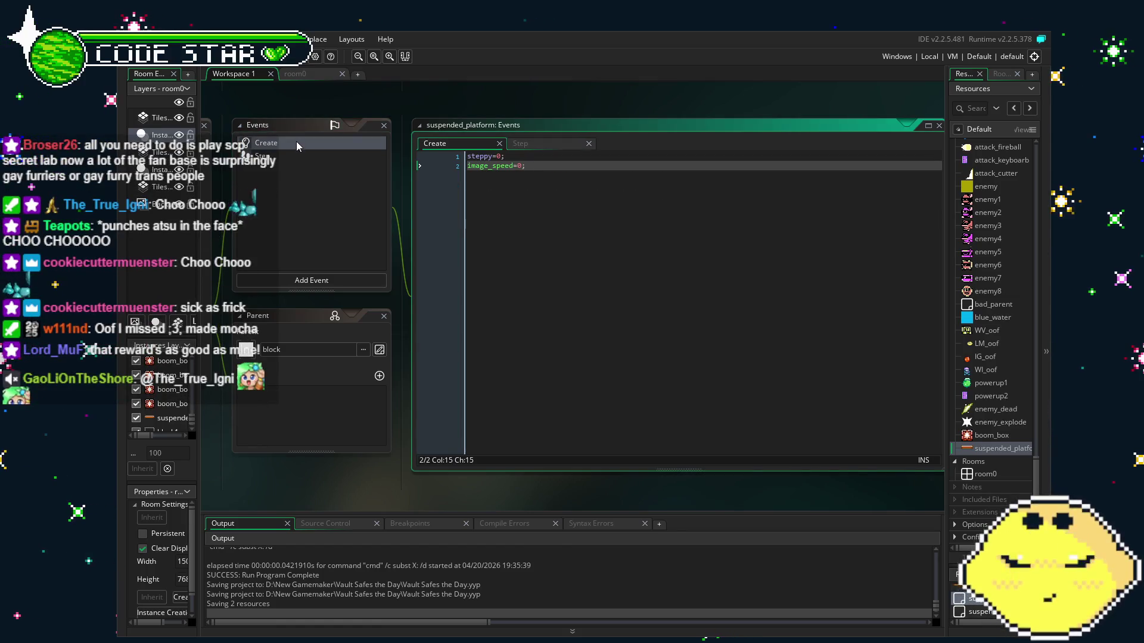
pyautogui.click(320, 156)
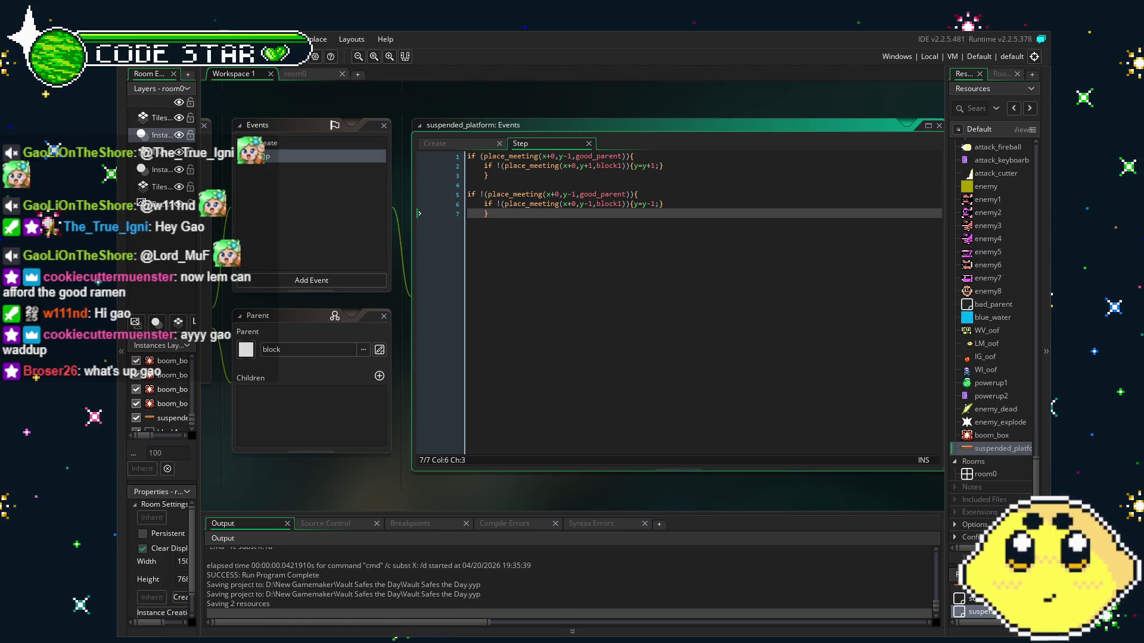
pyautogui.moveTo(296, 470); pyautogui.dragTo(352, 456)
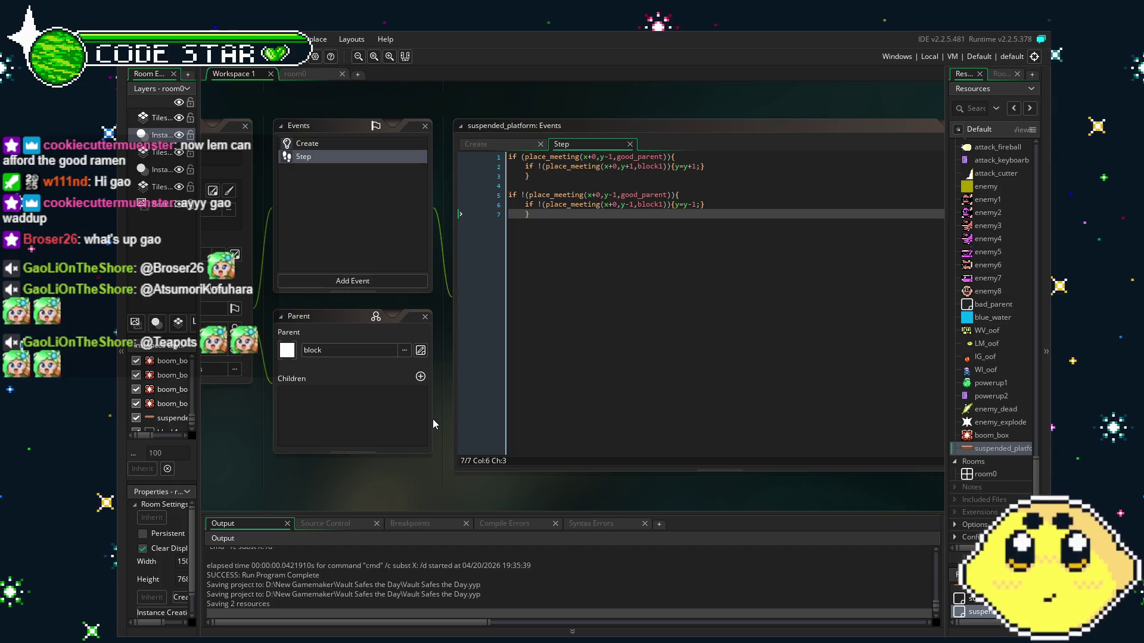
pyautogui.click(528, 194)
pyautogui.press('BackSpace')
pyautogui.click(623, 296)
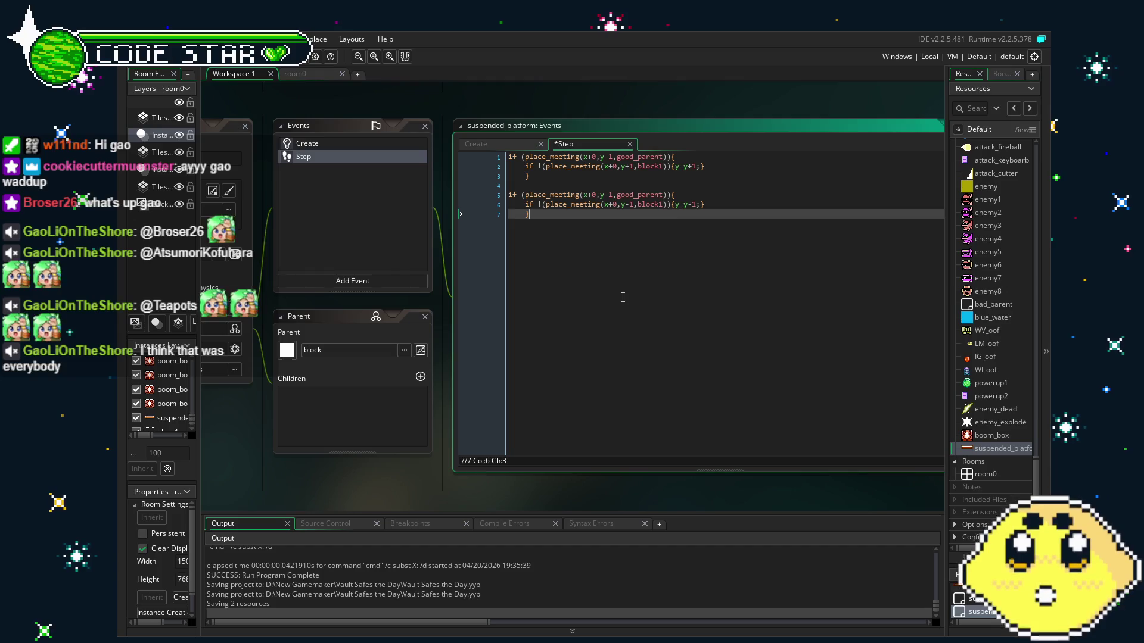
pyautogui.hotkey('ctrl', 's')
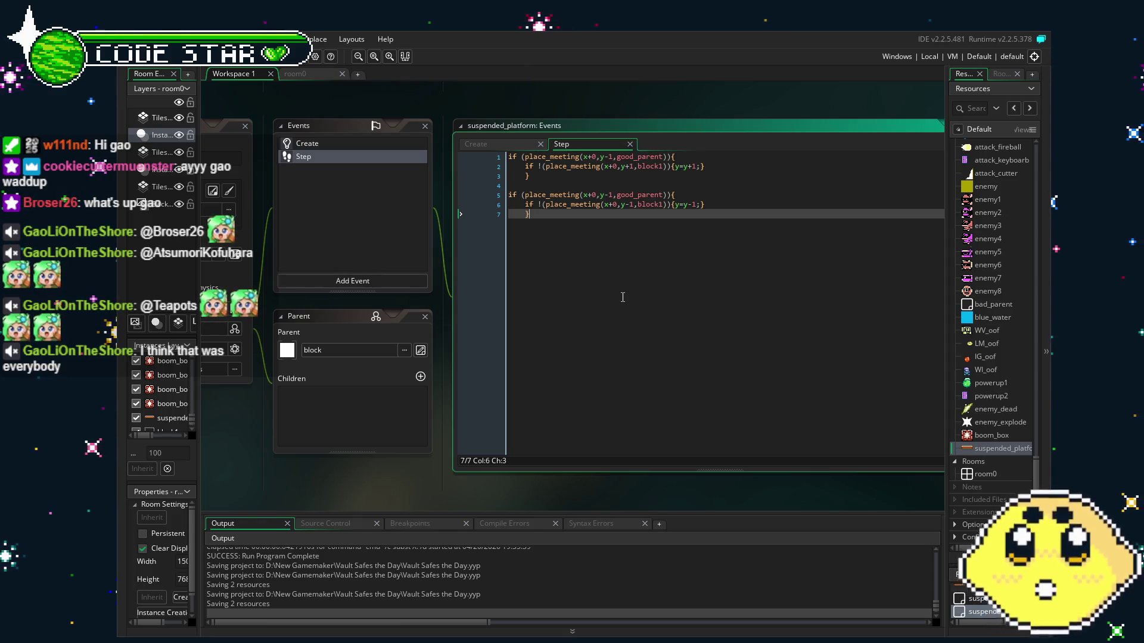
pyautogui.hotkey('ctrl', 'z')
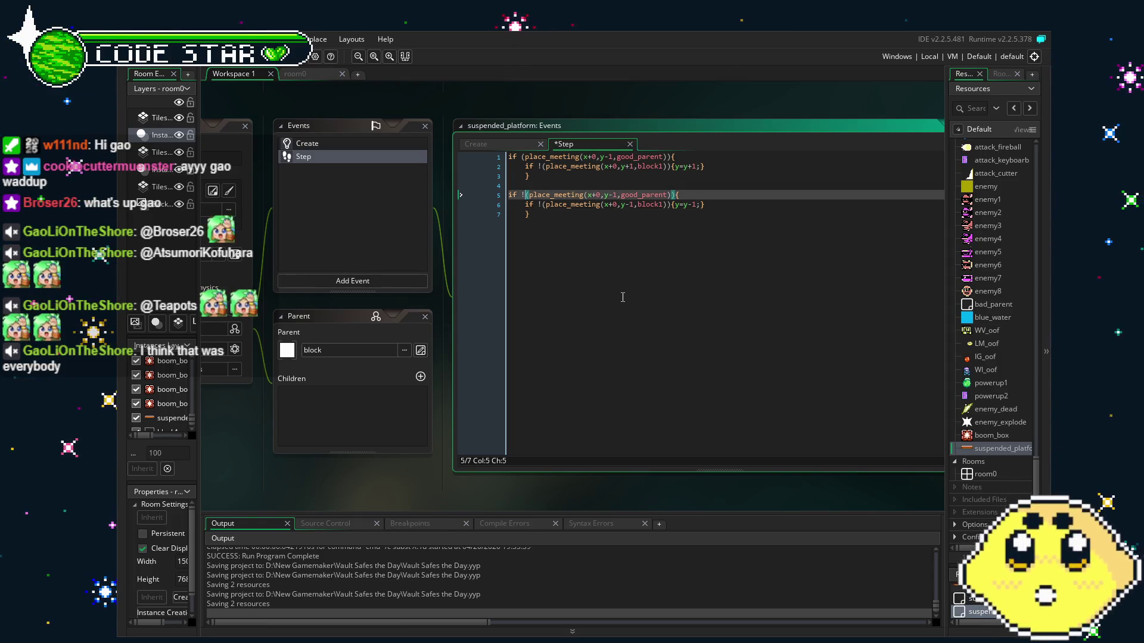
pyautogui.hotkey('ctrl', 'End')
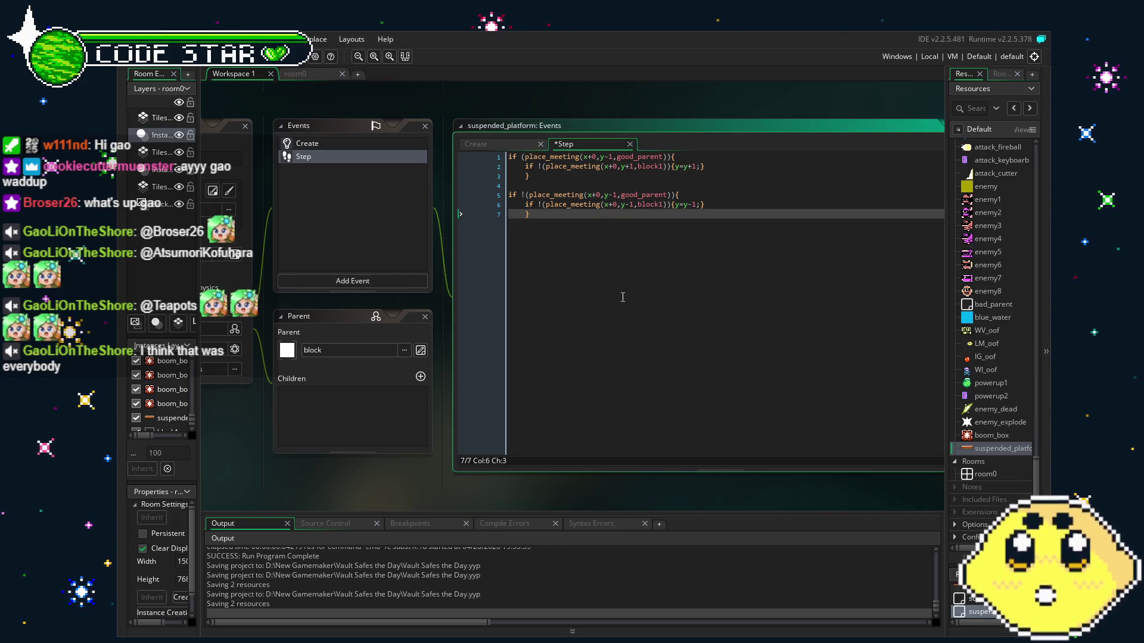
pyautogui.hotkey('ctrl', 's')
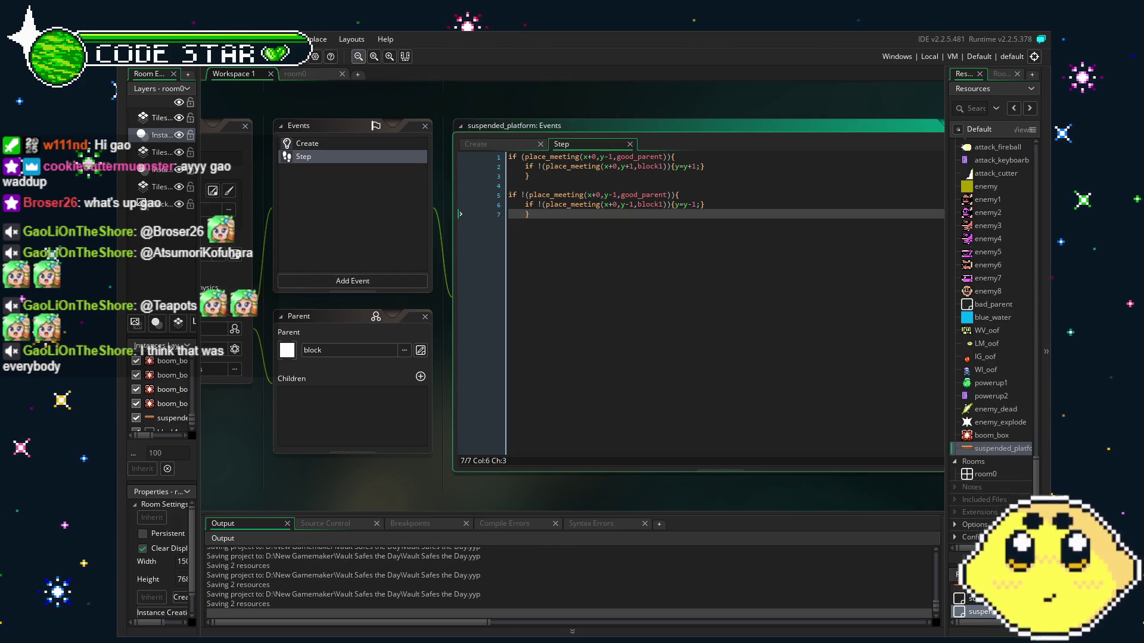
pyautogui.click(320, 76)
# - In room0, reposition a block instance and a block1 instance onto the grassy ledge, then run the game
pyautogui.scroll(-3, 538, 298)
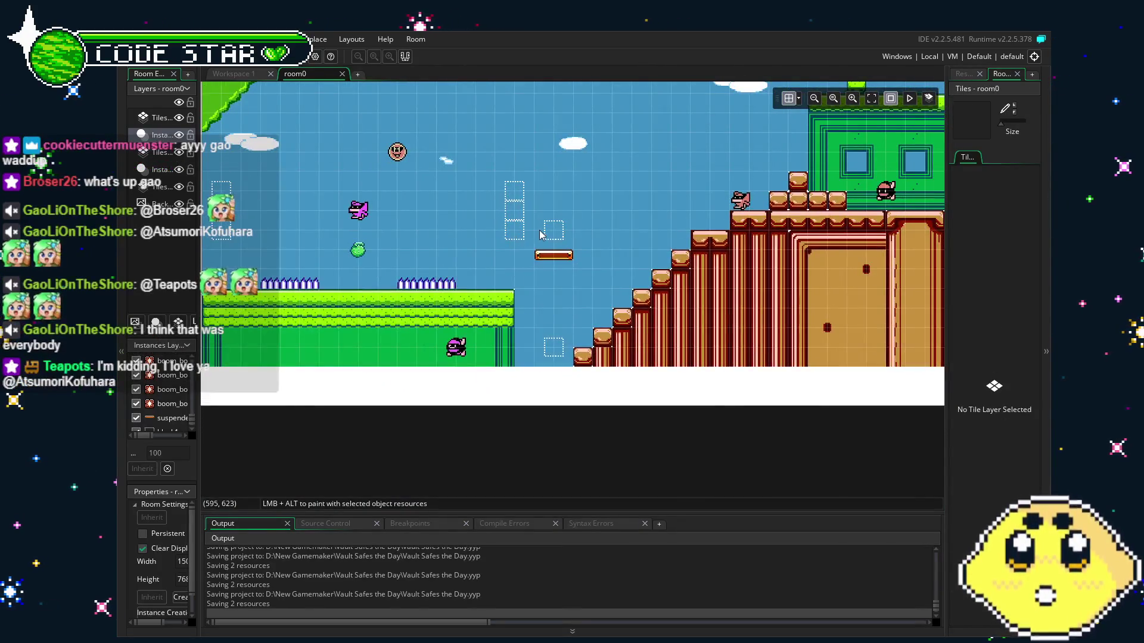
pyautogui.moveTo(248, 256)
pyautogui.mouseDown()
pyautogui.moveTo(754, 263)
pyautogui.moveTo(655, 249)
pyautogui.moveTo(676, 250)
pyautogui.mouseUp()
pyautogui.hscroll(5, 711, 225)
pyautogui.moveTo(709, 238); pyautogui.dragTo(328, 178)
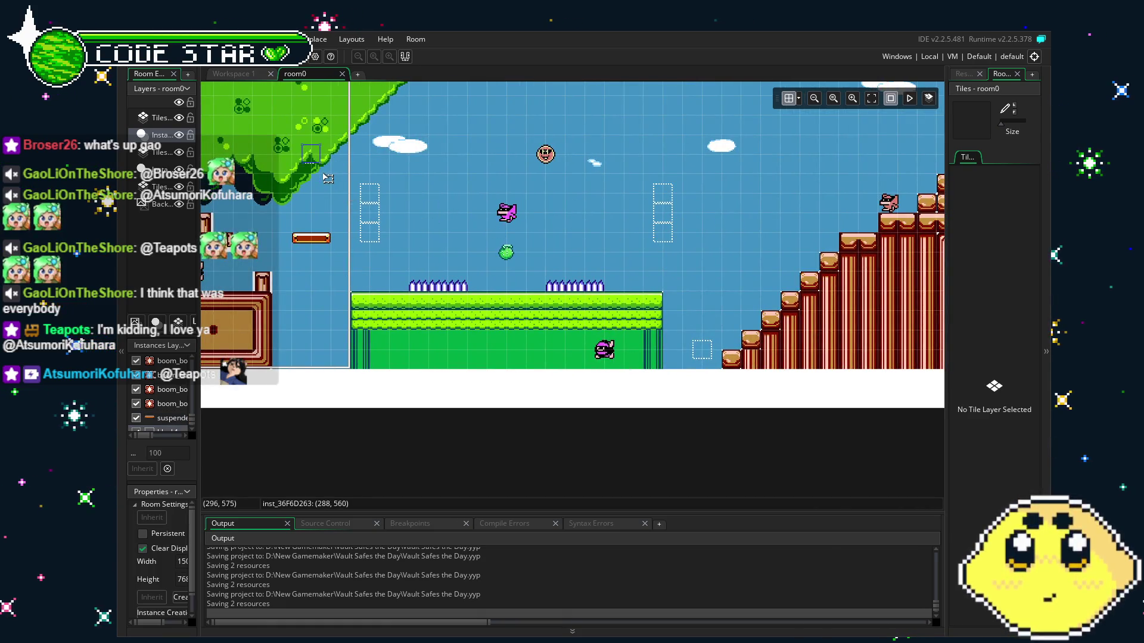
pyautogui.moveTo(711, 361); pyautogui.dragTo(369, 328)
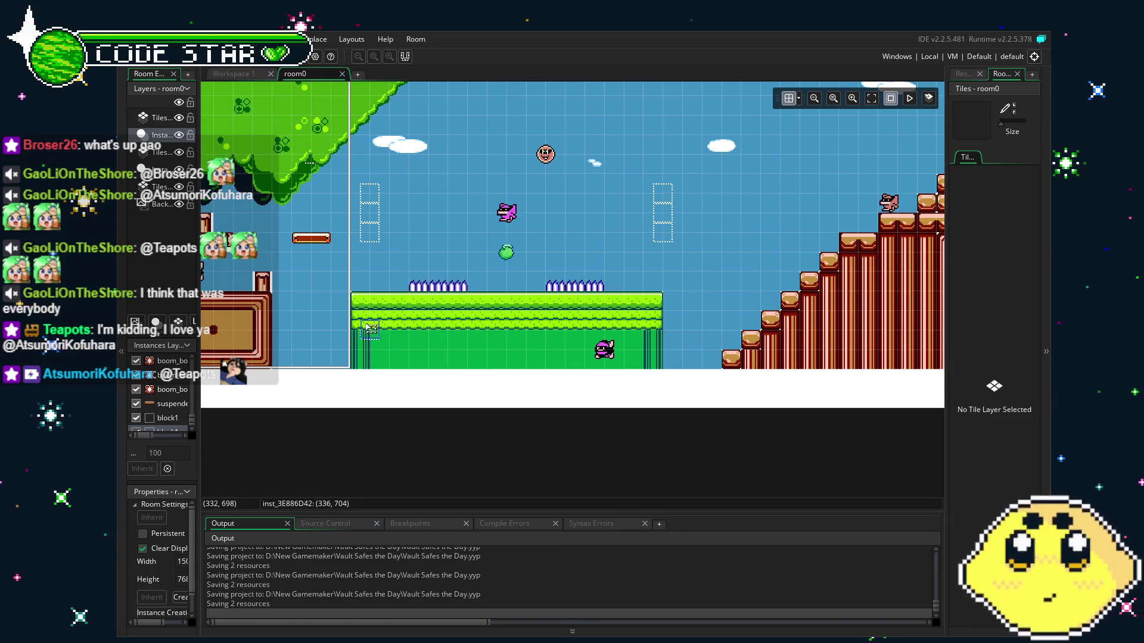
pyautogui.hscroll(-4, 563, 302)
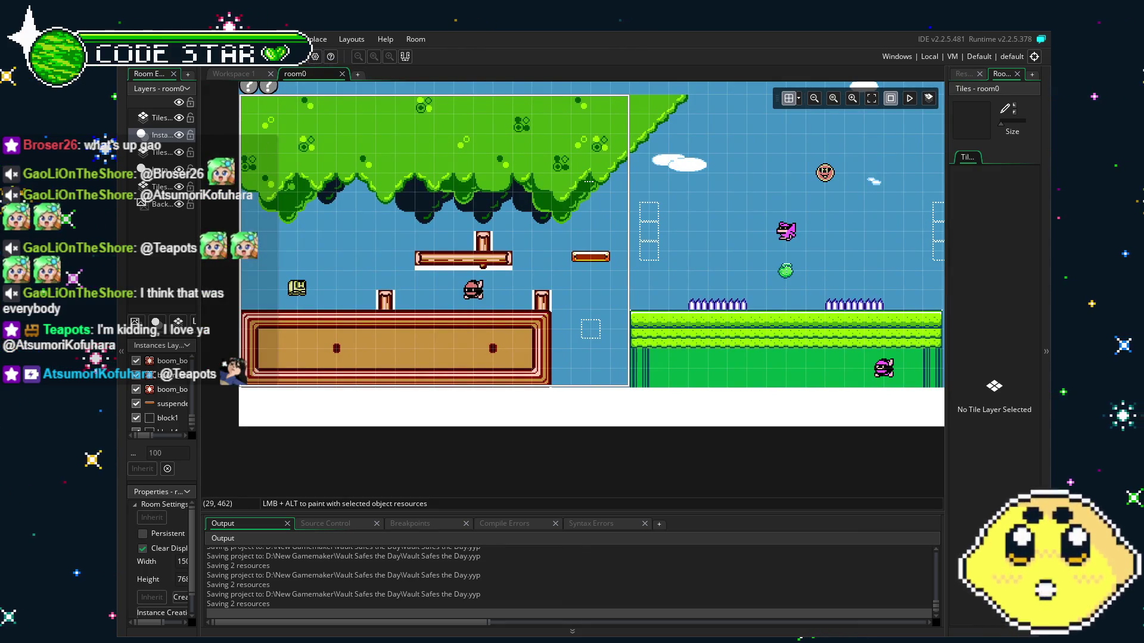
pyautogui.press('F5')
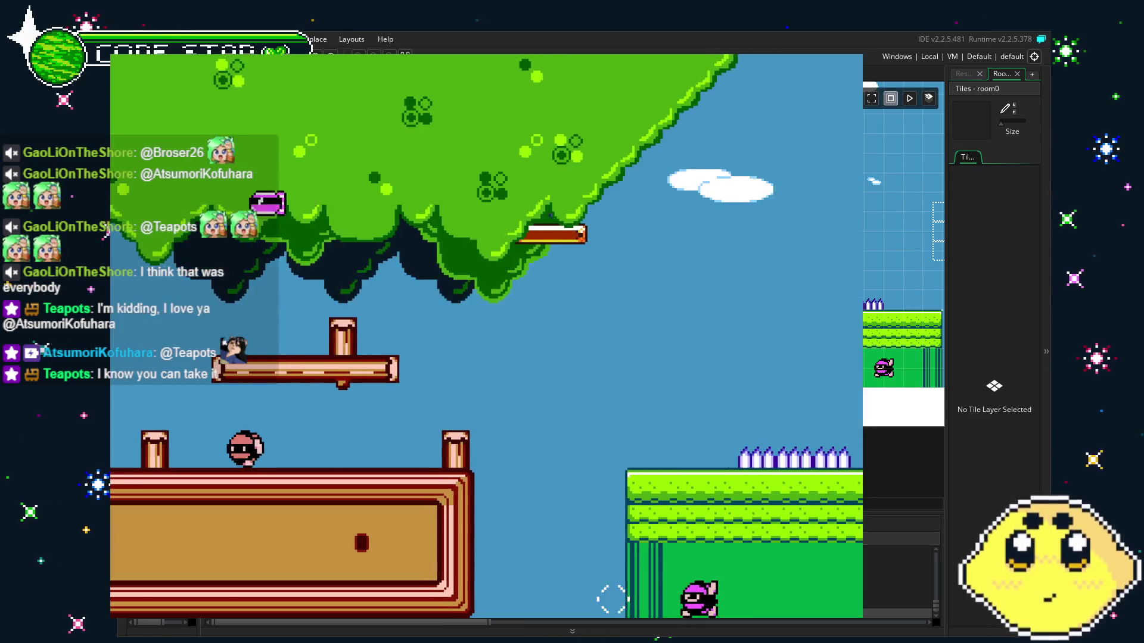
# - Jump the character left and right along the tree edge, then stop the game
pyautogui.press('Left')
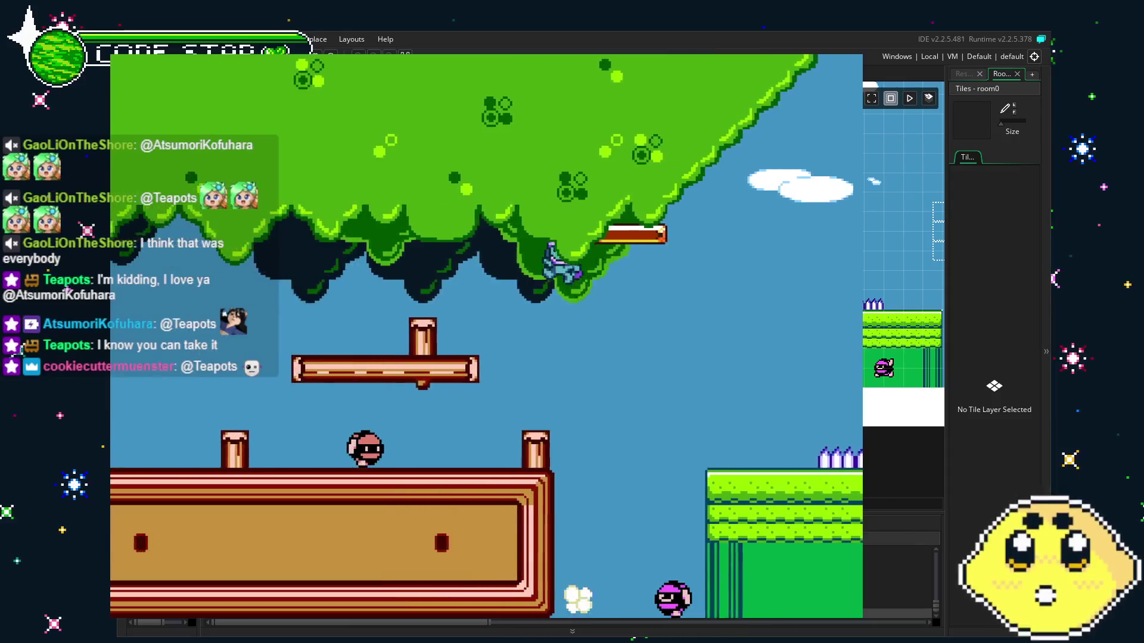
pyautogui.press('Right')
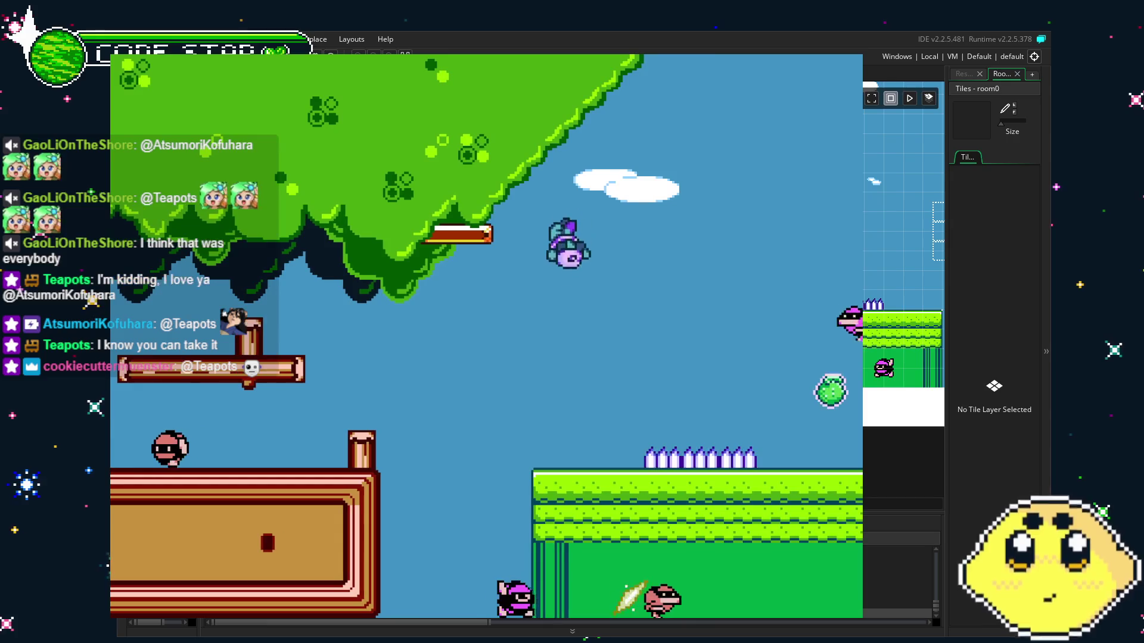
pyautogui.press('Left')
pyautogui.press('Right')
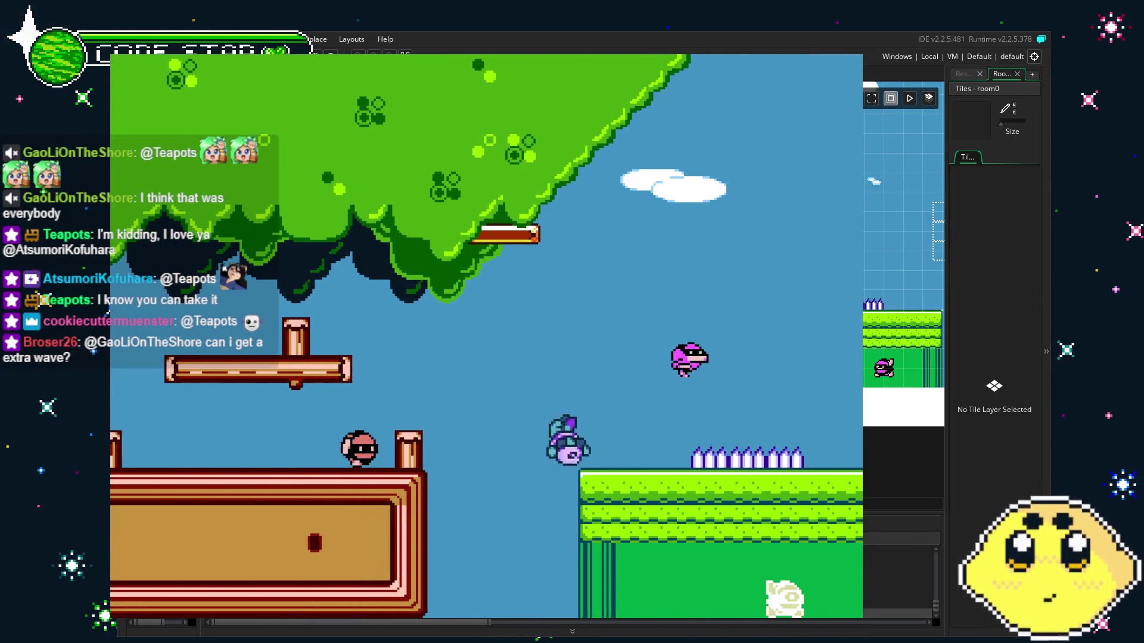
pyautogui.press('Left')
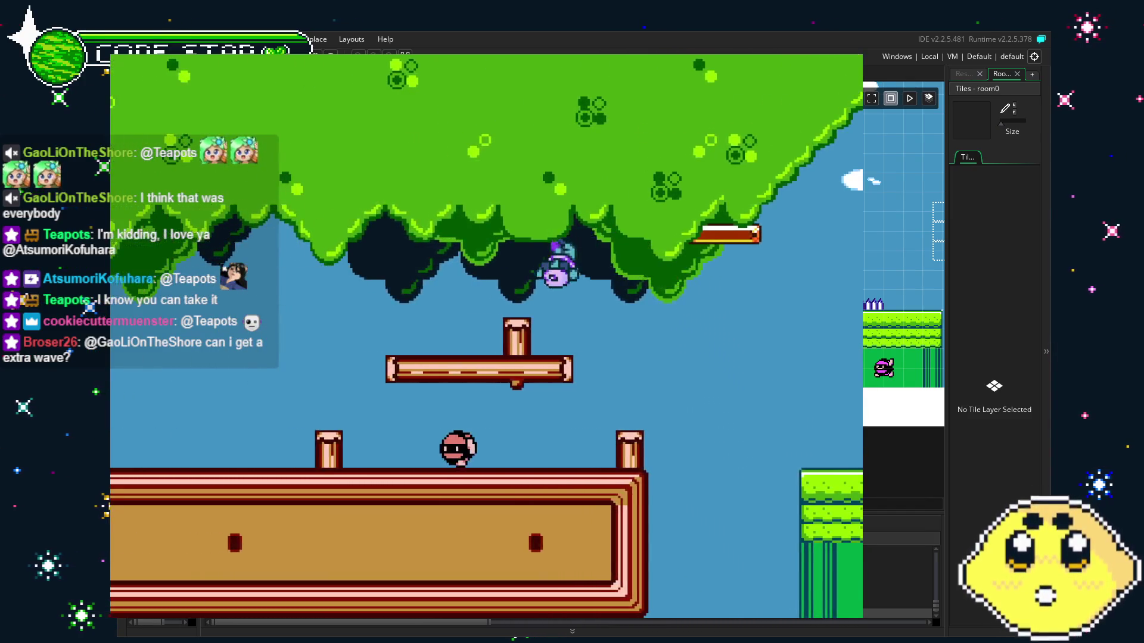
pyautogui.press('Right')
pyautogui.press('Right')
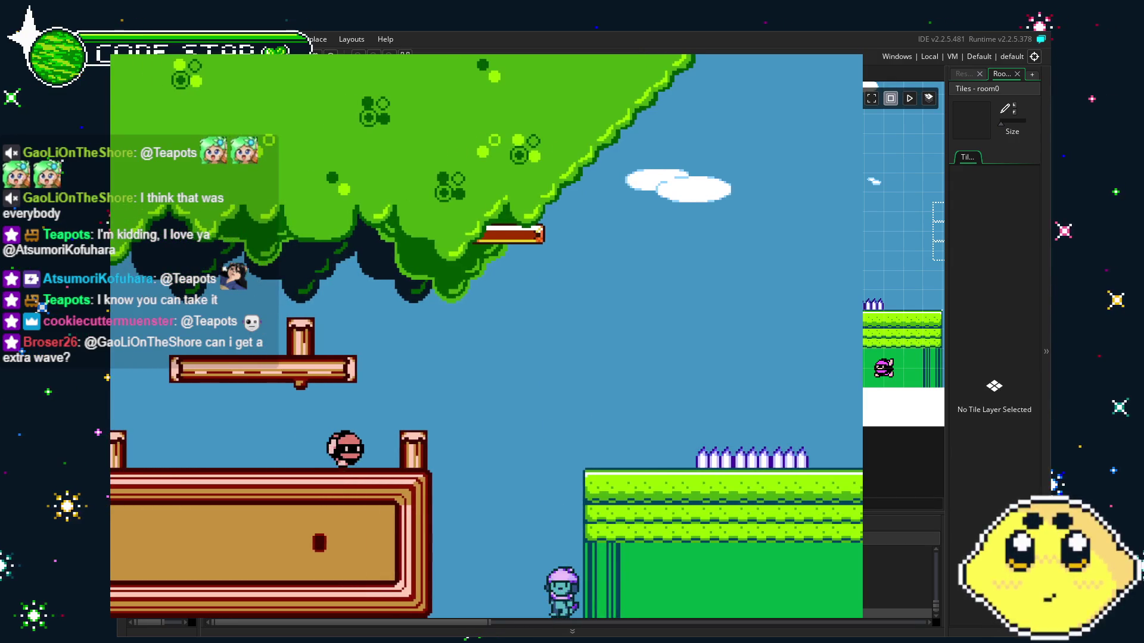
pyautogui.press('Escape')
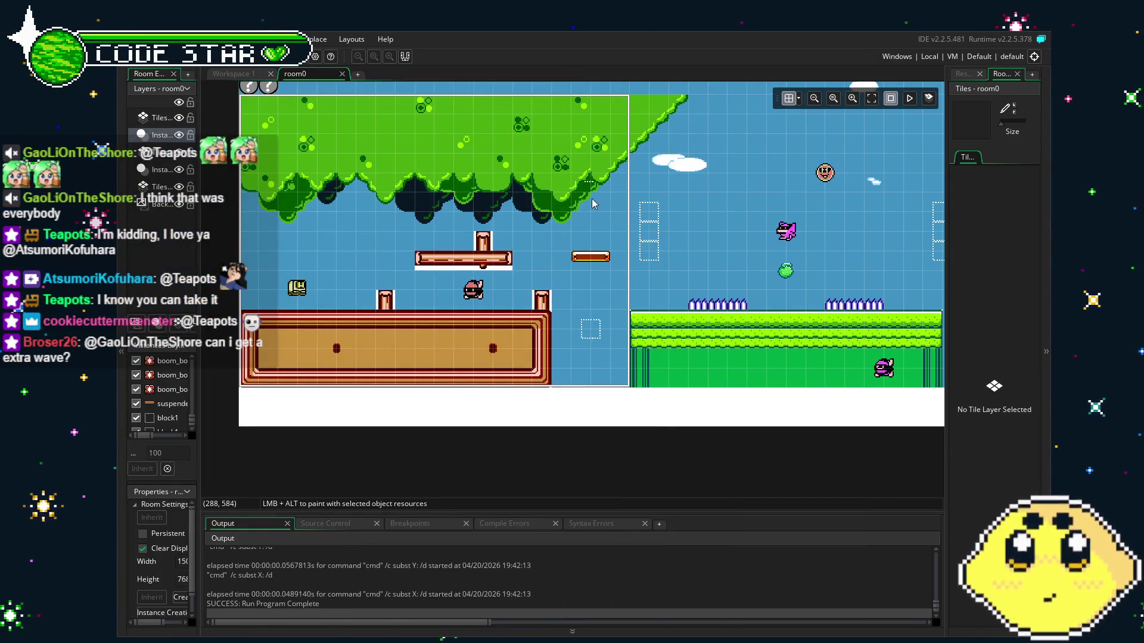
# - Save the project and check the suspended_platform object from Resources before returning to room0
pyautogui.click(596, 199)
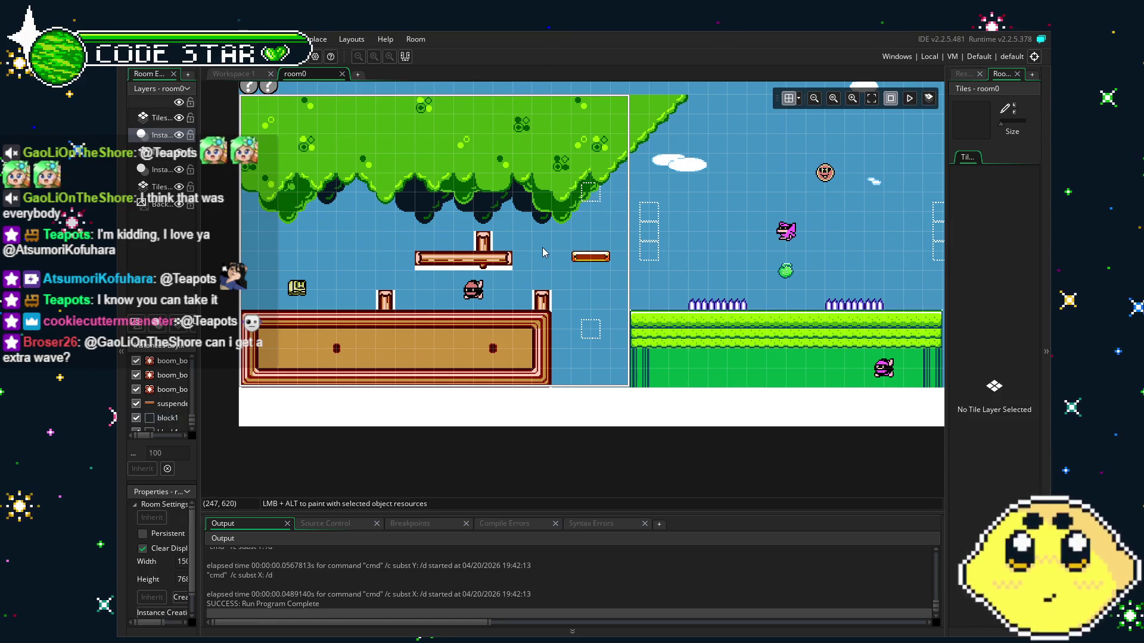
pyautogui.hotkey('ctrl', 's')
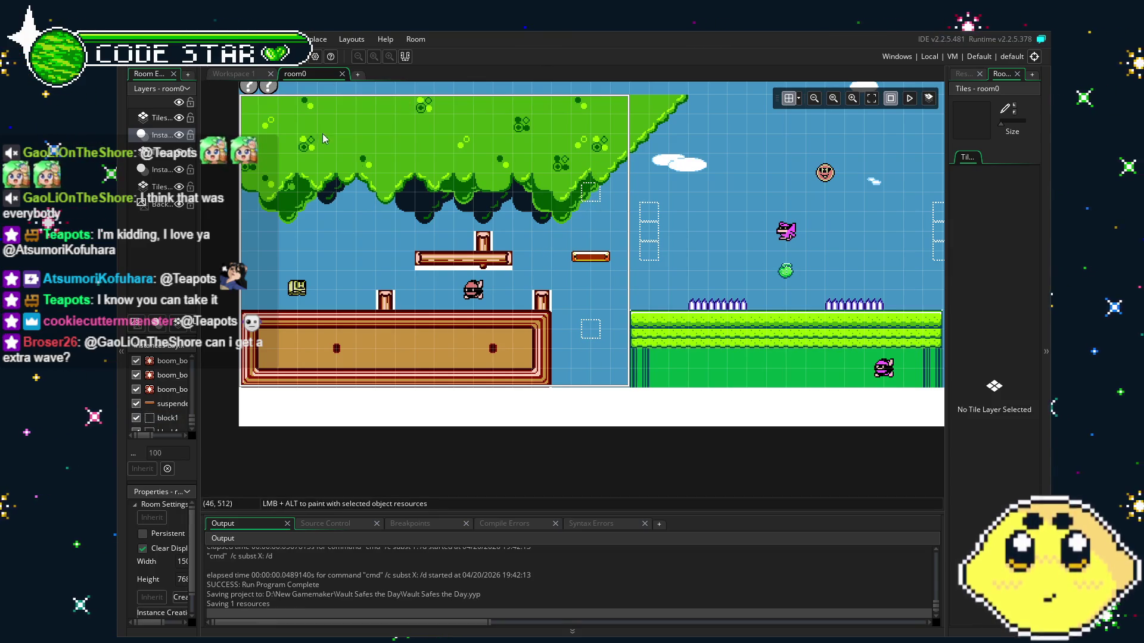
pyautogui.moveTo(362, 166); pyautogui.dragTo(534, 209)
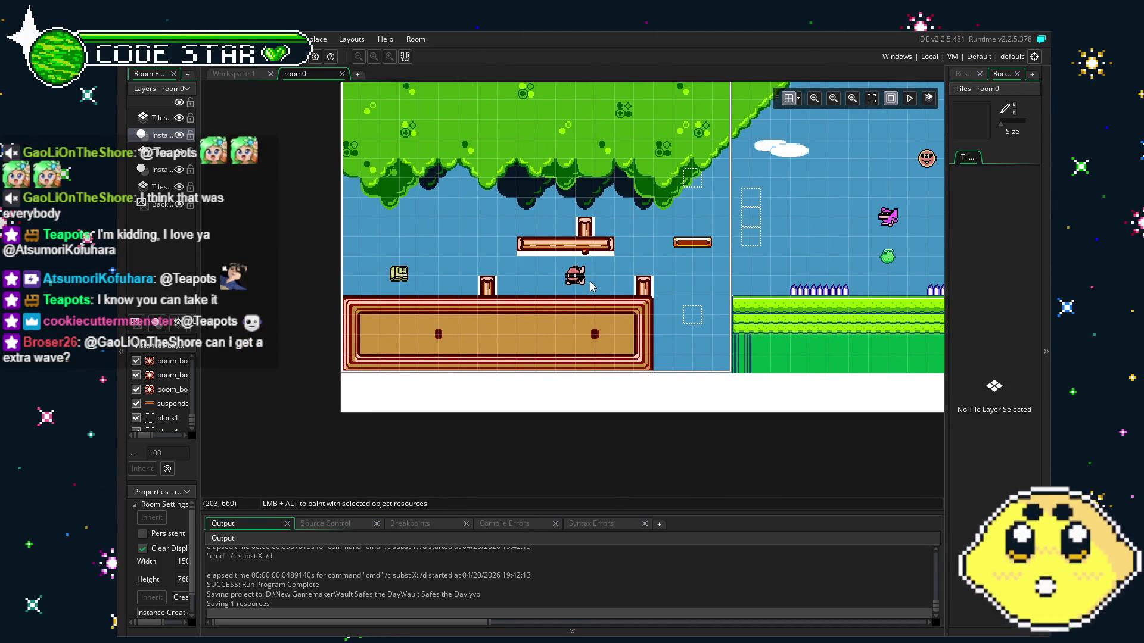
pyautogui.scroll(1, 665, 267)
pyautogui.moveTo(665, 267); pyautogui.dragTo(574, 263)
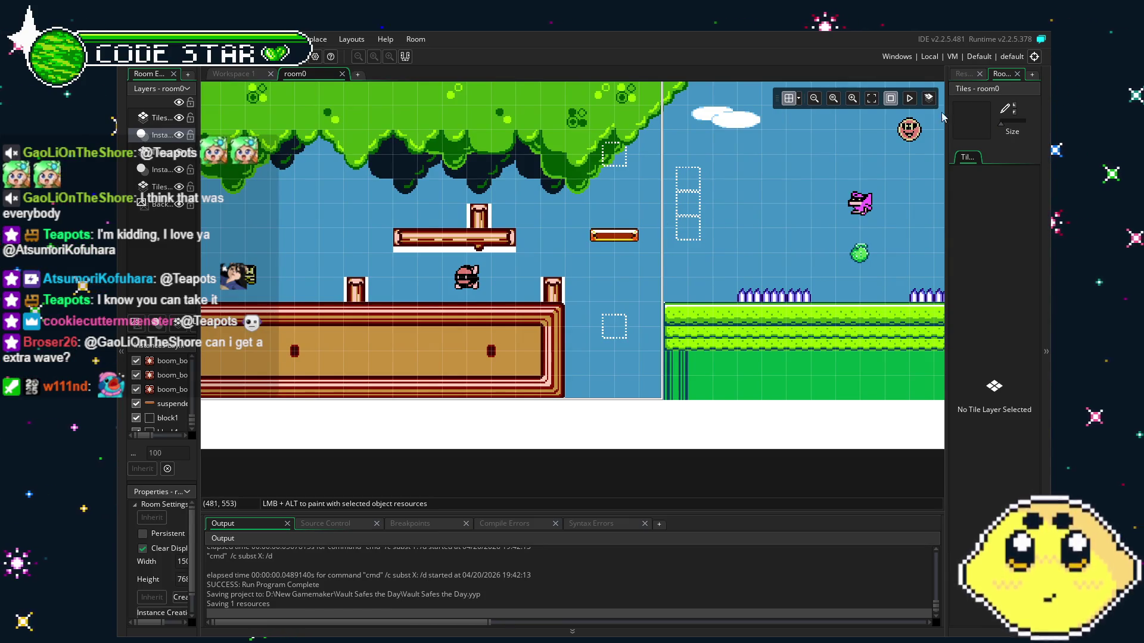
pyautogui.click(965, 75)
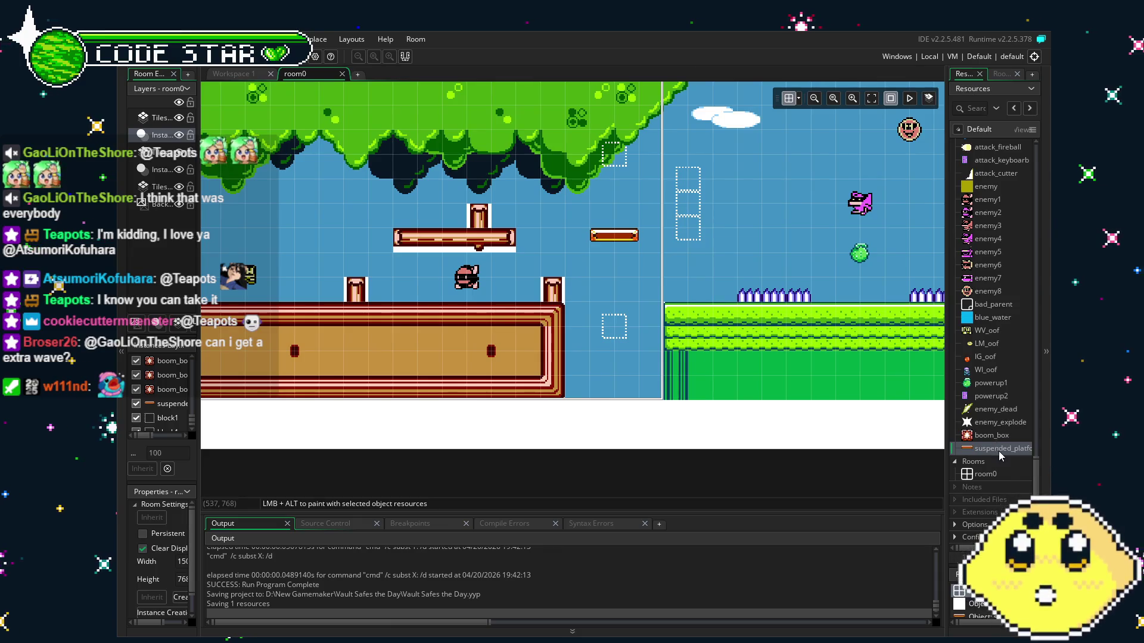
pyautogui.doubleClick(999, 449)
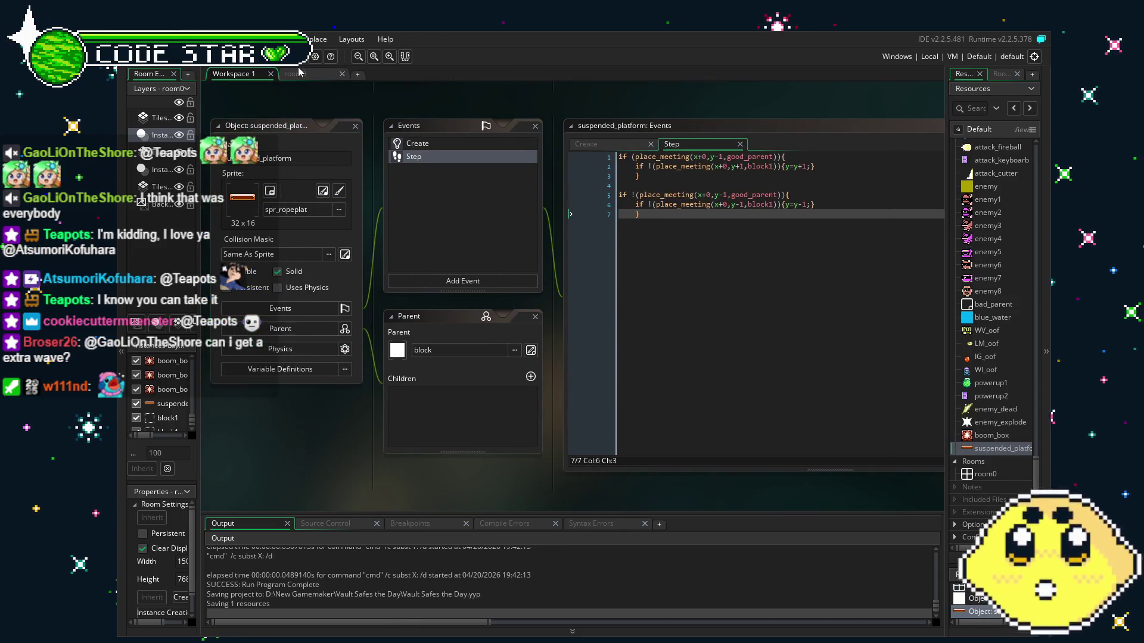
pyautogui.click(298, 76)
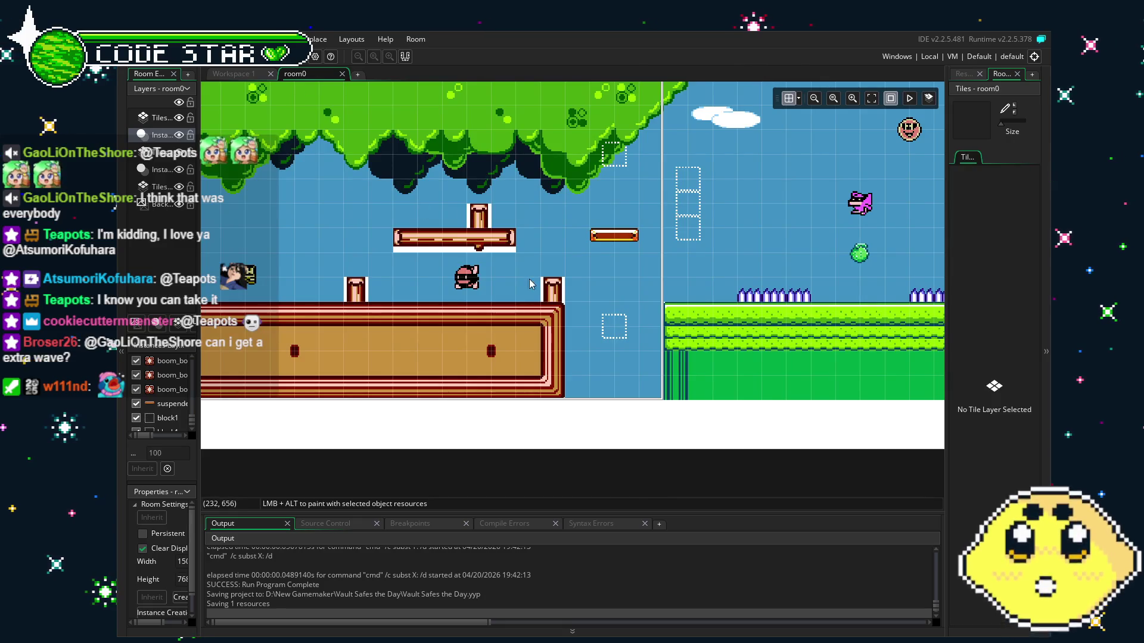
# - Place the player instance just above the small suspended platform and run the game
pyautogui.scroll(2, 623, 277)
pyautogui.moveTo(623, 276); pyautogui.dragTo(599, 302)
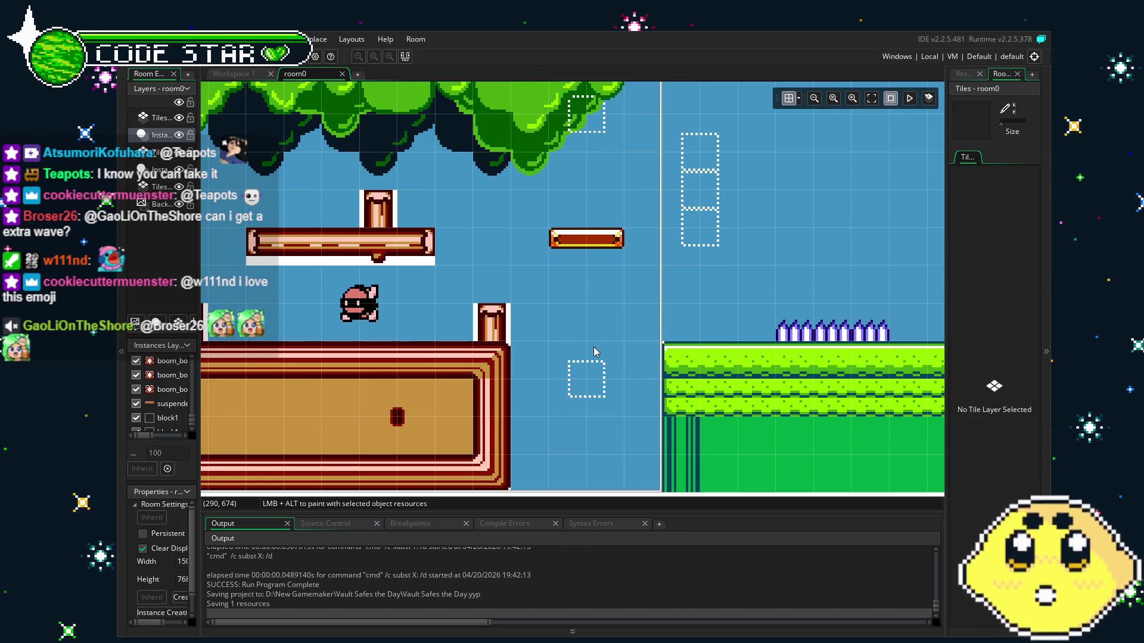
pyautogui.hscroll(-3, 711, 353)
pyautogui.hscroll(-5, 711, 353)
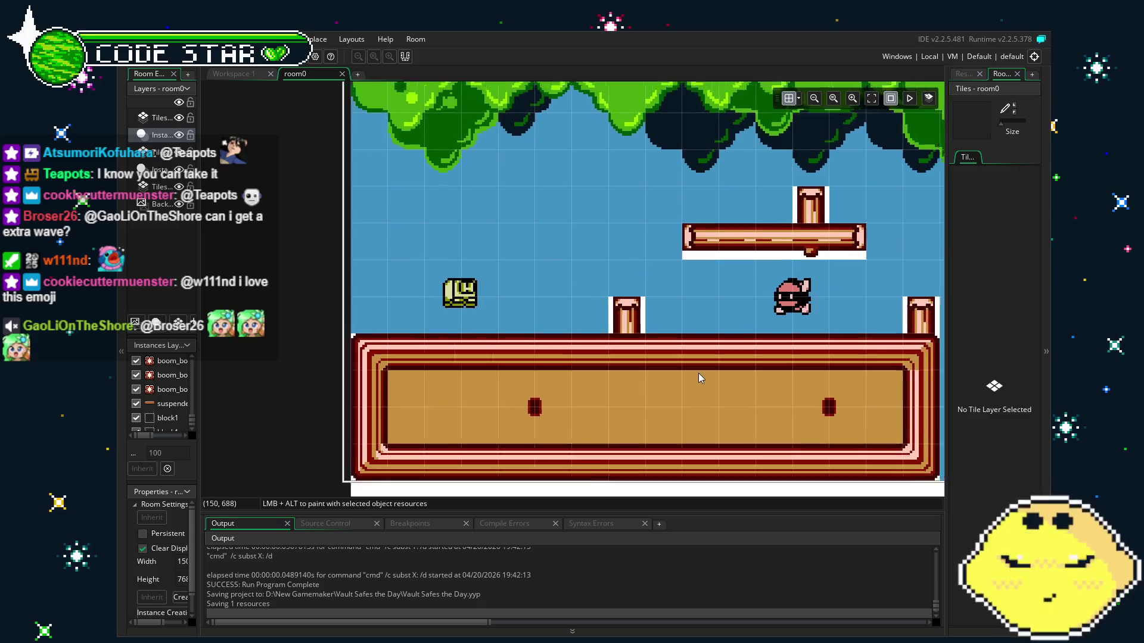
pyautogui.scroll(-2, 495, 369)
pyautogui.moveTo(365, 327)
pyautogui.mouseDown()
pyautogui.moveTo(700, 243)
pyautogui.moveTo(792, 234)
pyautogui.mouseUp()
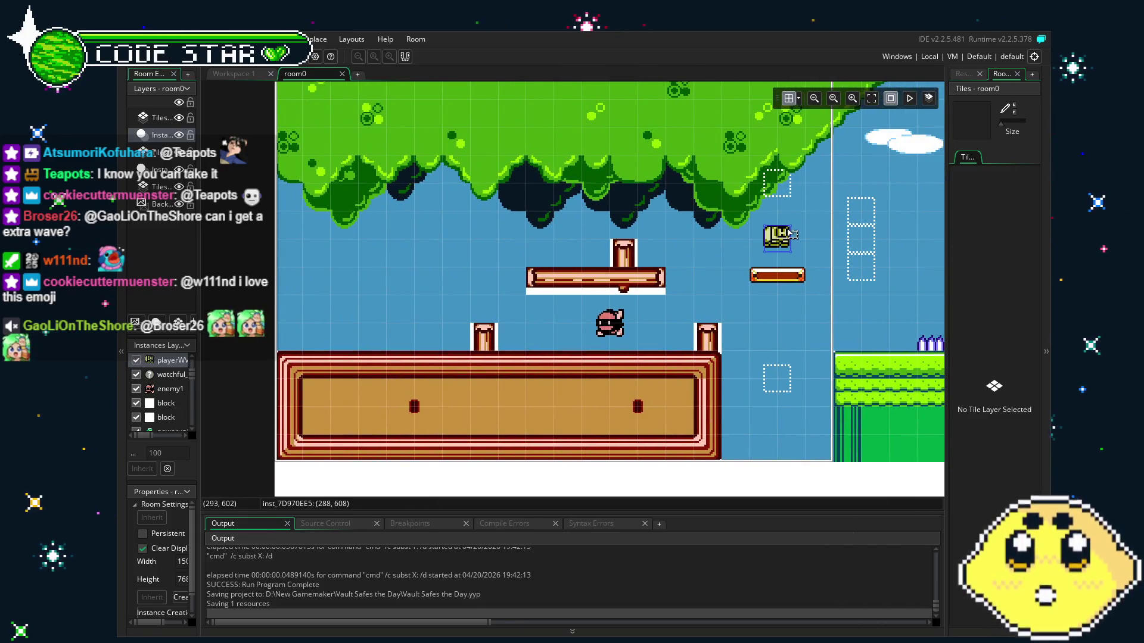
pyautogui.click(258, 64)
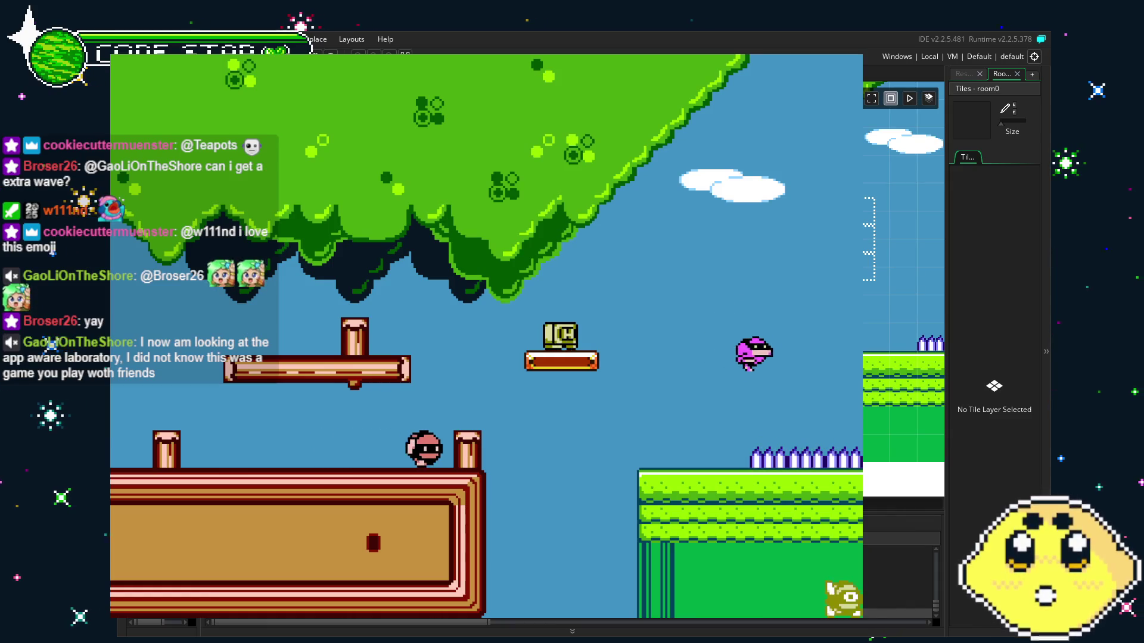
# - Move the player off its start, jump onto the suspended platform, then stop the game
pyautogui.press('Left')
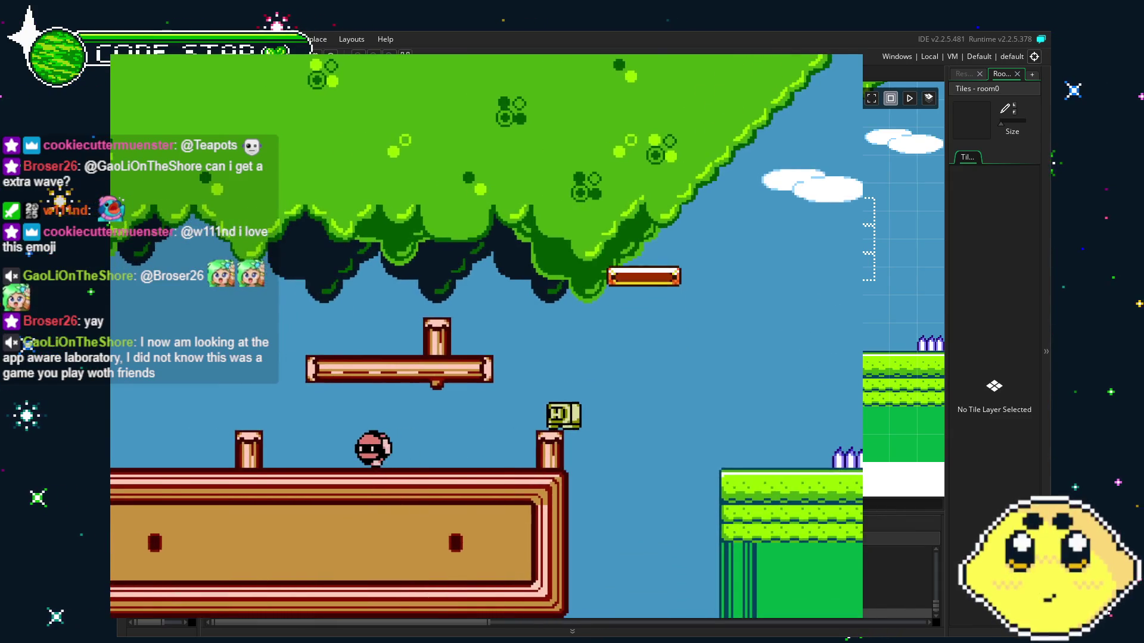
pyautogui.press('space')
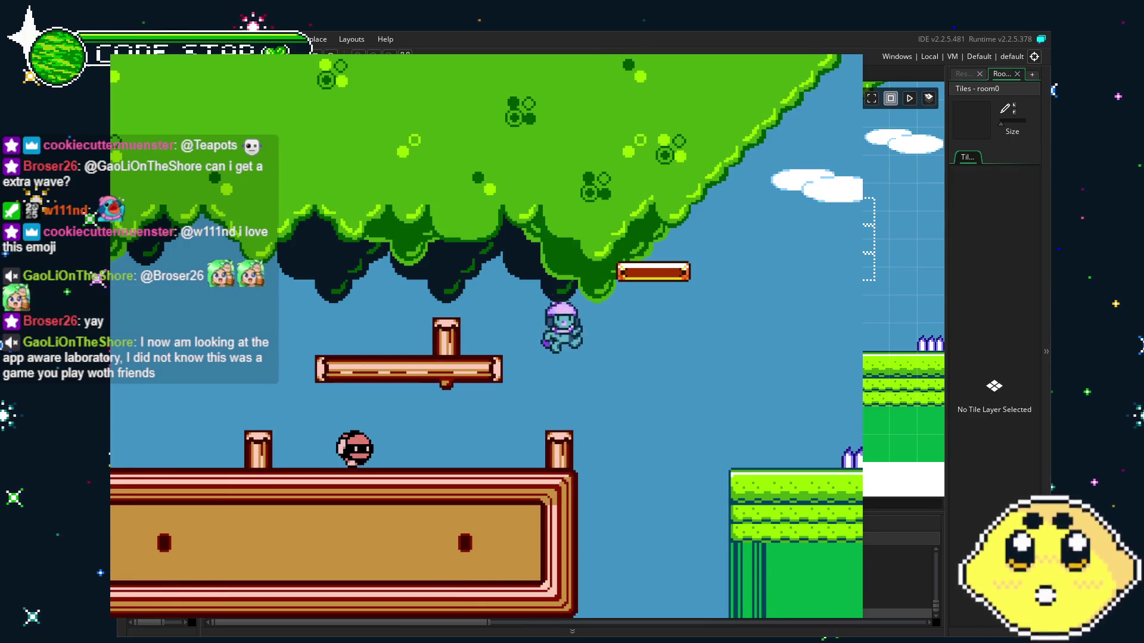
pyautogui.press('Right')
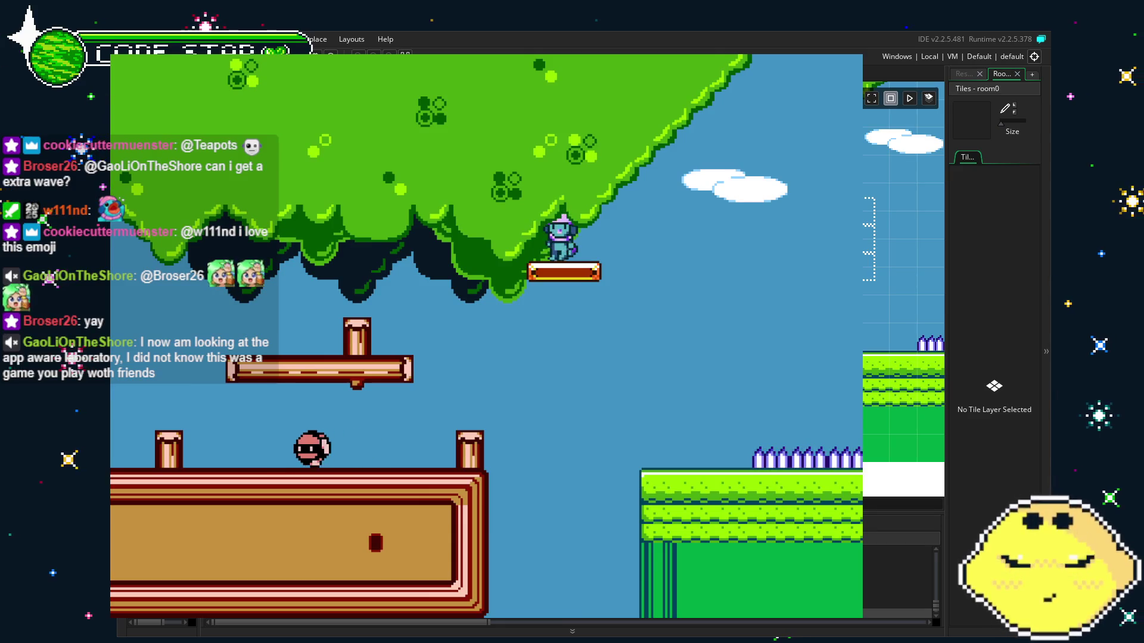
pyautogui.press('Escape')
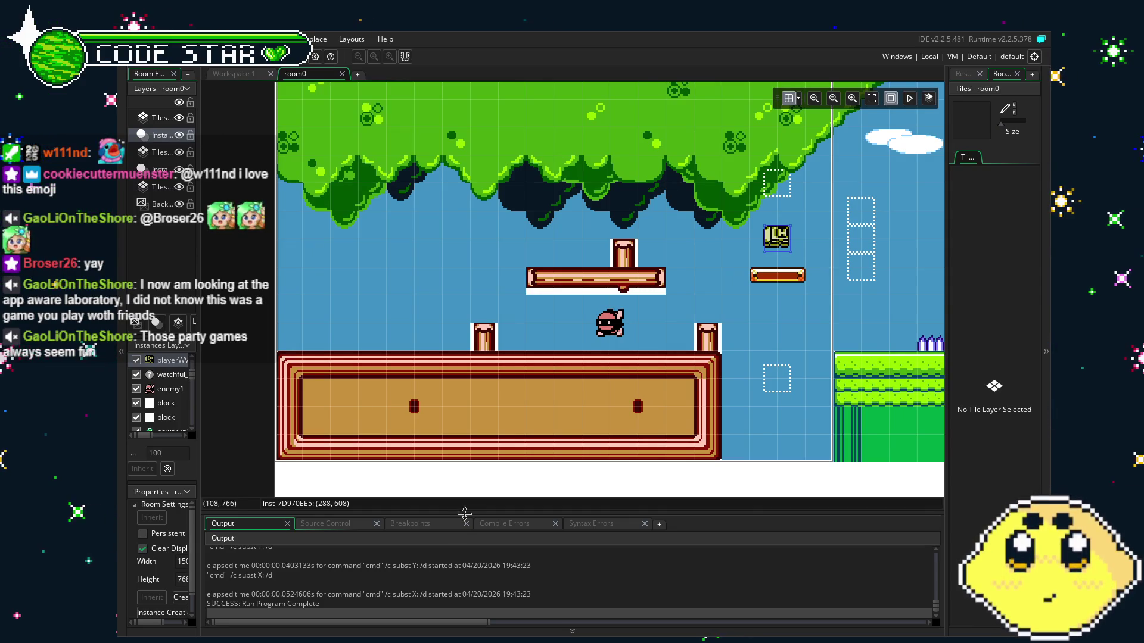
# - Open the suspended_platform object from the Resources list to show its Step event
pyautogui.moveTo(725, 330); pyautogui.dragTo(627, 324)
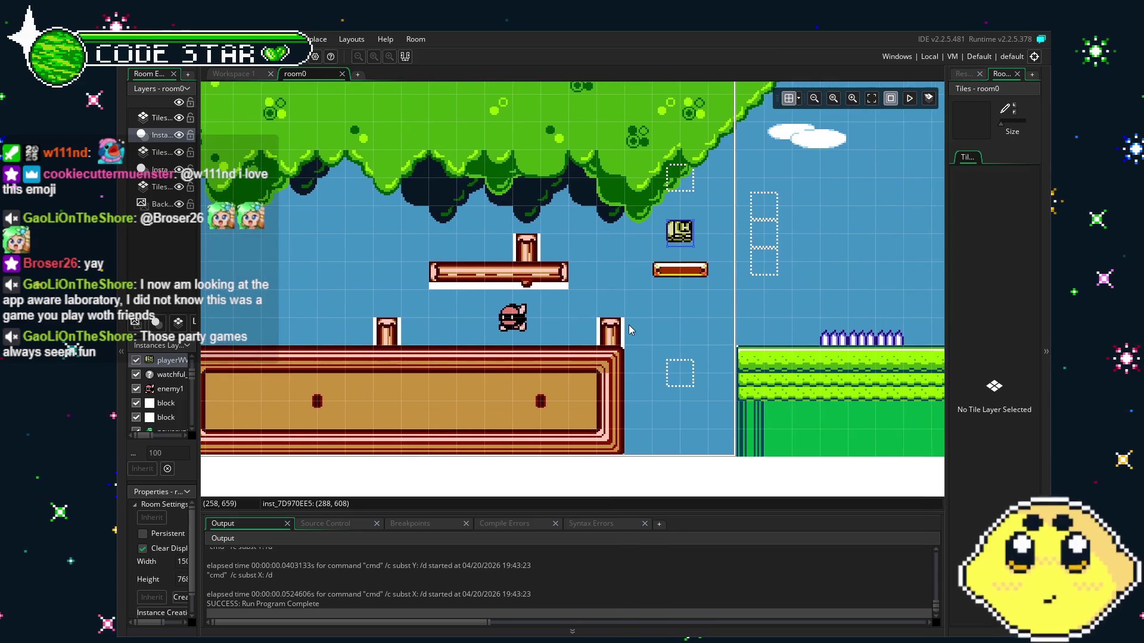
pyautogui.click(976, 72)
pyautogui.doubleClick(999, 450)
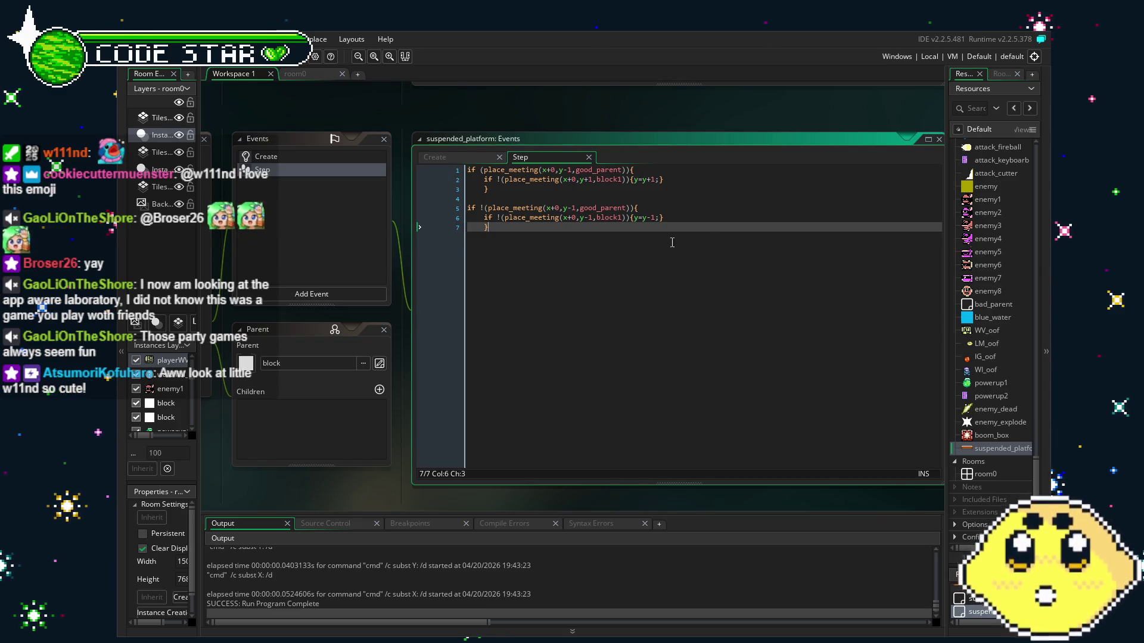
# - Look over the two if blocks of the suspended_platform Step code line by line
pyautogui.click(624, 170)
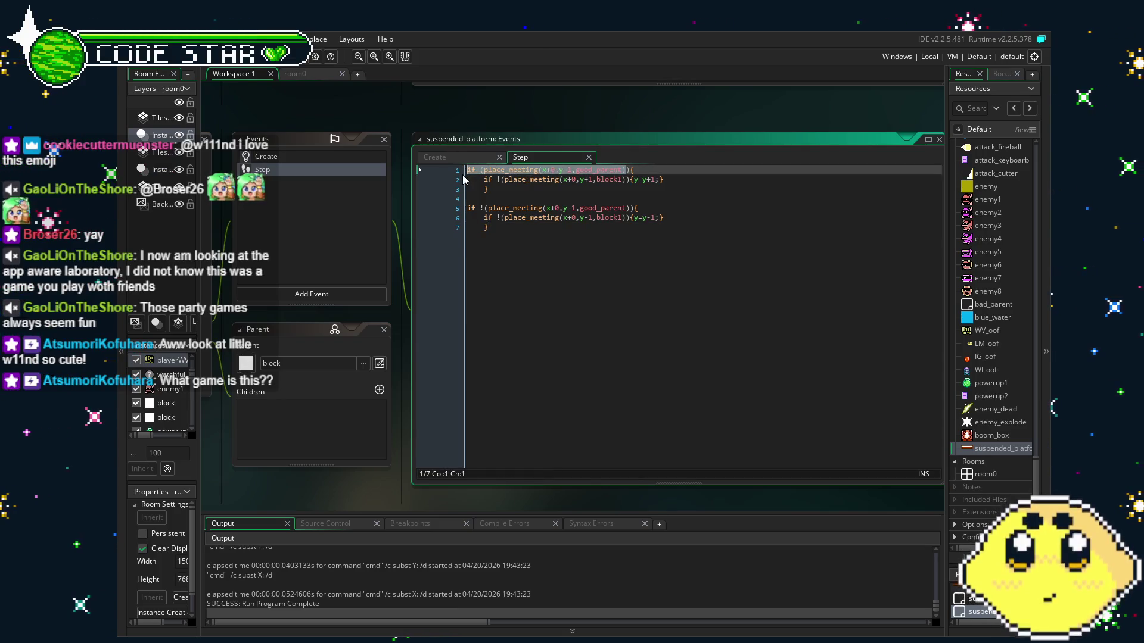
pyautogui.click(513, 196)
pyautogui.click(635, 209)
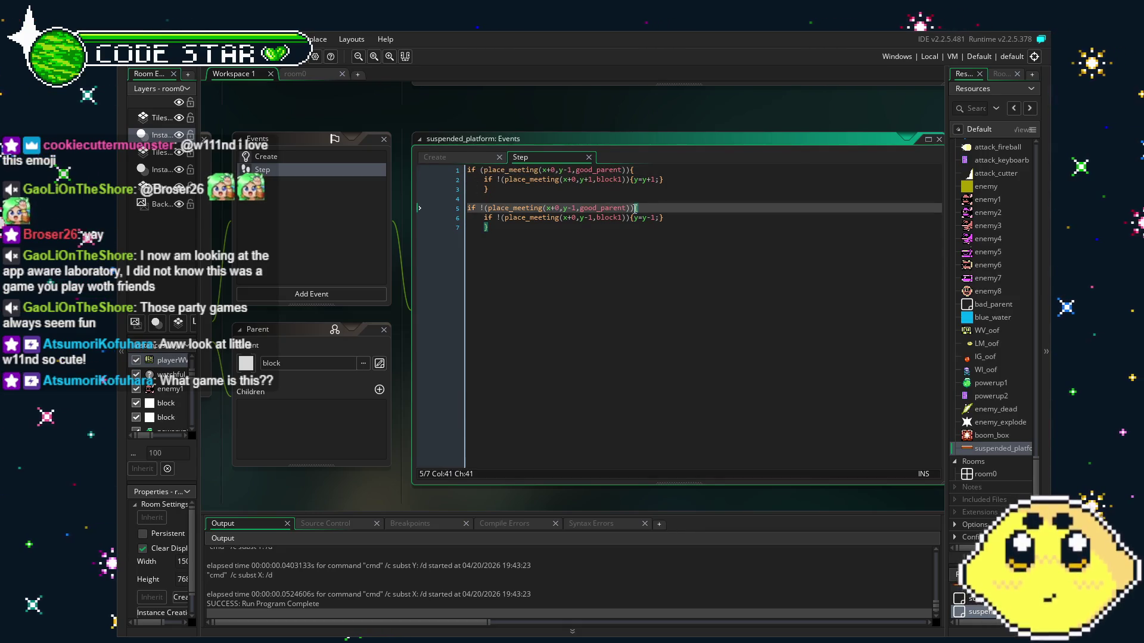
pyautogui.click(560, 180)
pyautogui.click(583, 188)
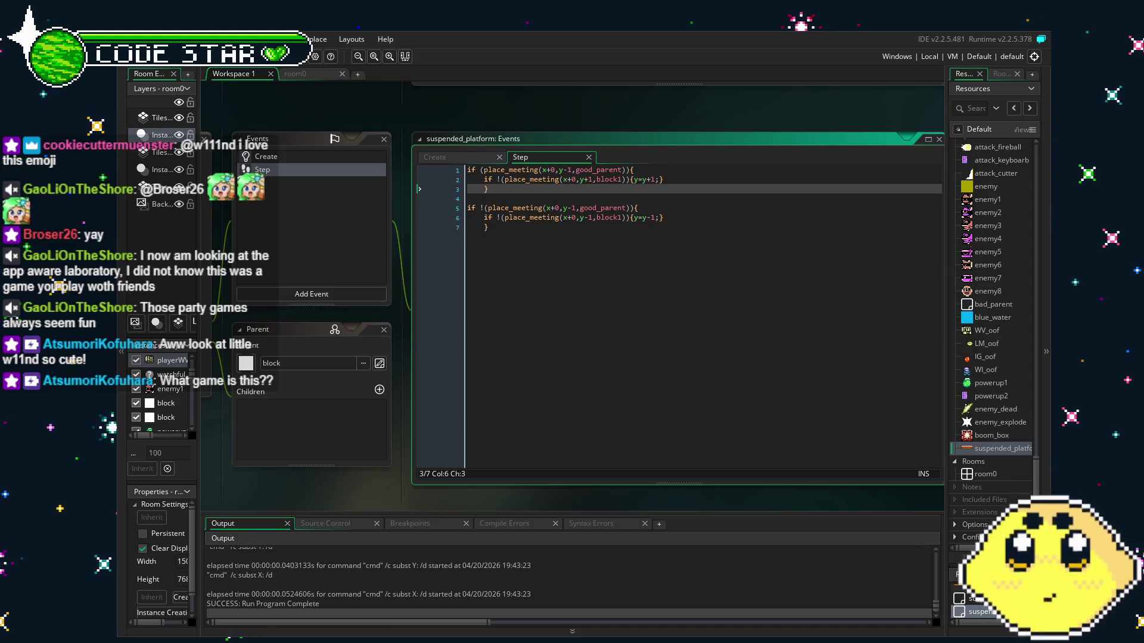
pyautogui.click(612, 373)
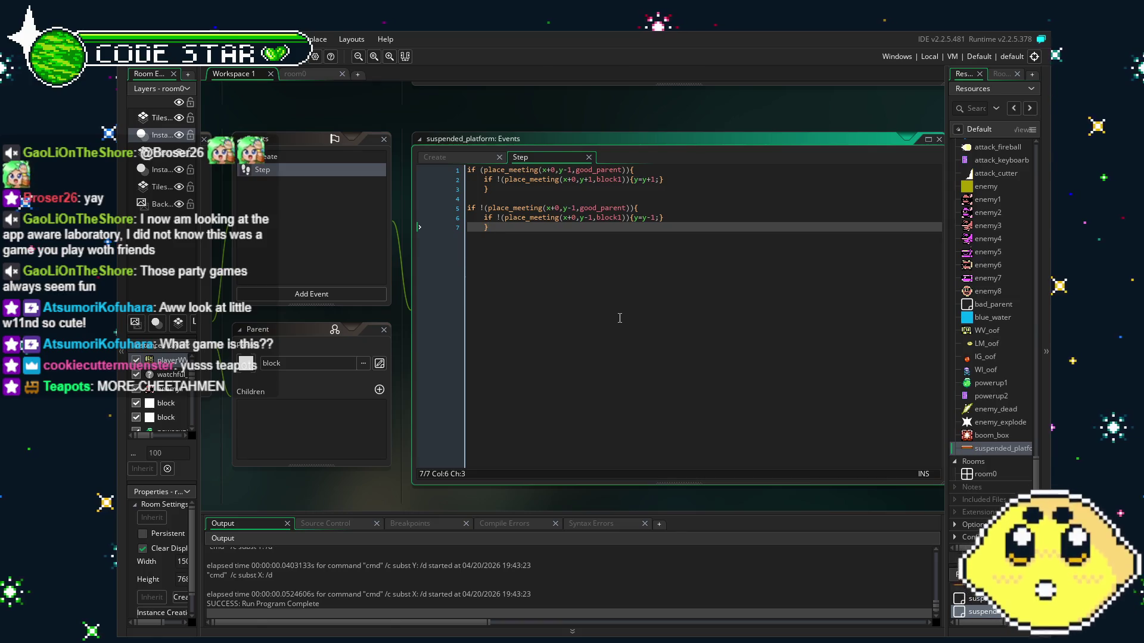
pyautogui.moveTo(517, 312); pyautogui.dragTo(504, 316)
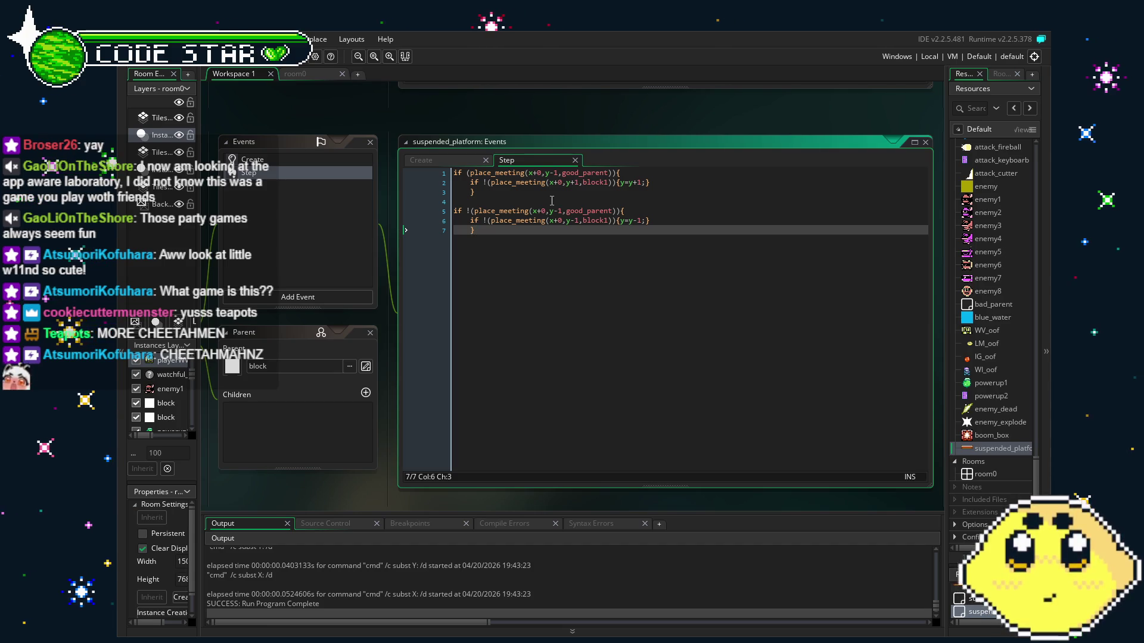
pyautogui.hscroll(1, 539, 255)
pyautogui.hscroll(-1, 543, 257)
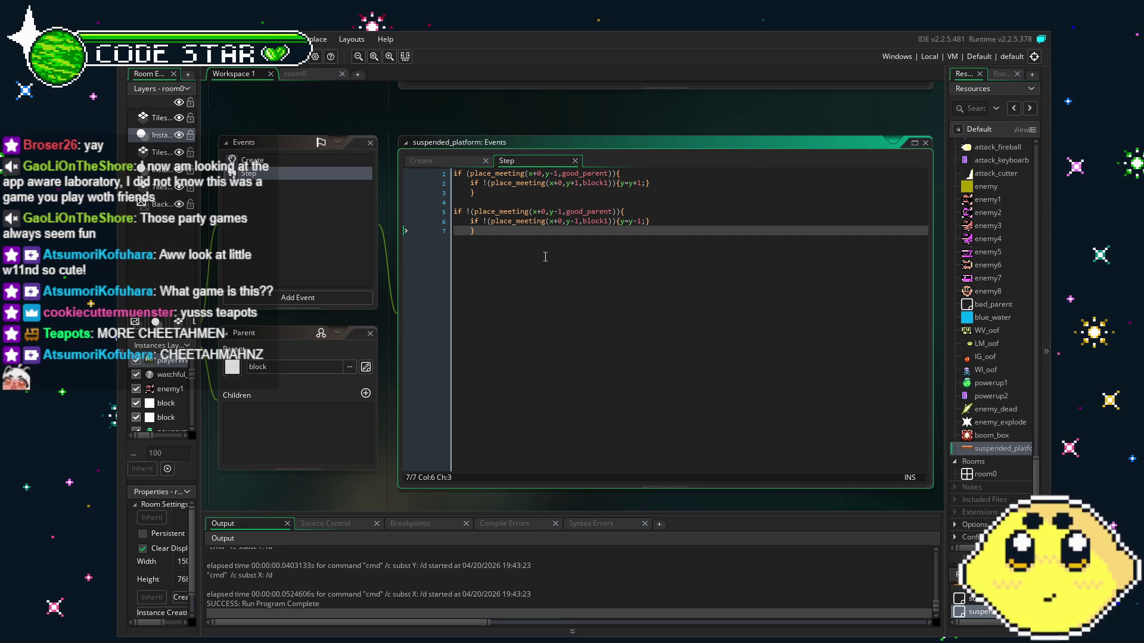
# - On line 2, change the block check to y+2 and the sink to y=y+2, then run
pyautogui.click(579, 185)
pyautogui.press('BackSpace')
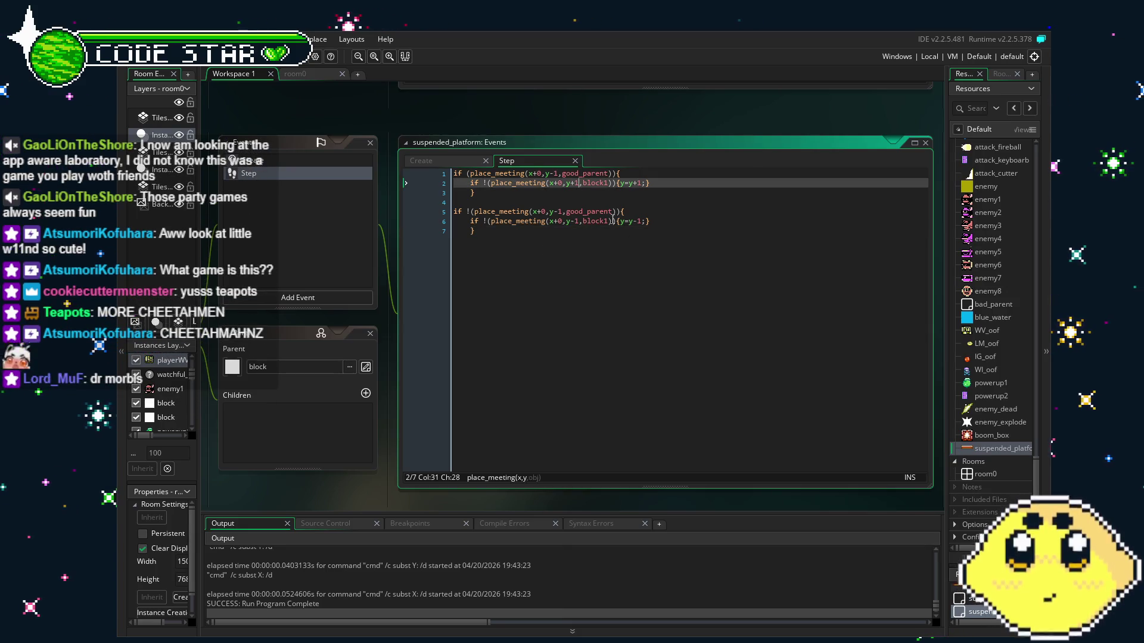
pyautogui.write('2')
pyautogui.press('End')
pyautogui.press('Left')
pyautogui.press('Left')
pyautogui.press('BackSpace')
pyautogui.write('2')
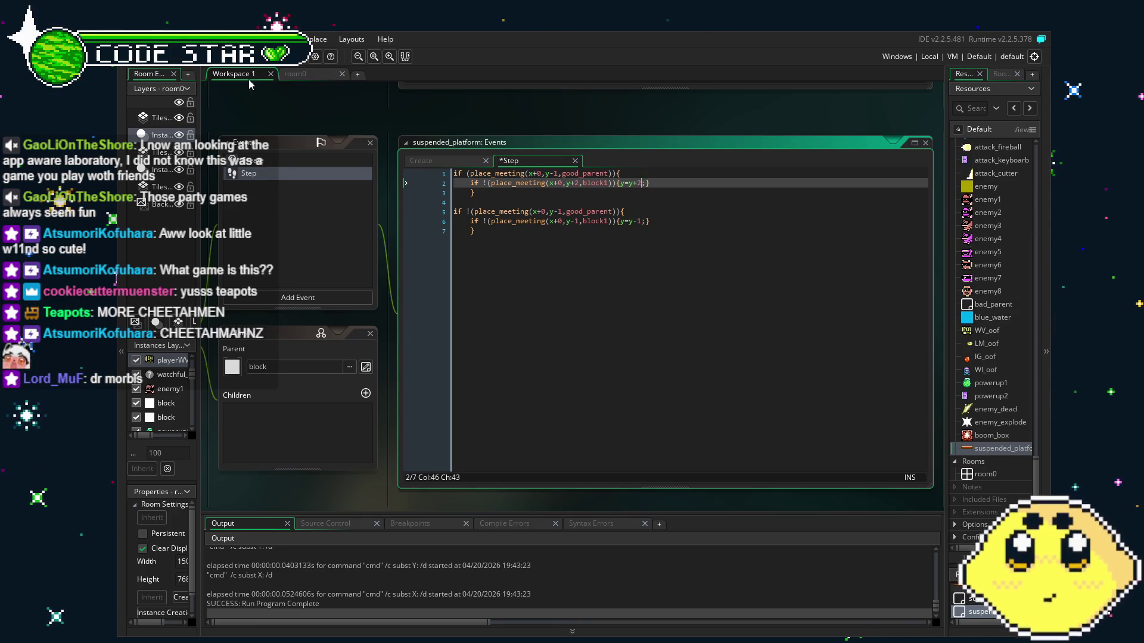
pyautogui.press('F5')
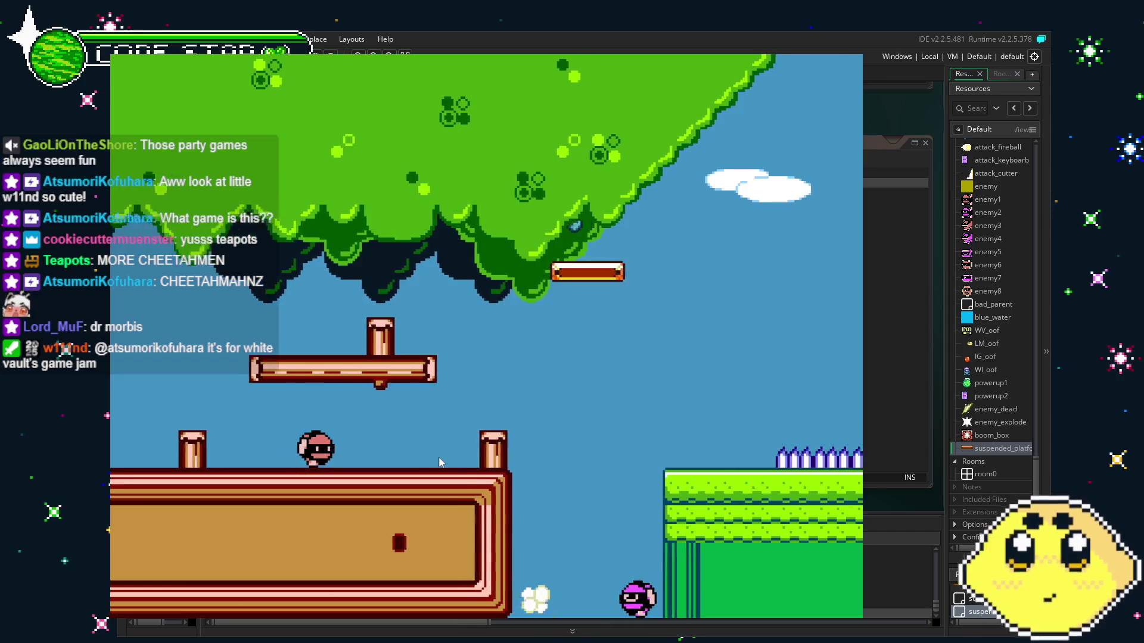
# - Walk the player onto the suspended platform and ride it down, jumping back onto it
pyautogui.press('Right')
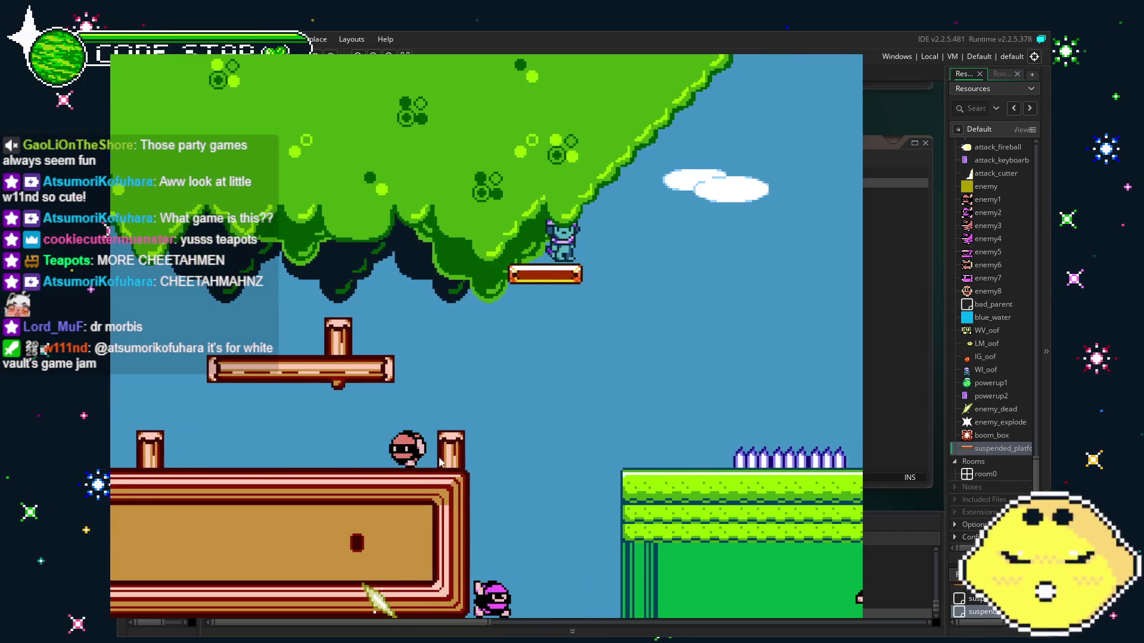
pyautogui.press('Left')
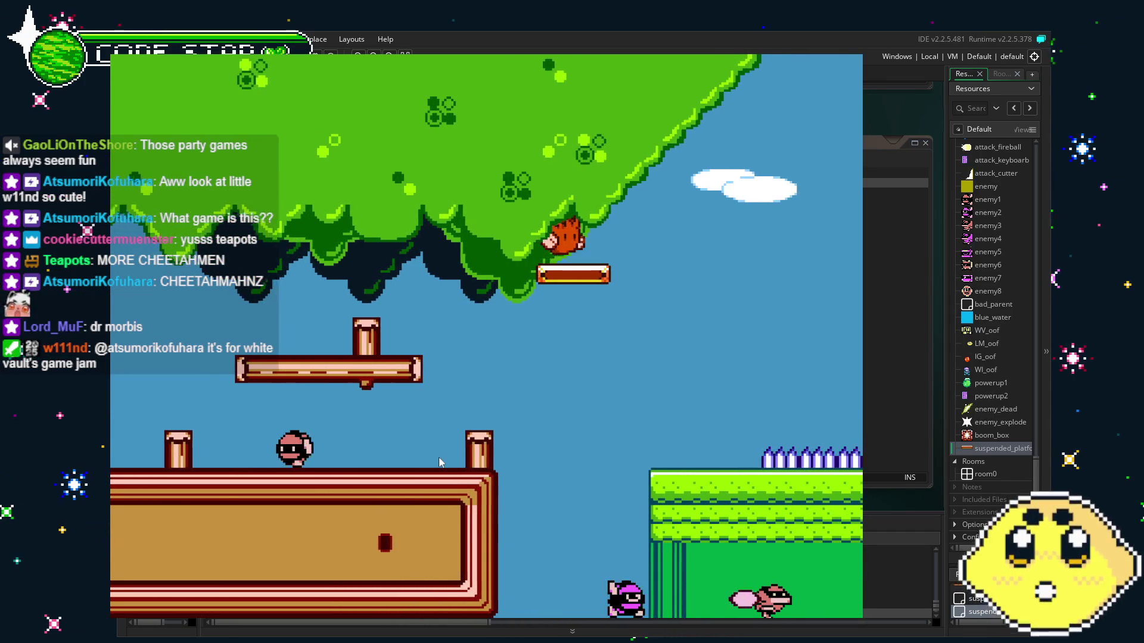
pyautogui.press('Right')
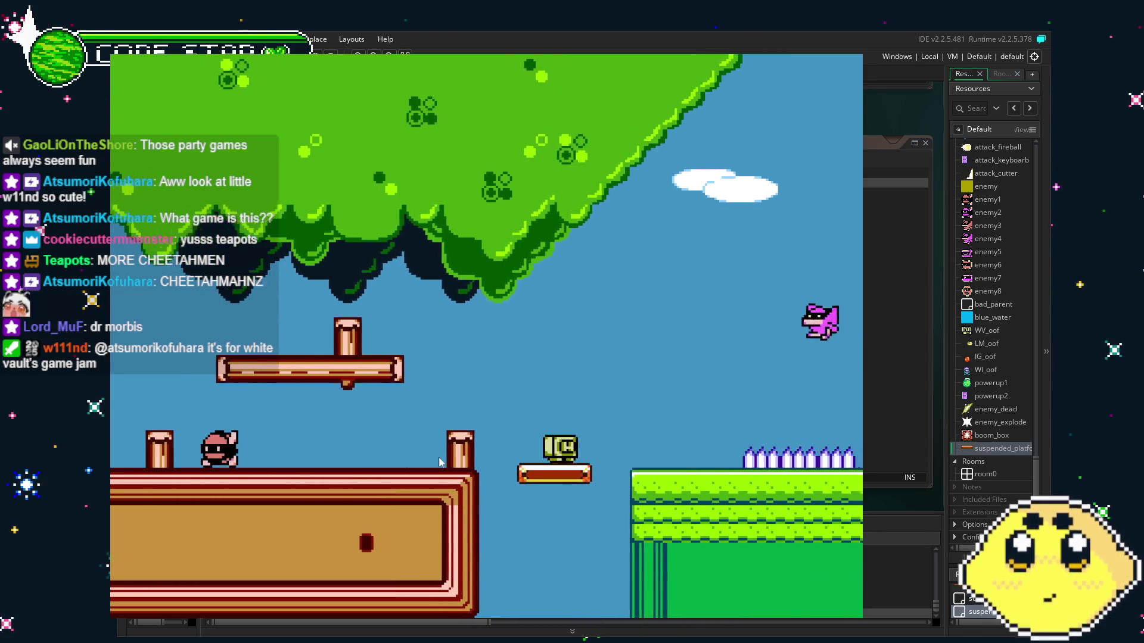
pyautogui.press('Left')
pyautogui.press('Right')
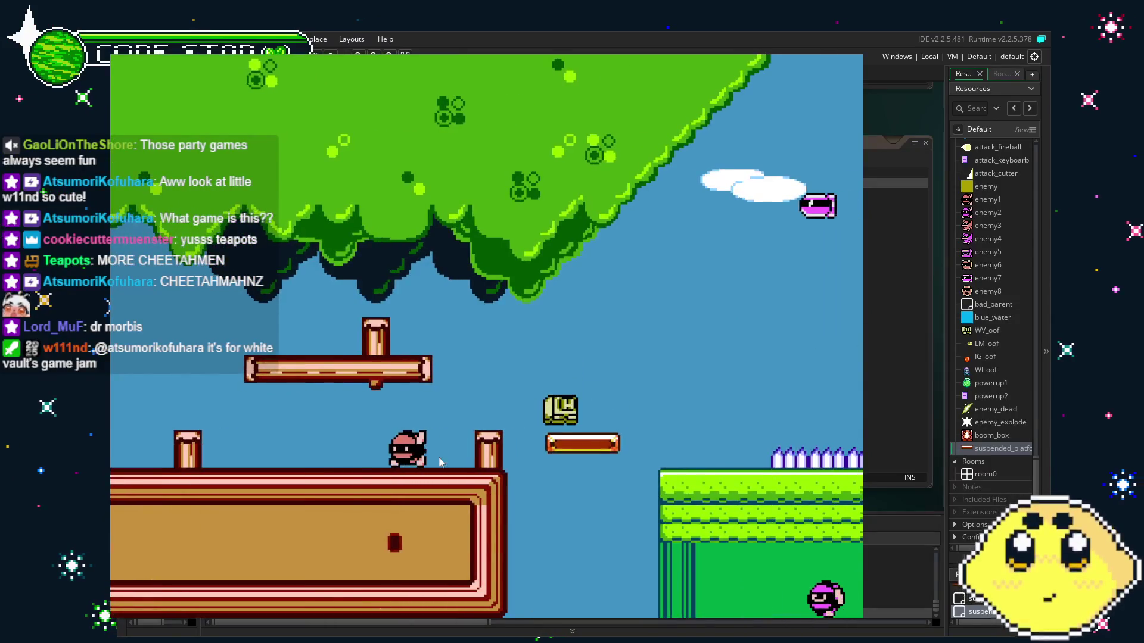
pyautogui.press('Right')
pyautogui.press('Up')
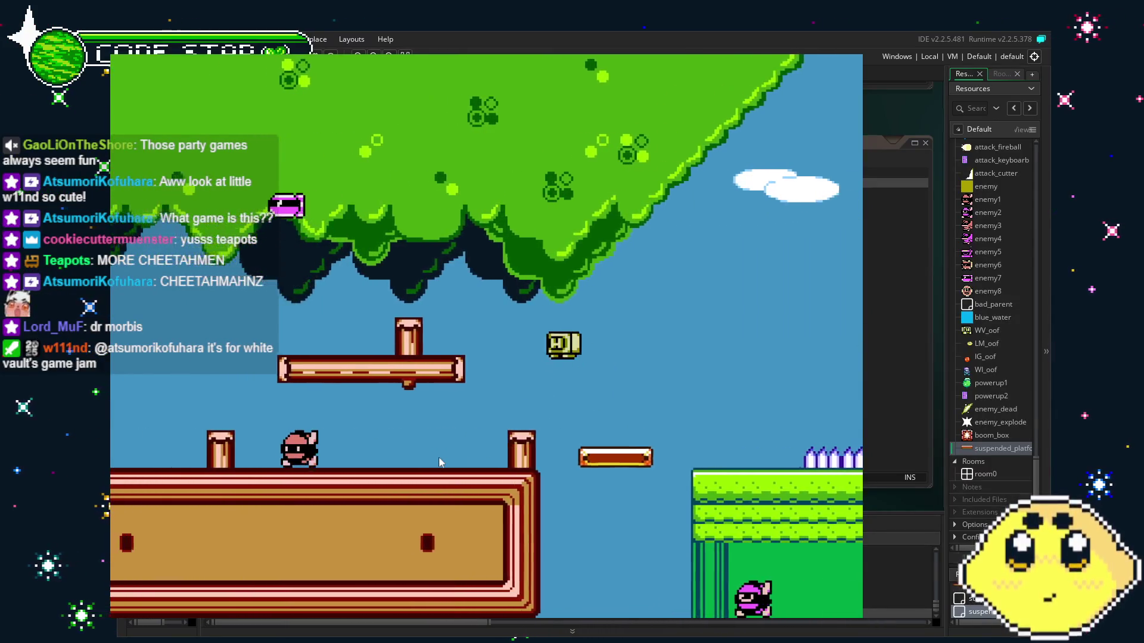
# - Walk the player back and forth along the ledge as the platform rises, then quit the game
pyautogui.press('Left')
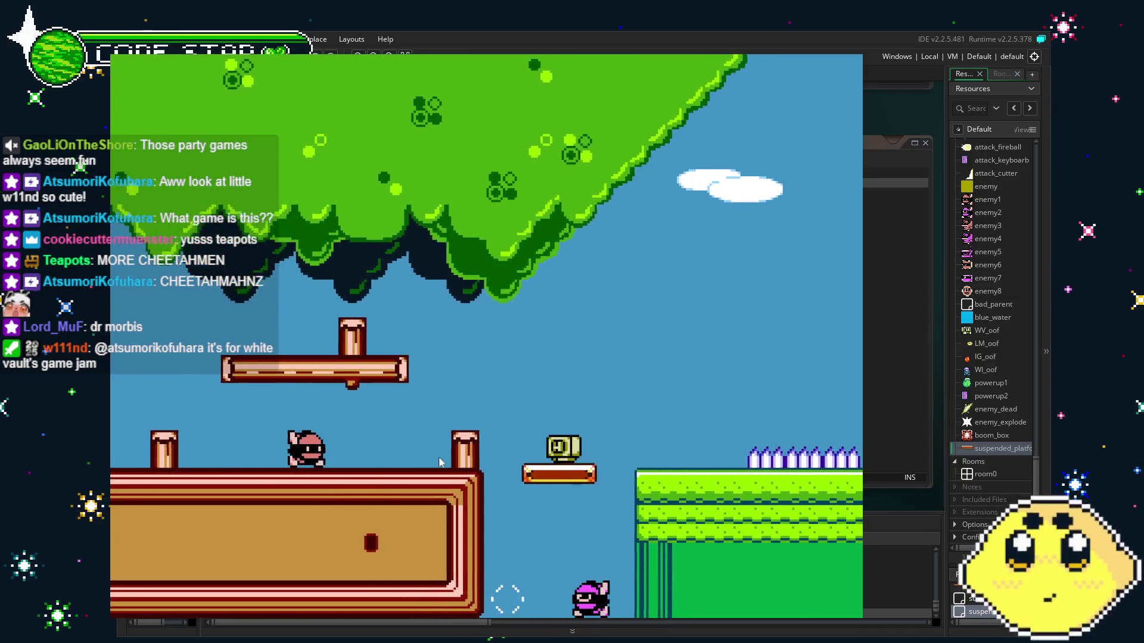
pyautogui.press('Right')
pyautogui.press('Left')
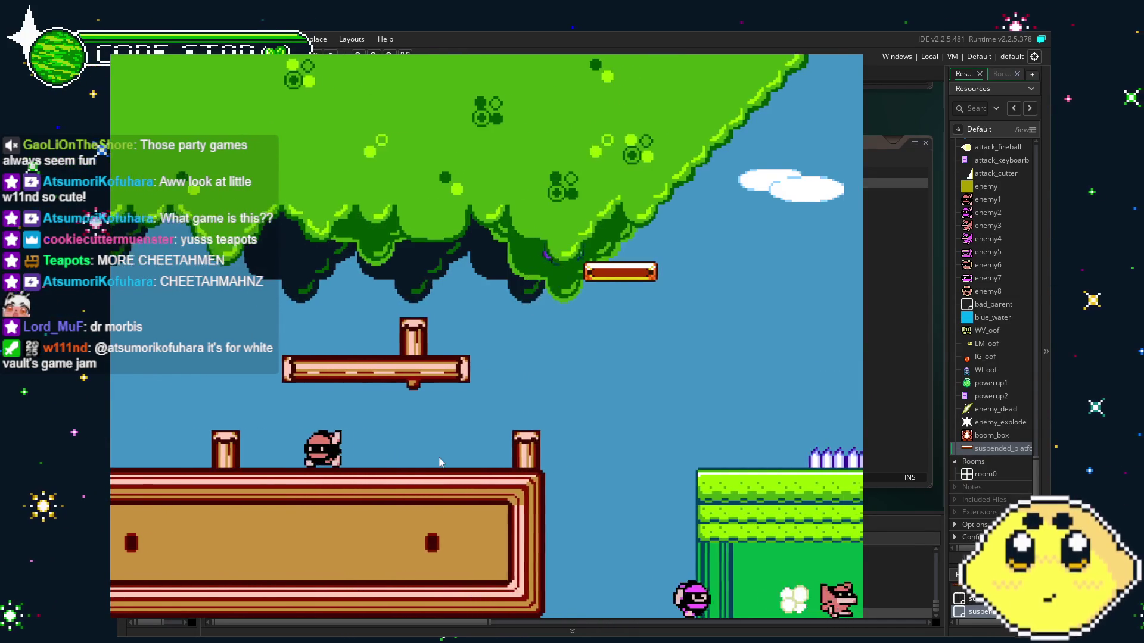
pyautogui.press('Right')
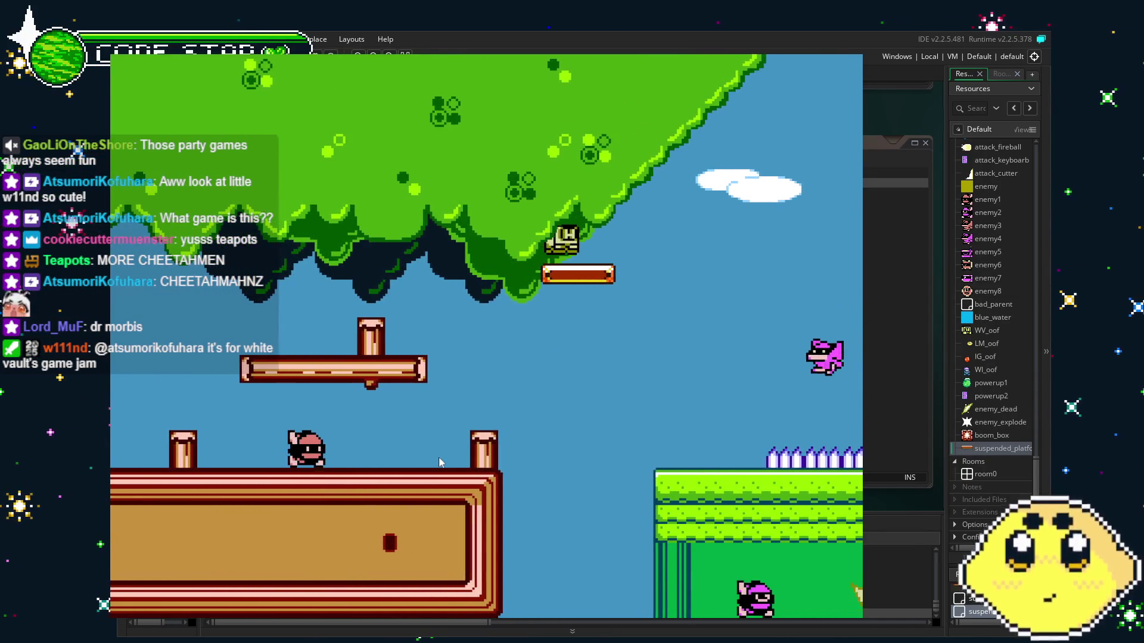
pyautogui.press('Left')
pyautogui.press('Left')
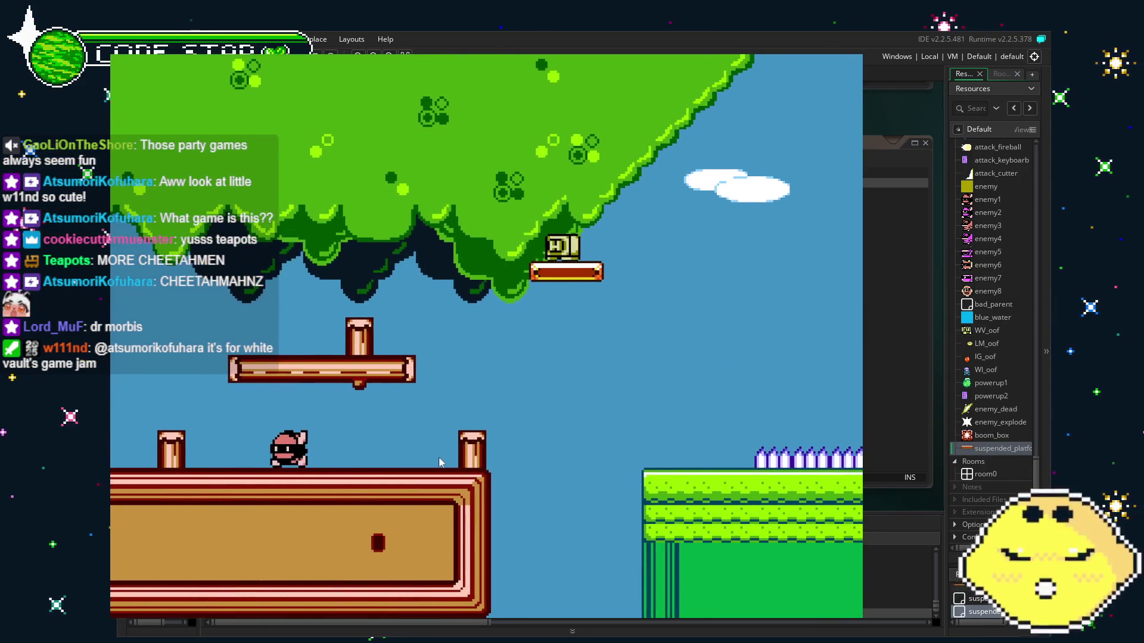
pyautogui.press('Right')
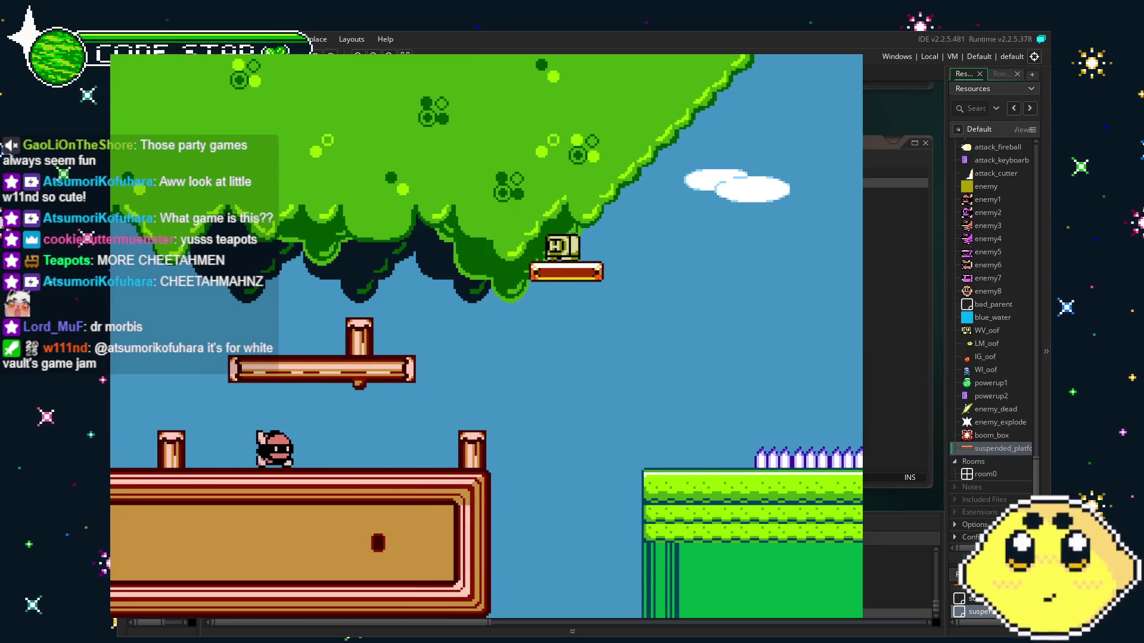
pyautogui.press('Escape')
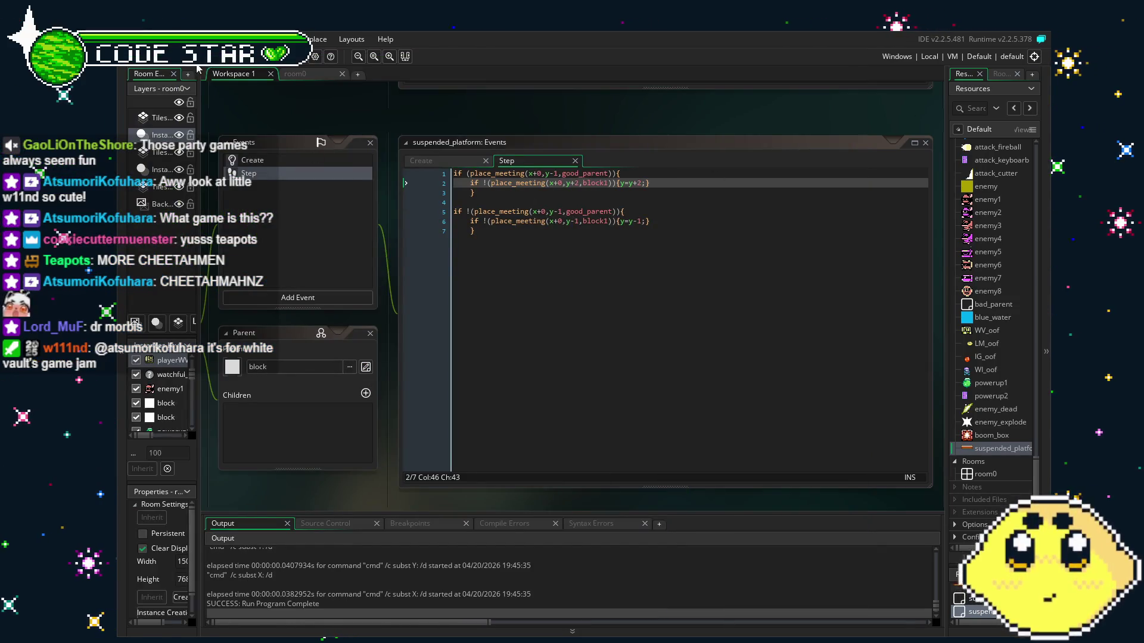
# - Save the project and reframe the Step code so line 6's block check is in view
pyautogui.hotkey('ctrl', 's')
pyautogui.click(451, 363)
pyautogui.moveTo(451, 363); pyautogui.dragTo(520, 350)
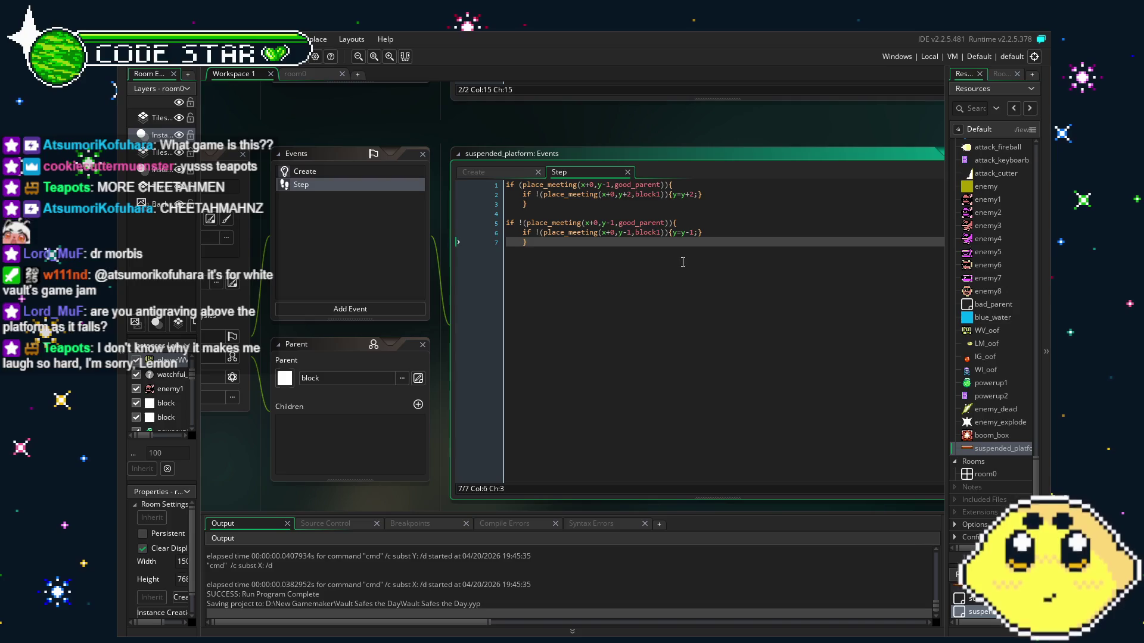
pyautogui.hscroll(2, 595, 317)
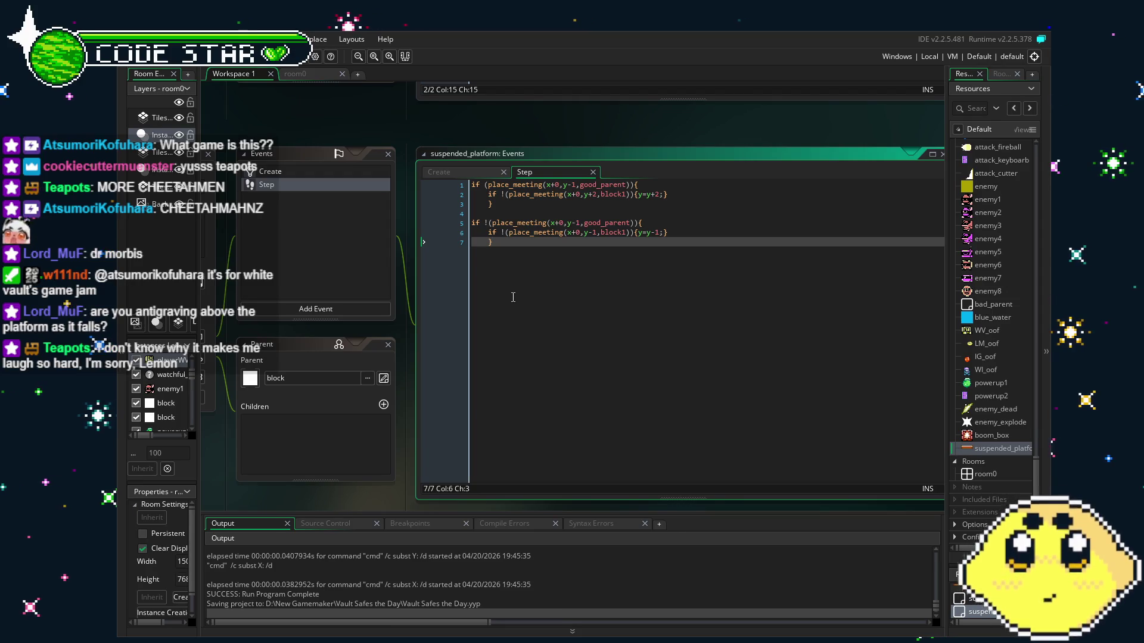
pyautogui.click(547, 230)
pyautogui.click(597, 182)
pyautogui.press('Down')
pyautogui.press('Down')
pyautogui.press('Up')
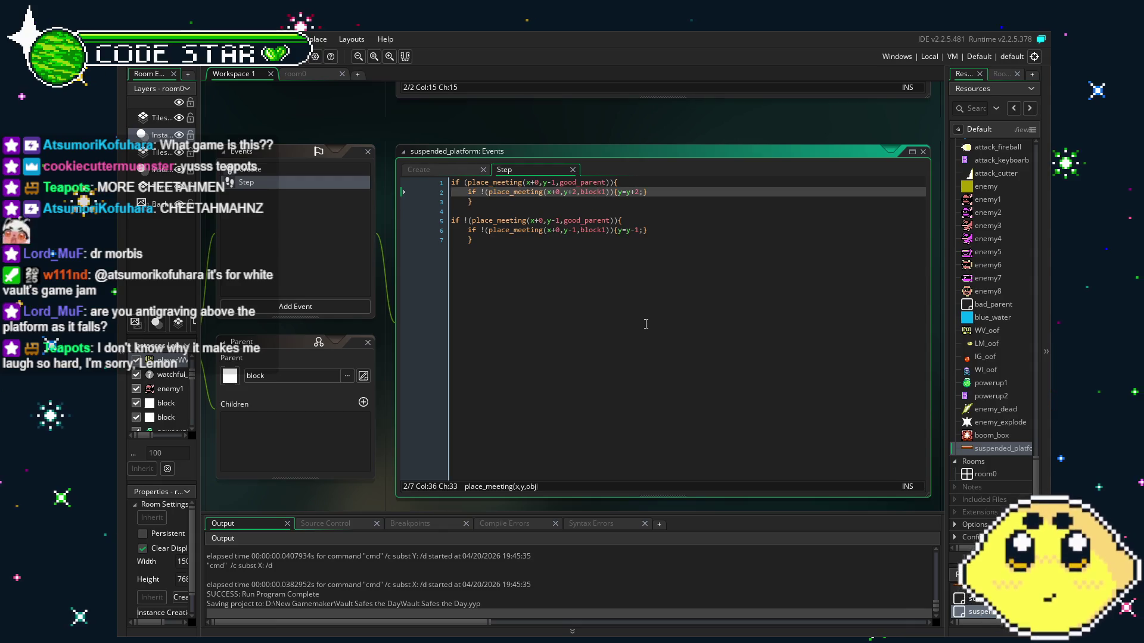
pyautogui.click(556, 182)
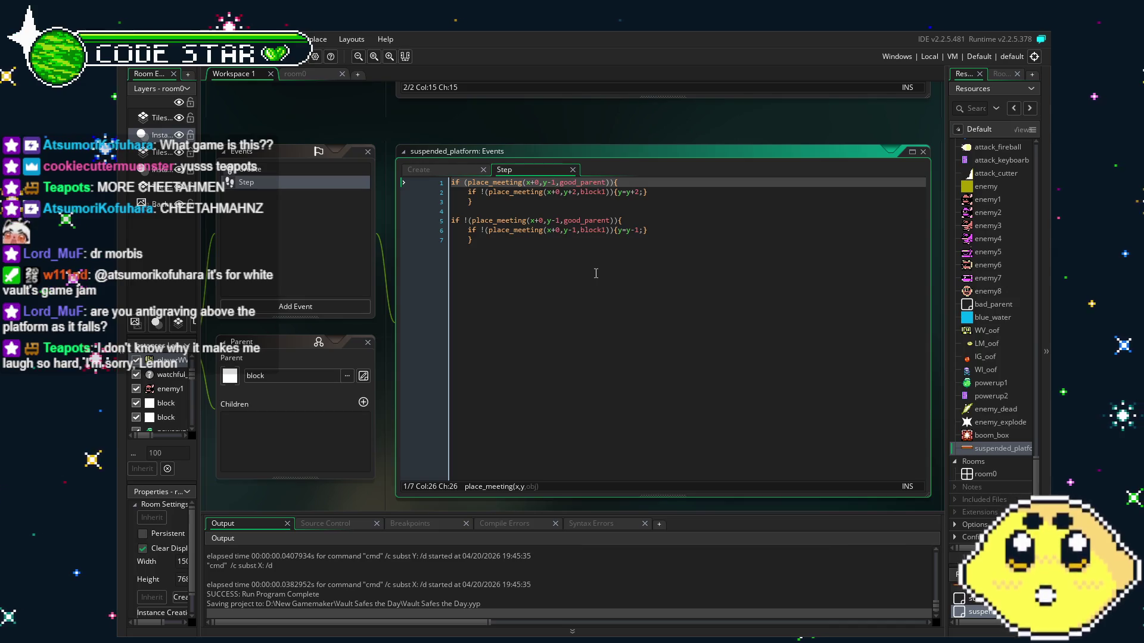
pyautogui.click(577, 246)
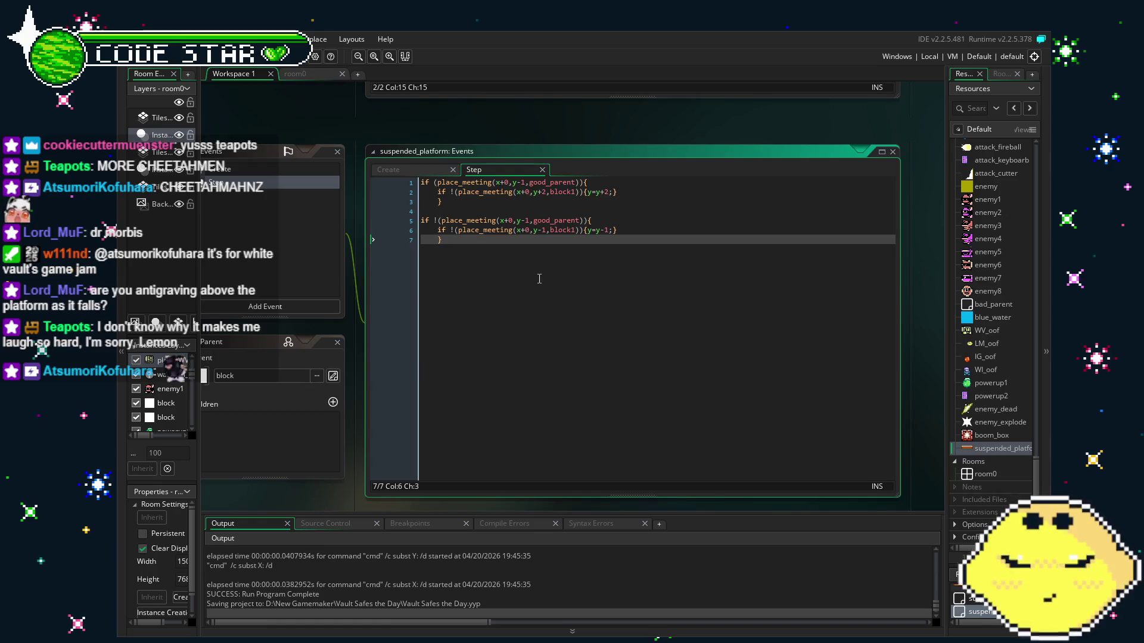
pyautogui.middleClick(539, 279)
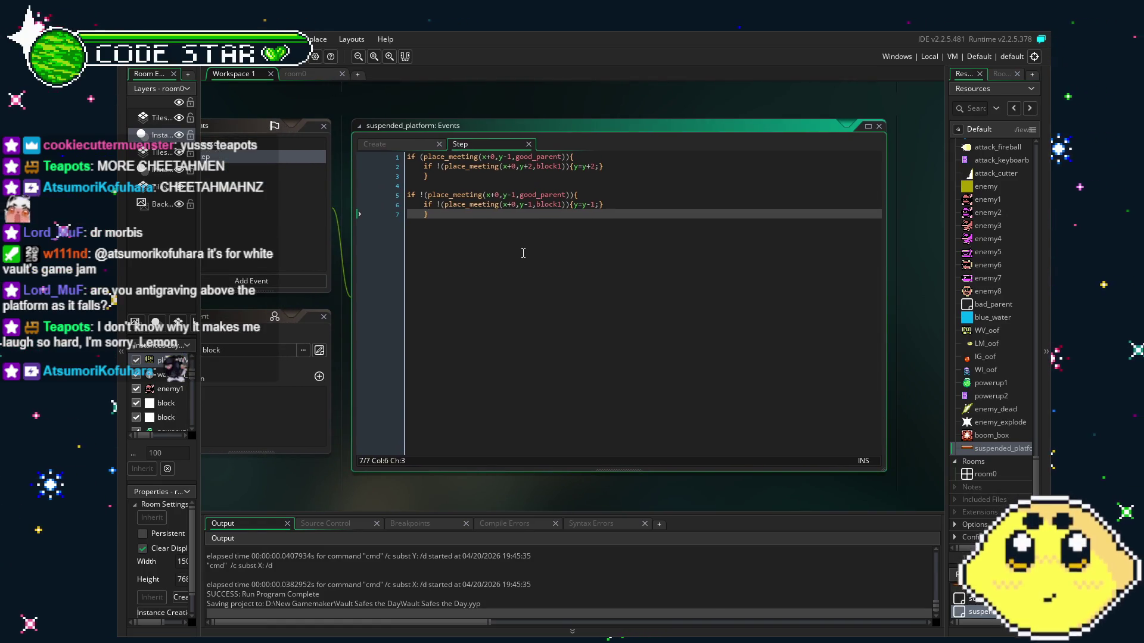
pyautogui.moveTo(523, 254); pyautogui.dragTo(518, 255)
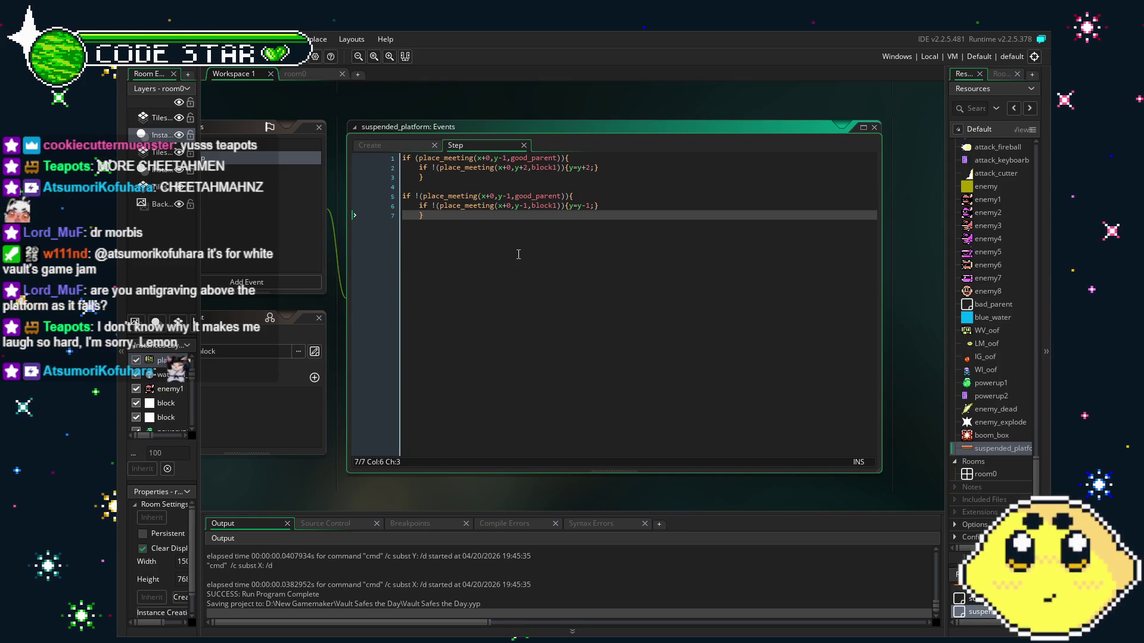
pyautogui.moveTo(518, 255); pyautogui.dragTo(511, 255)
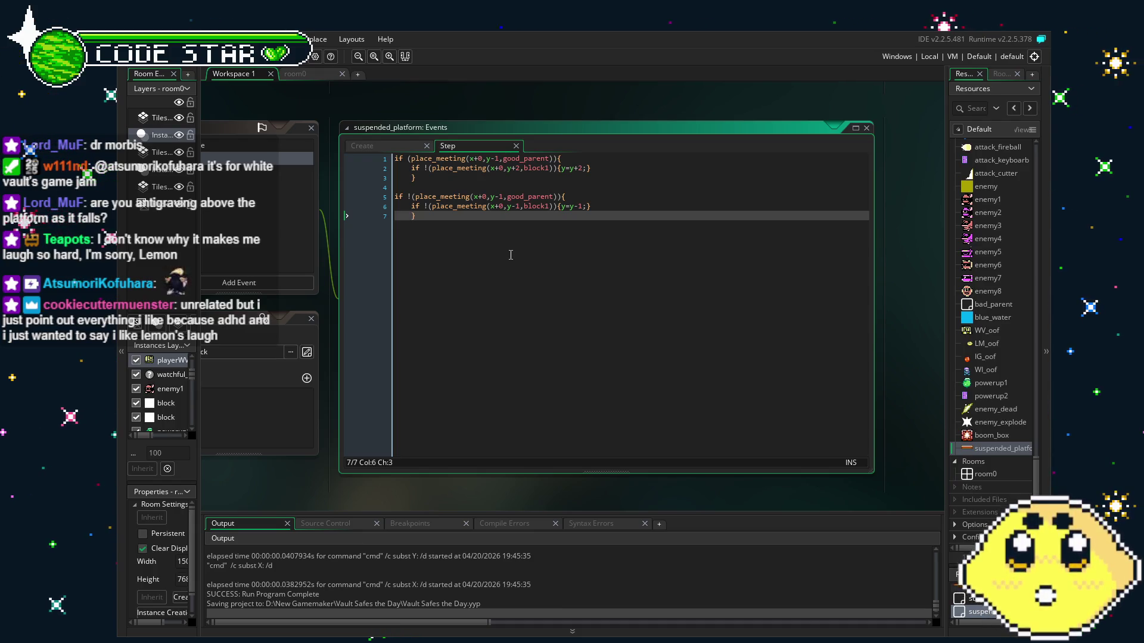
pyautogui.moveTo(510, 255); pyautogui.dragTo(482, 265)
pyautogui.moveTo(482, 265); pyautogui.dragTo(456, 273)
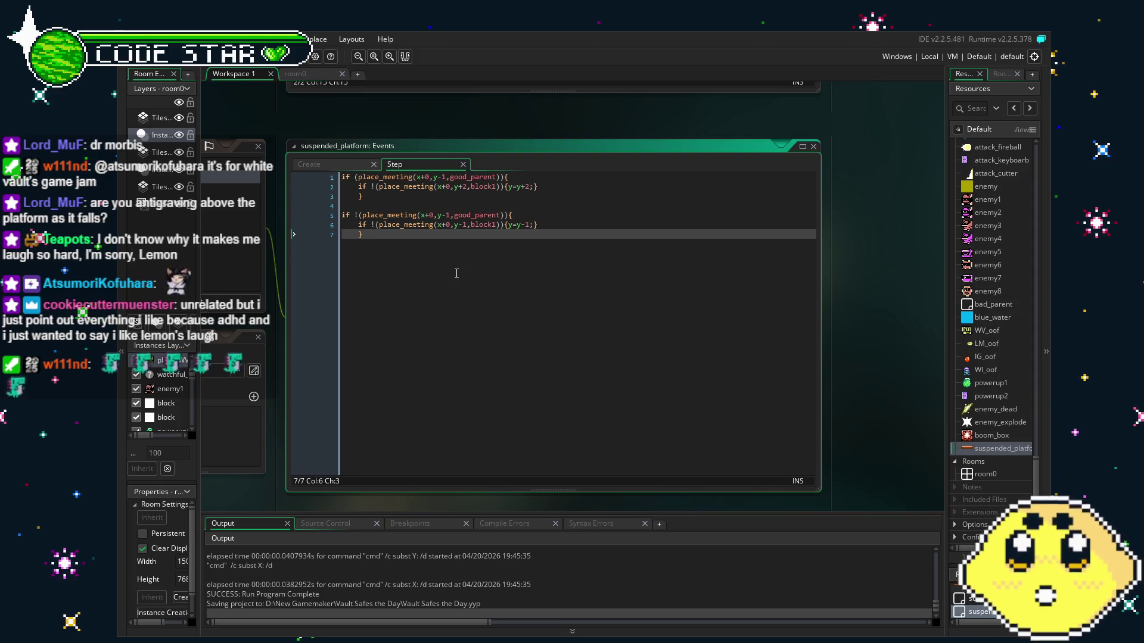
pyautogui.click(567, 204)
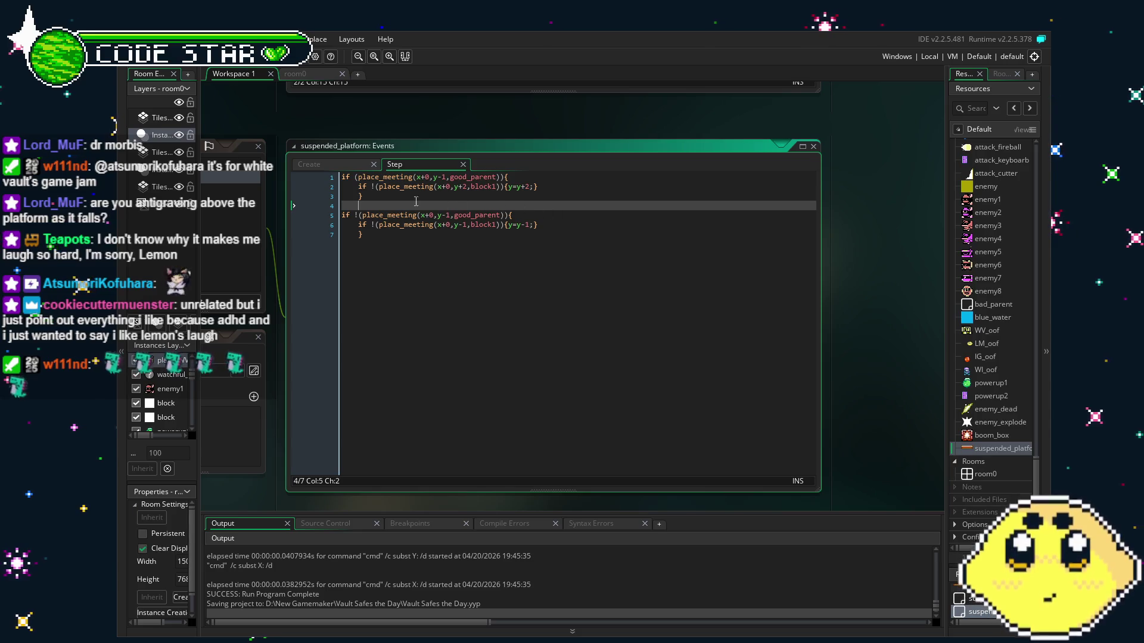
pyautogui.click(444, 279)
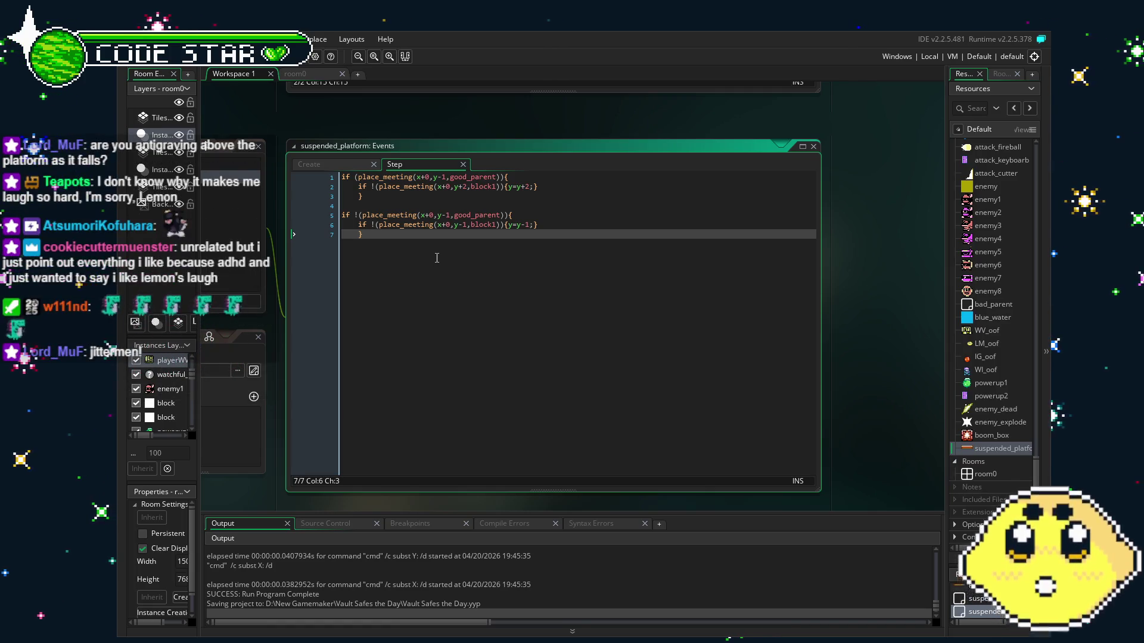
pyautogui.doubleClick(465, 225)
pyautogui.write('2')
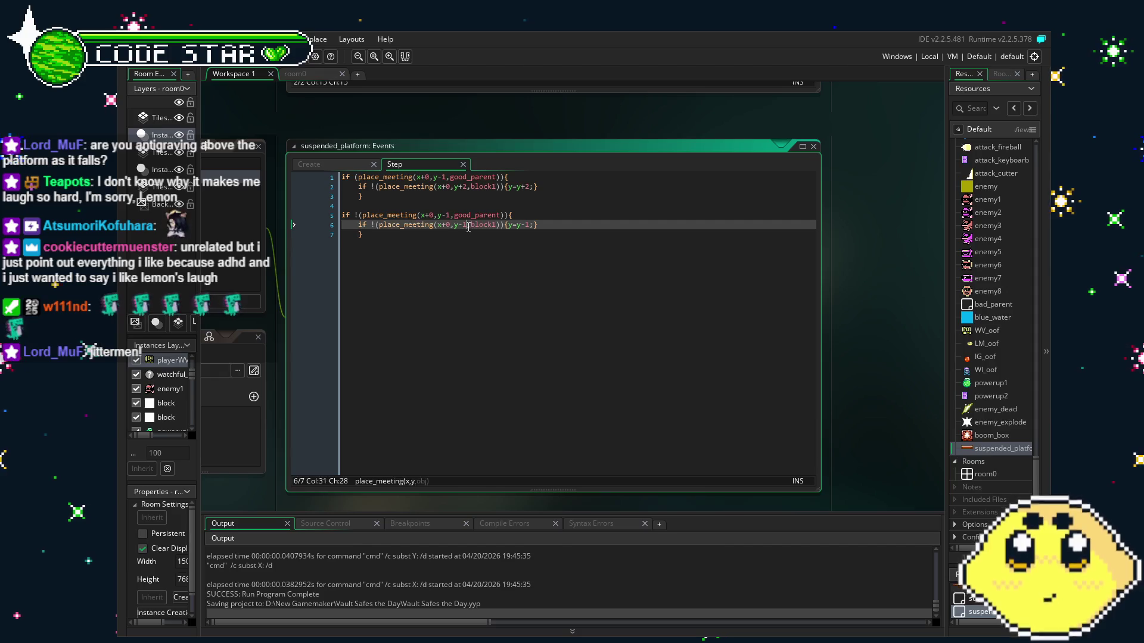
# - Keep line 6's check at y-1 and change line 2's place_meeting offset from y+2 to y+1
pyautogui.press('Down')
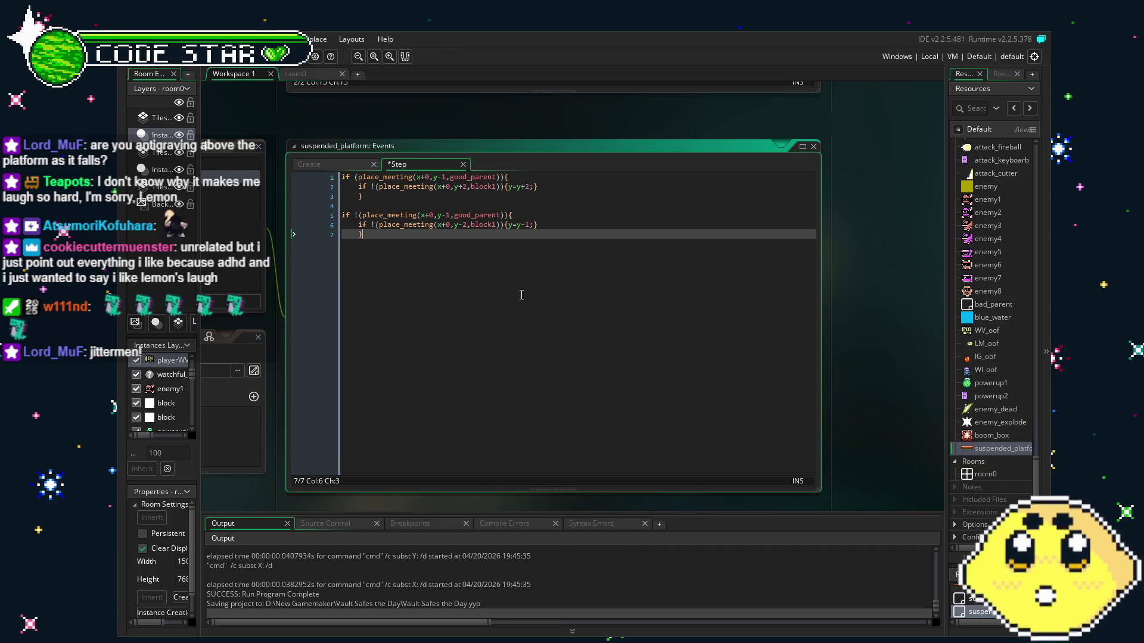
pyautogui.press('Up')
pyautogui.press('BackSpace')
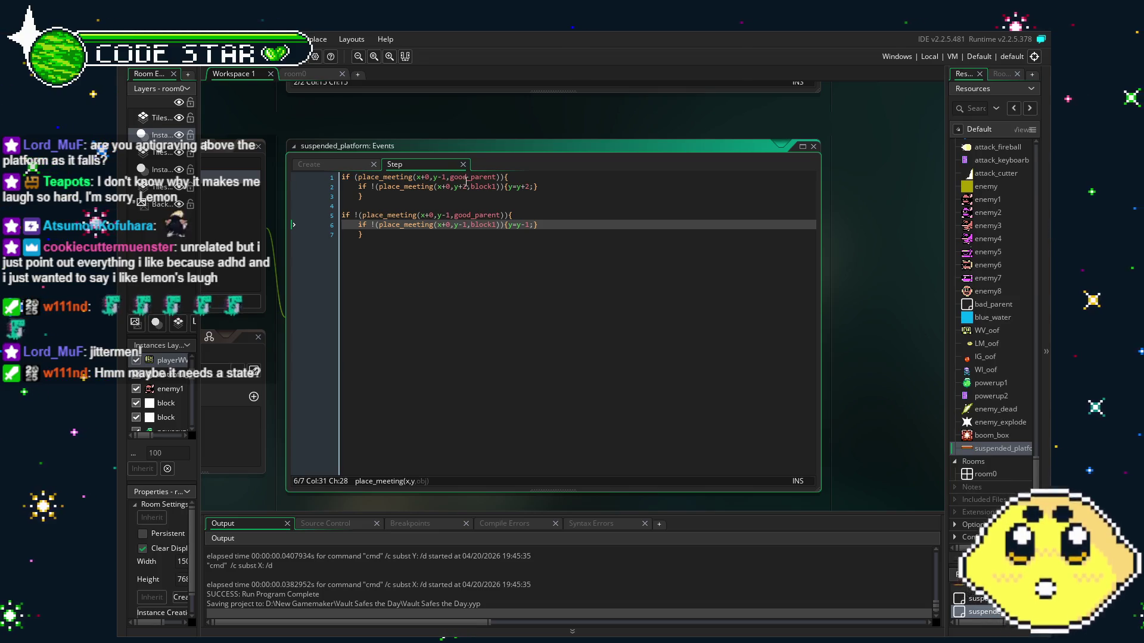
pyautogui.click(465, 186)
pyautogui.press('BackSpace')
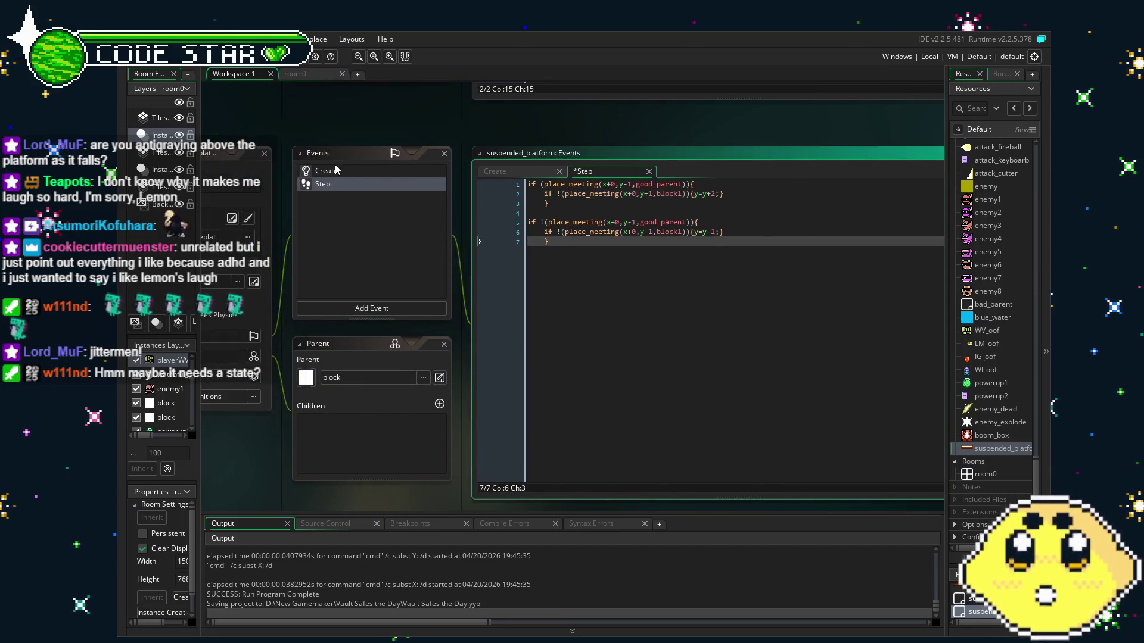
# - In the platform's Step event, add steppy=1 inside the sinking block
pyautogui.click(337, 170)
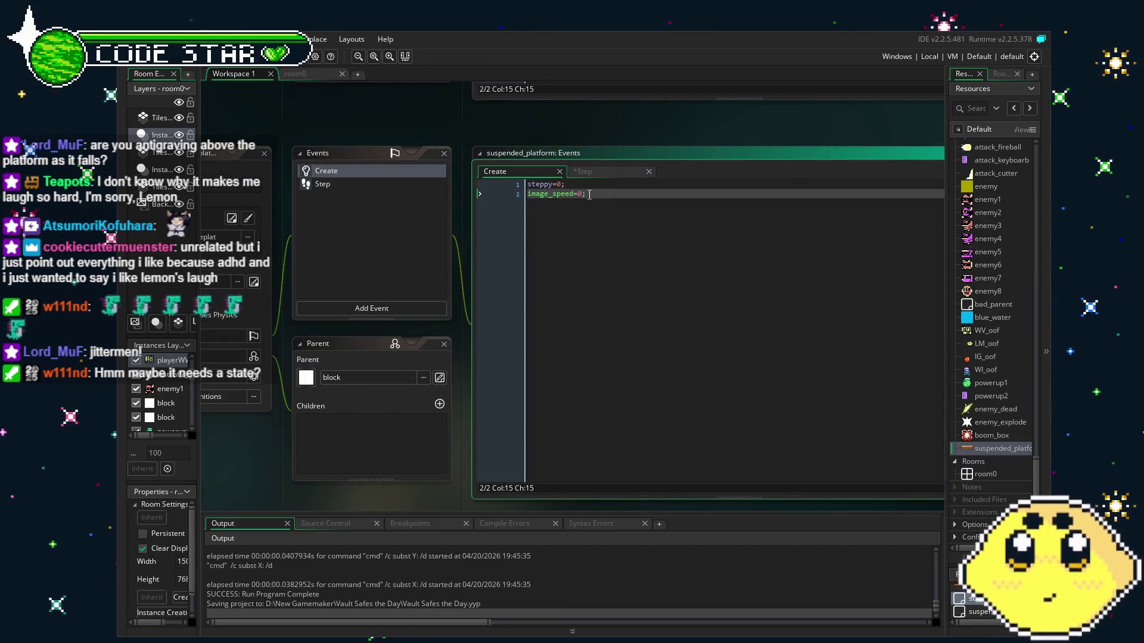
pyautogui.click(327, 188)
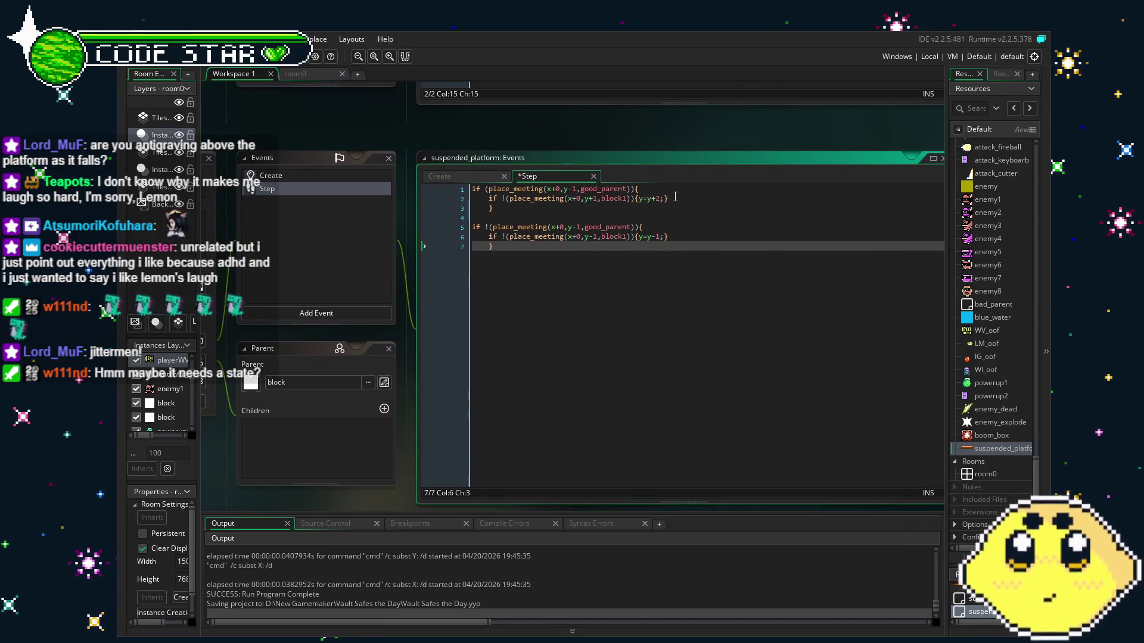
pyautogui.click(675, 196)
pyautogui.press('Return')
pyautogui.write('steppy=1;')
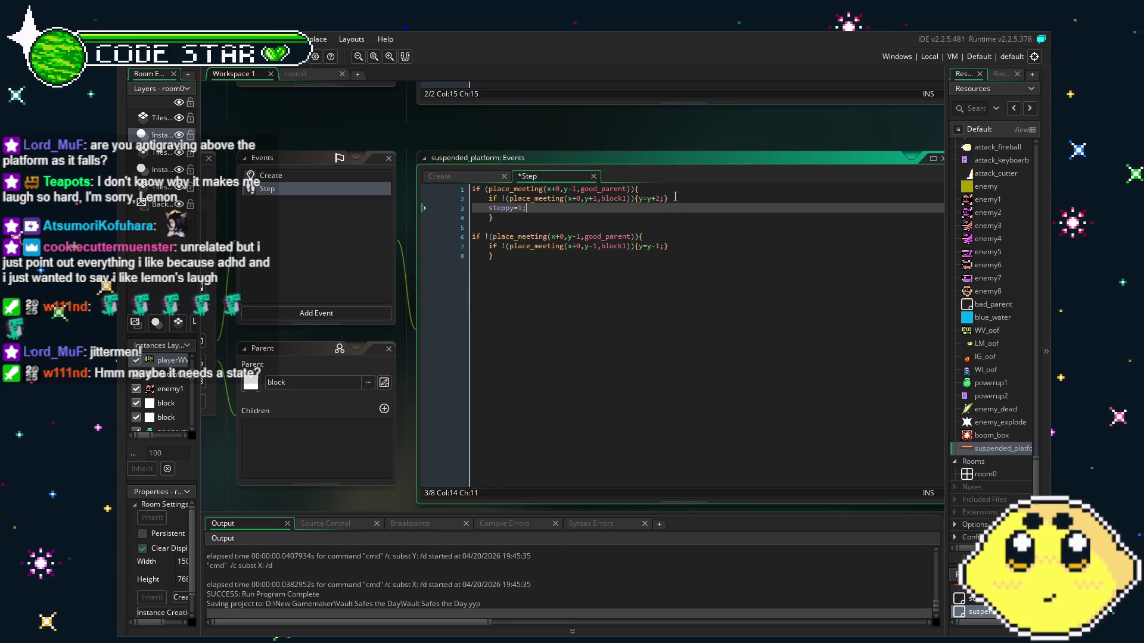
# - Wrap the sinking block in if (steppy=0) and the rising block in if (steppy=1)
pyautogui.click(472, 189)
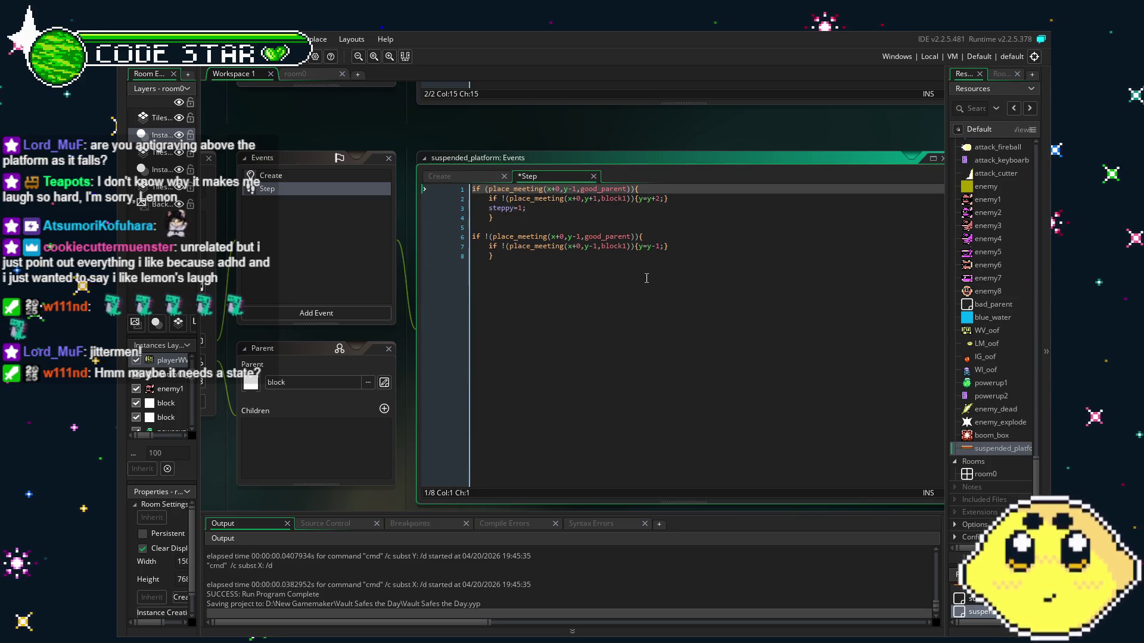
pyautogui.press('Return')
pyautogui.write('(steppy=0)')
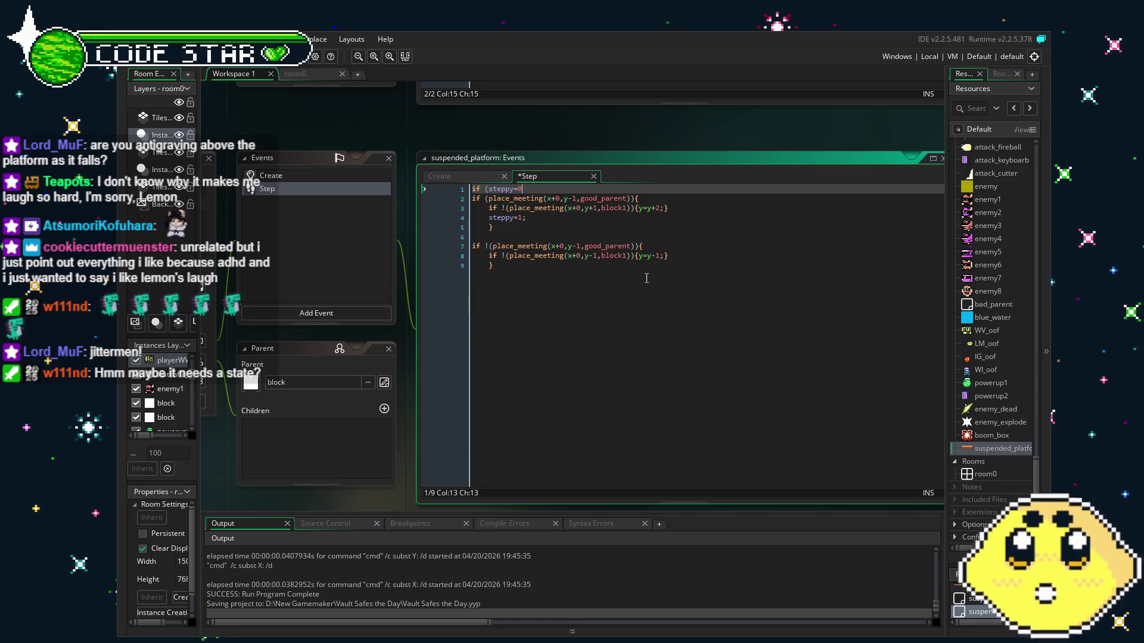
pyautogui.click(544, 239)
pyautogui.press('Return')
pyautogui.write('if')
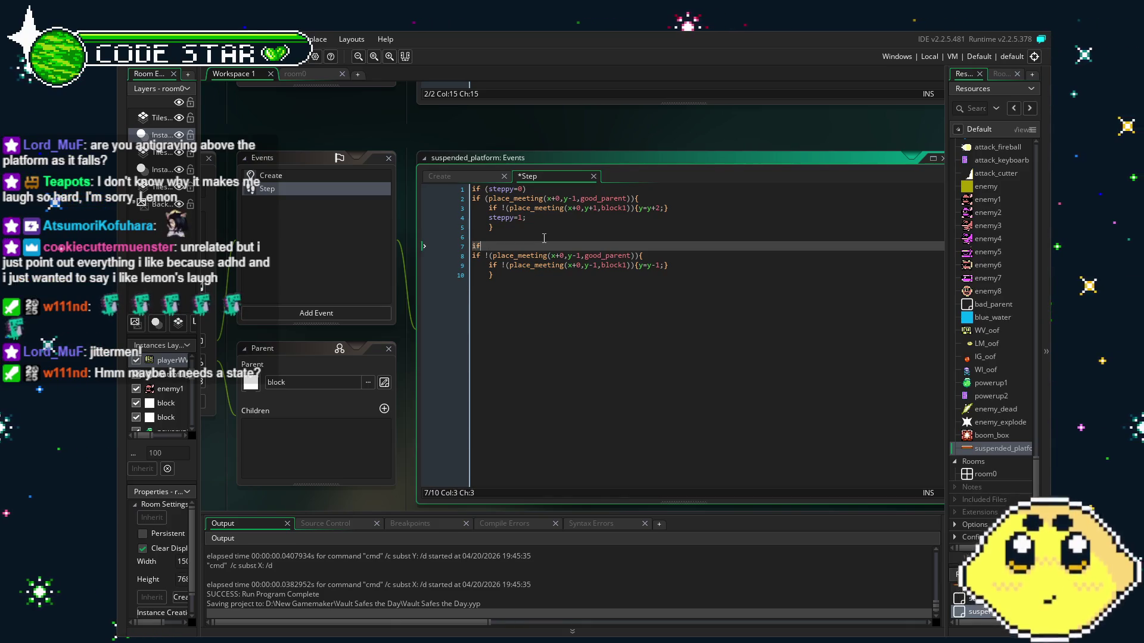
pyautogui.write('(steppy=')
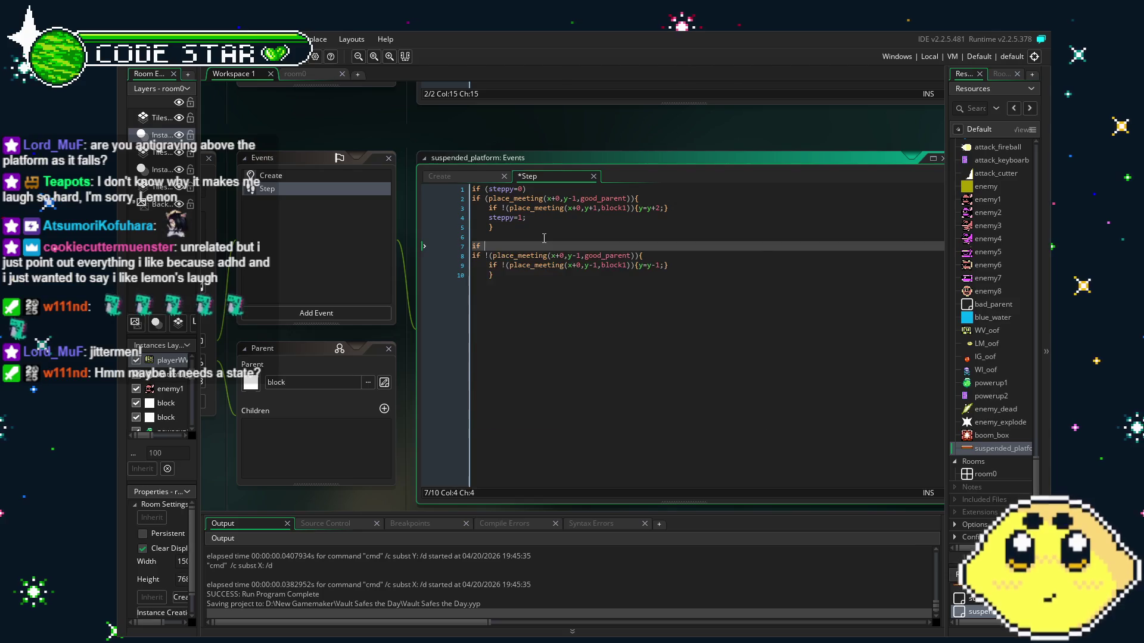
pyautogui.write('1)')
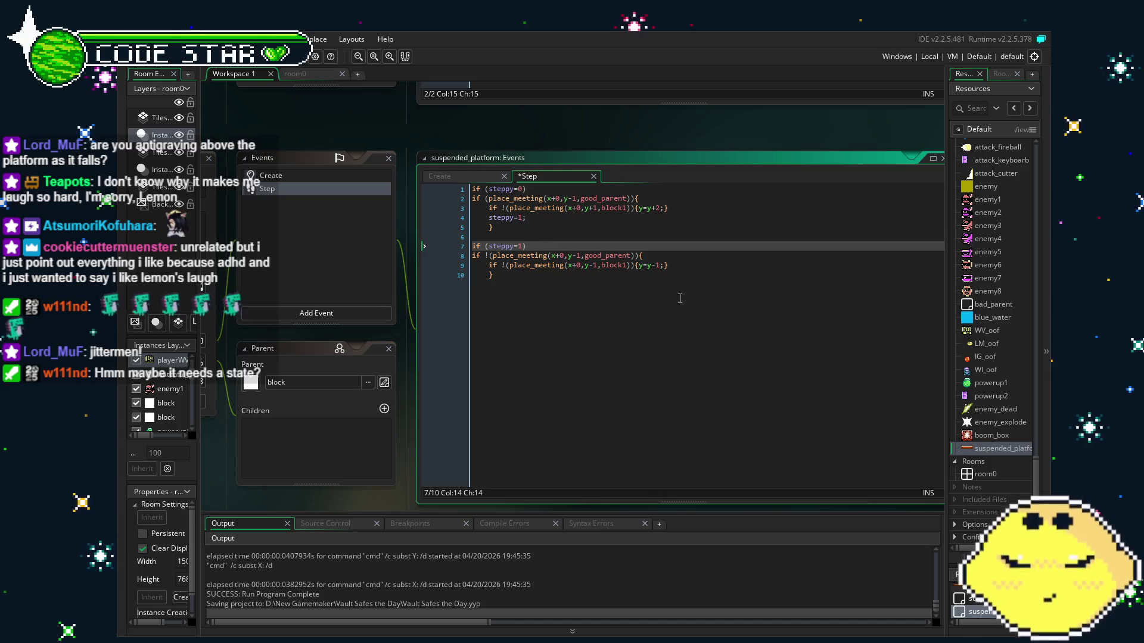
# - Add steppy=0 to the rising block, save, and launch a playtest
pyautogui.click(739, 261)
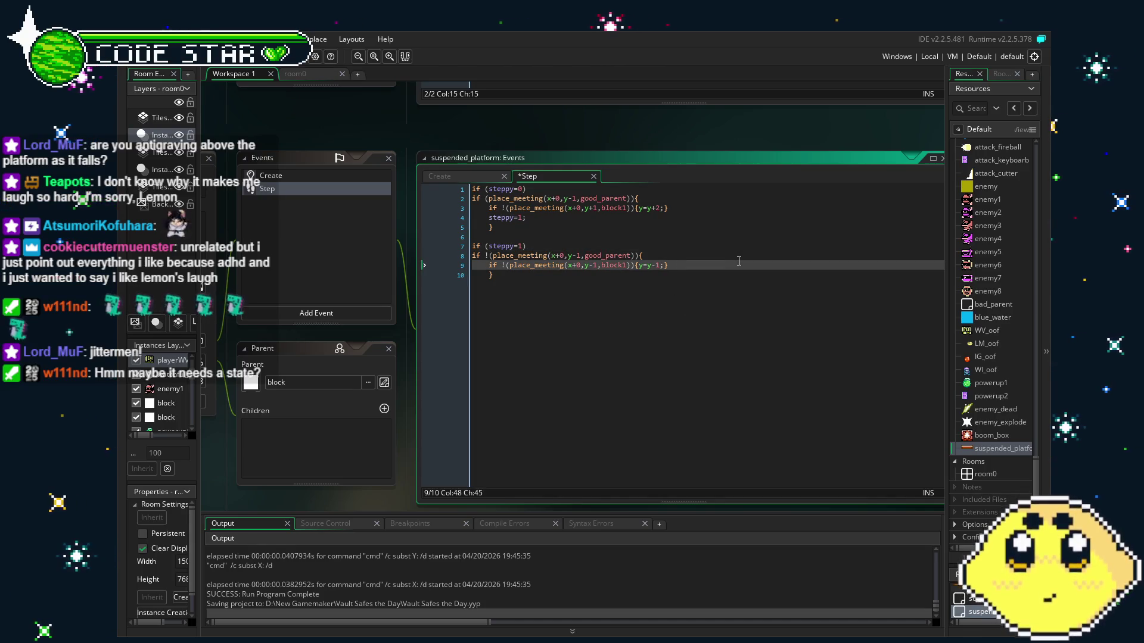
pyautogui.press('Return')
pyautogui.write('steppy=0;')
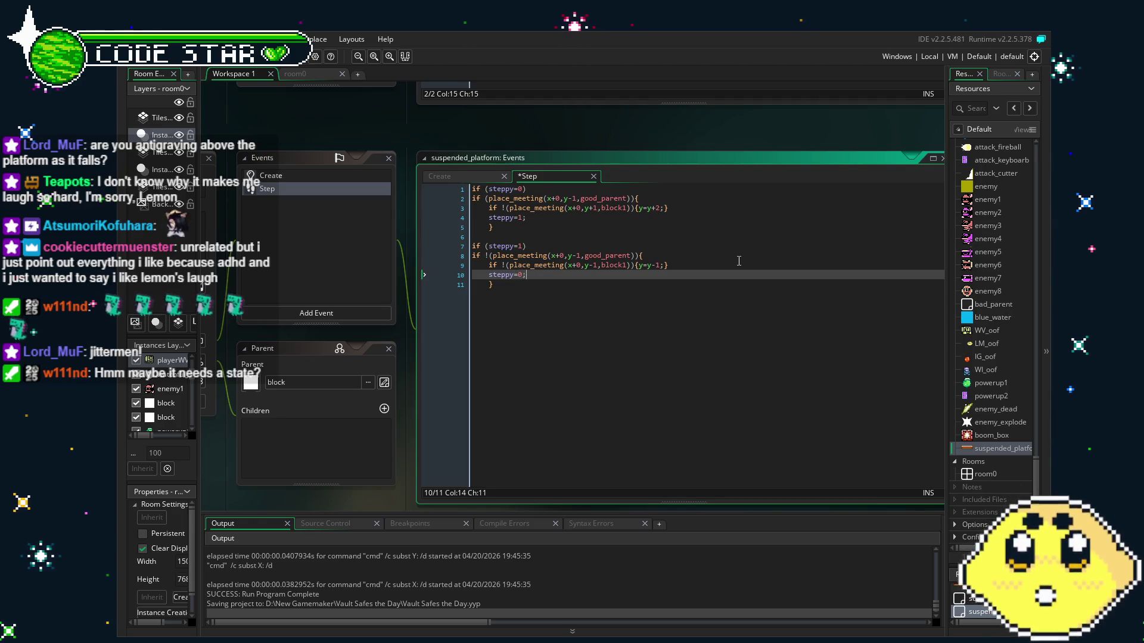
pyautogui.hotkey('ctrl', 's')
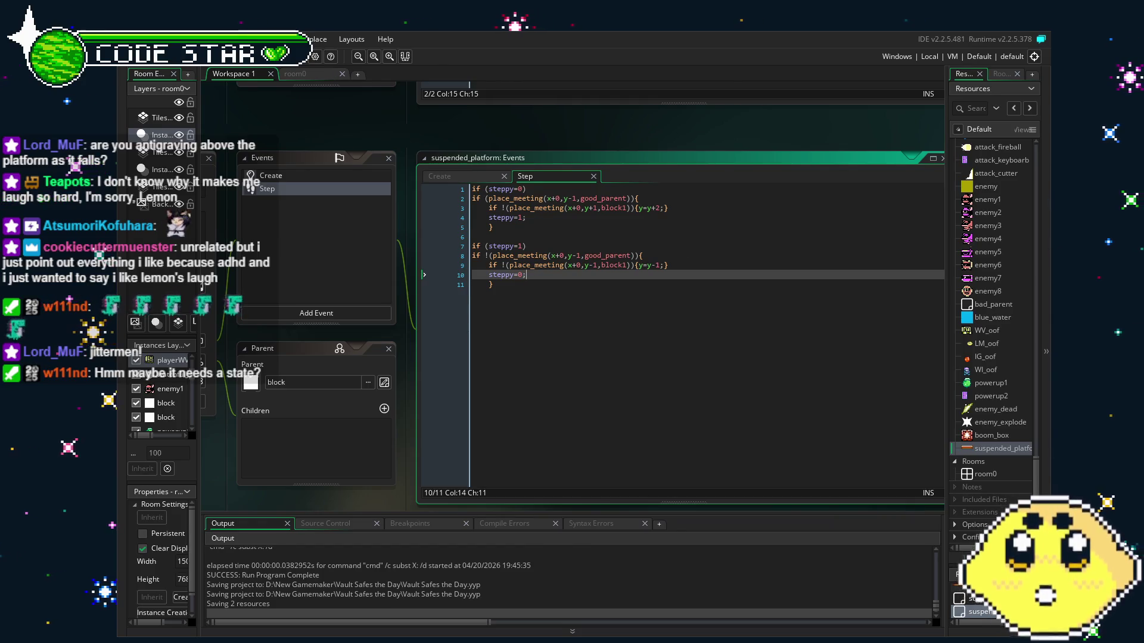
pyautogui.press('F5')
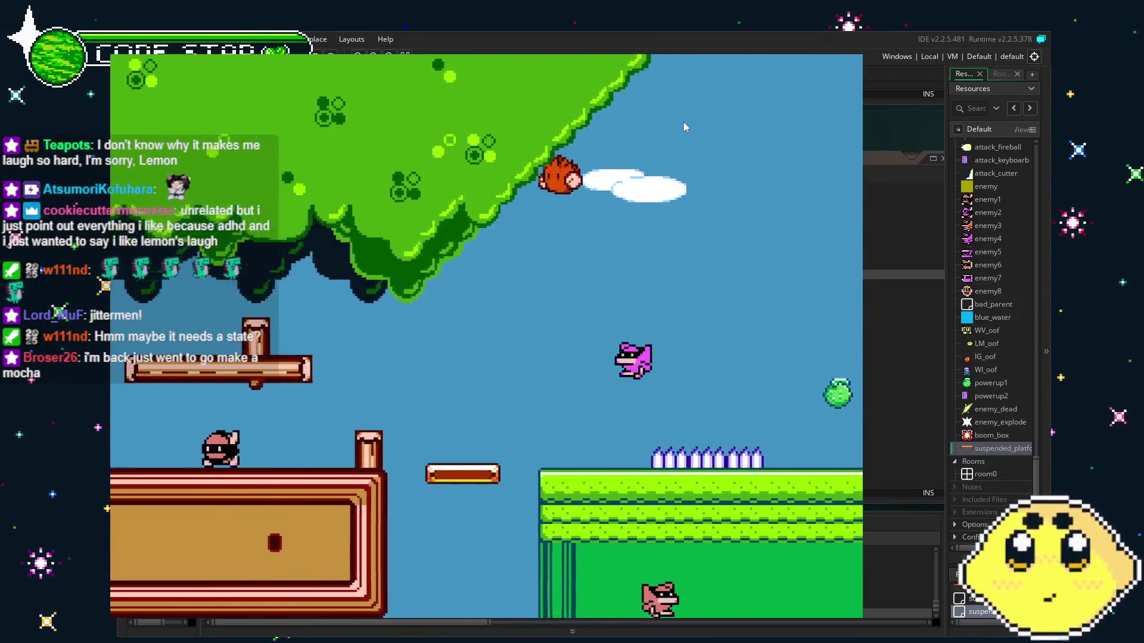
# - Walk the character left and right around the platform, then quit the game
pyautogui.press('Right')
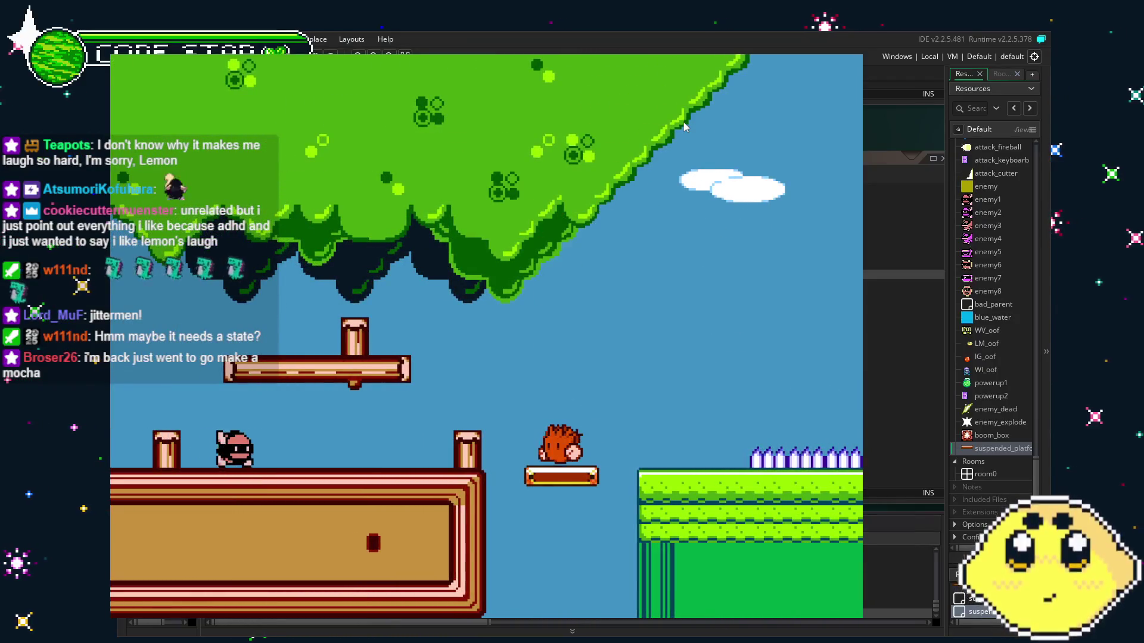
pyautogui.press('Left')
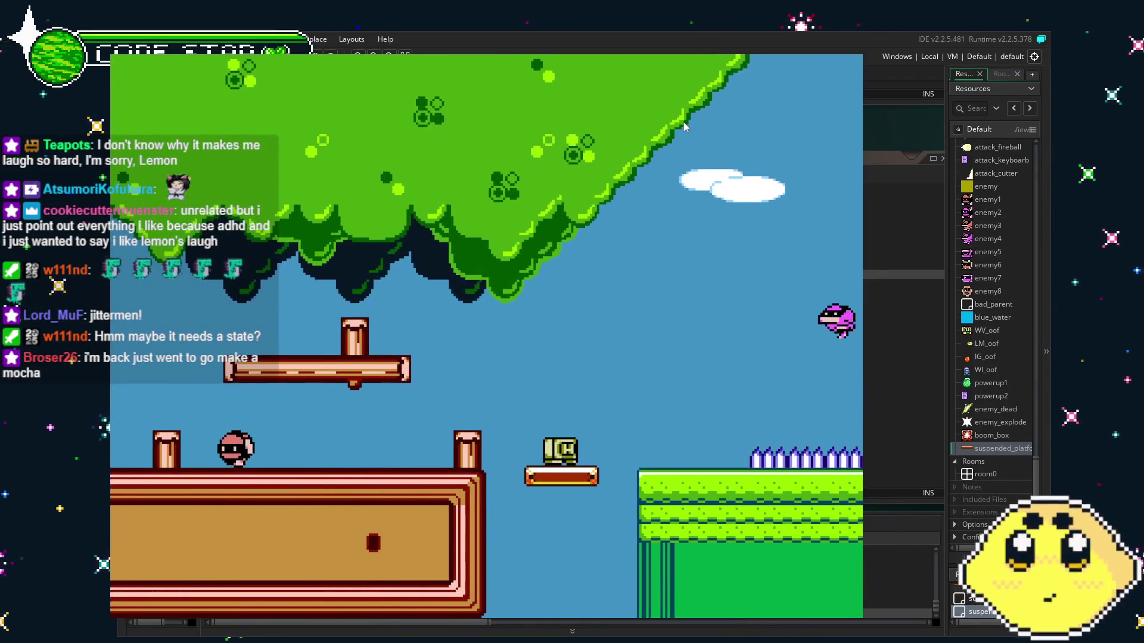
pyautogui.press('Right')
pyautogui.press('Left')
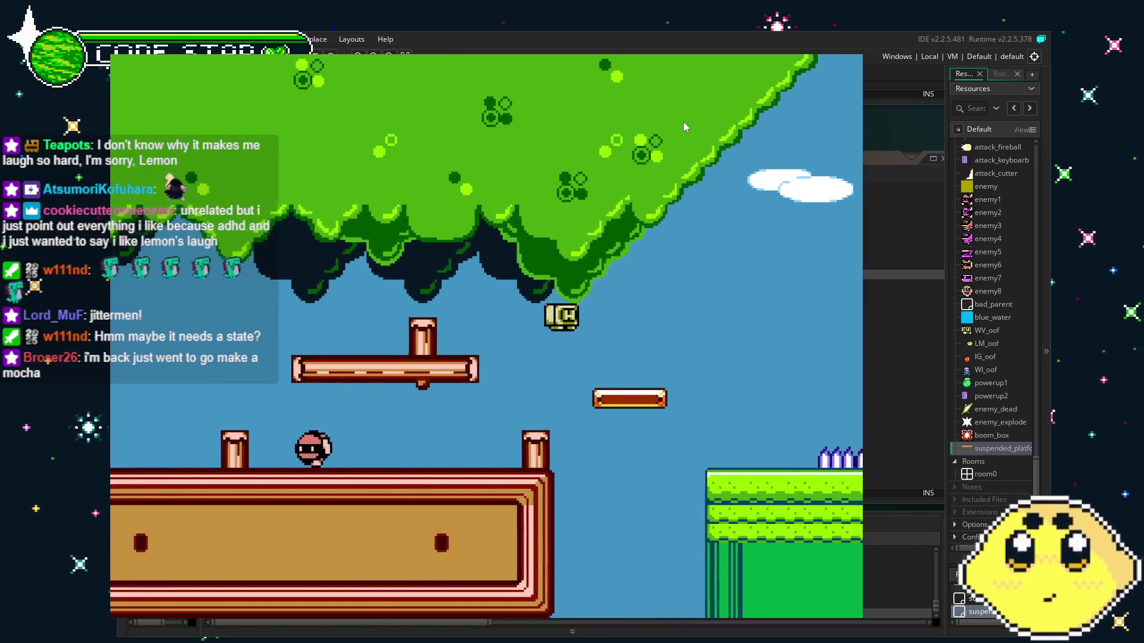
pyautogui.press('Right')
pyautogui.press('Right')
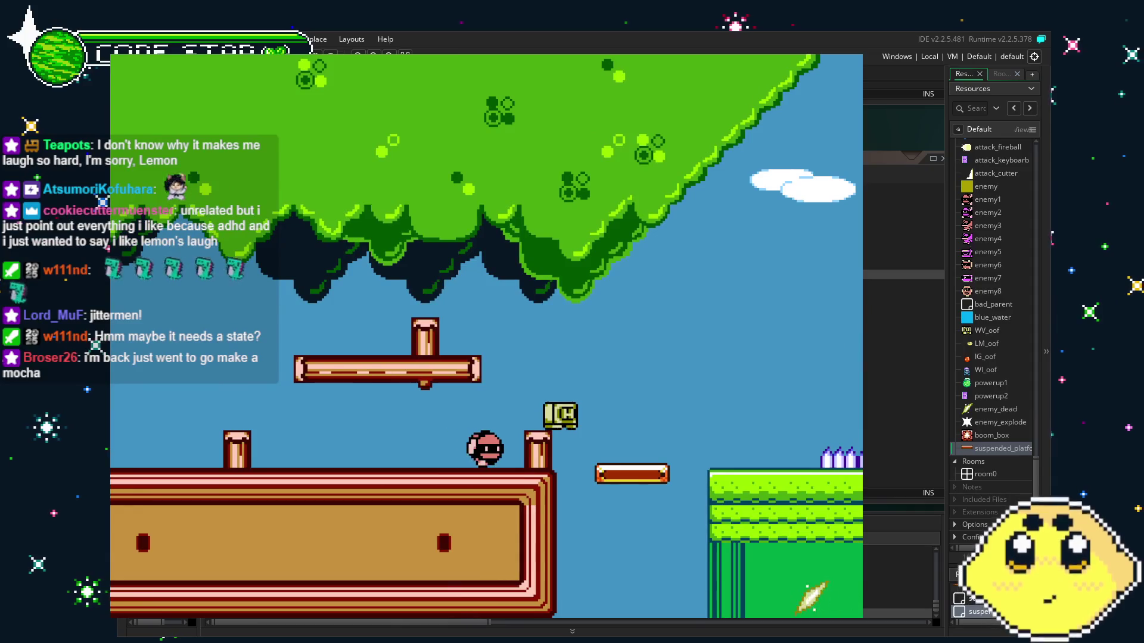
pyautogui.press('Left')
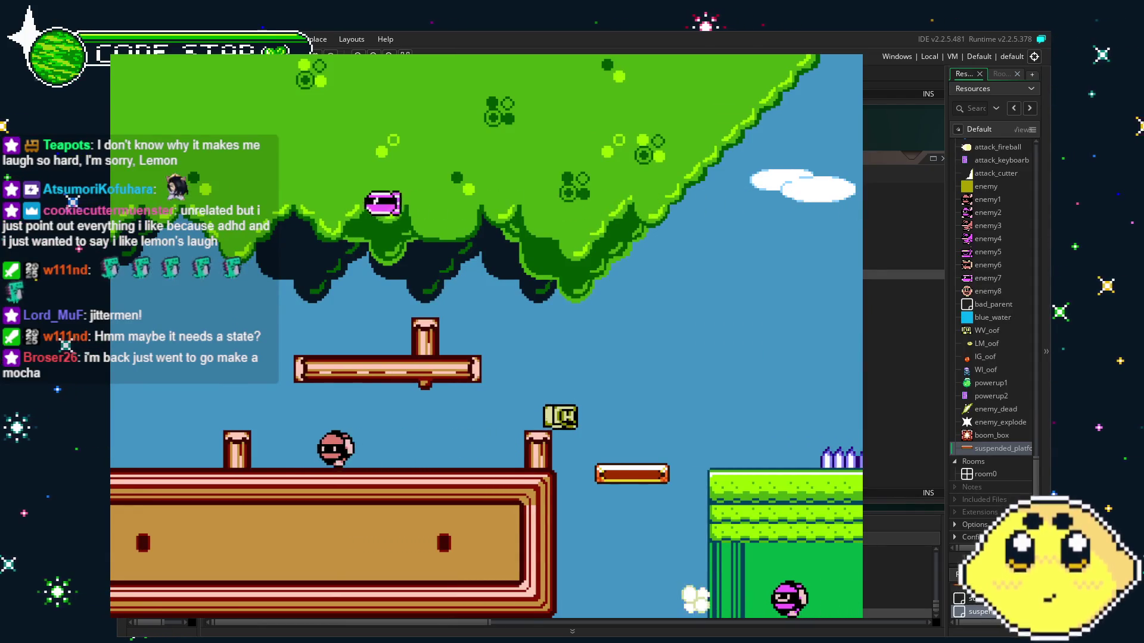
pyautogui.press('Escape')
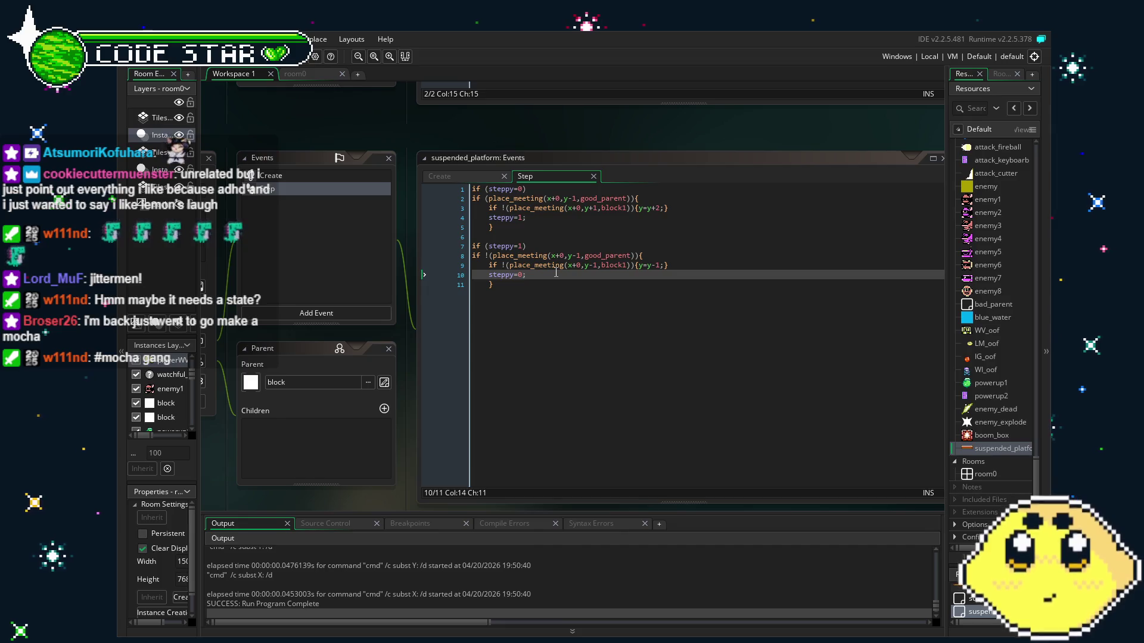
pyautogui.click(626, 313)
pyautogui.click(598, 227)
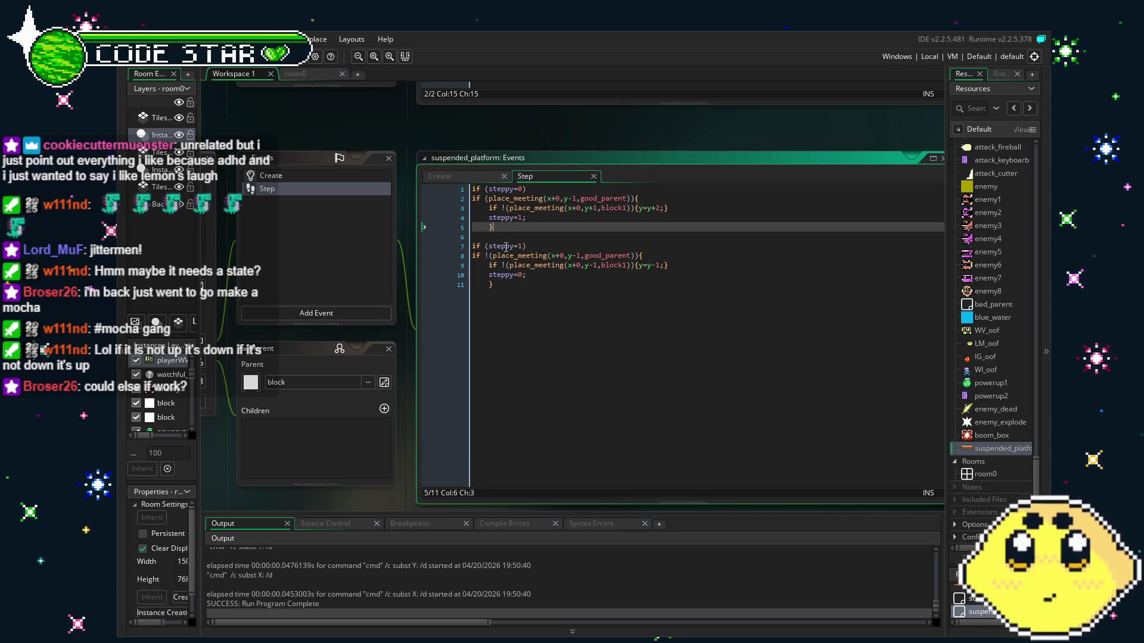
# - Add and then remove an empty line between the sinking and rising blocks
pyautogui.click(494, 236)
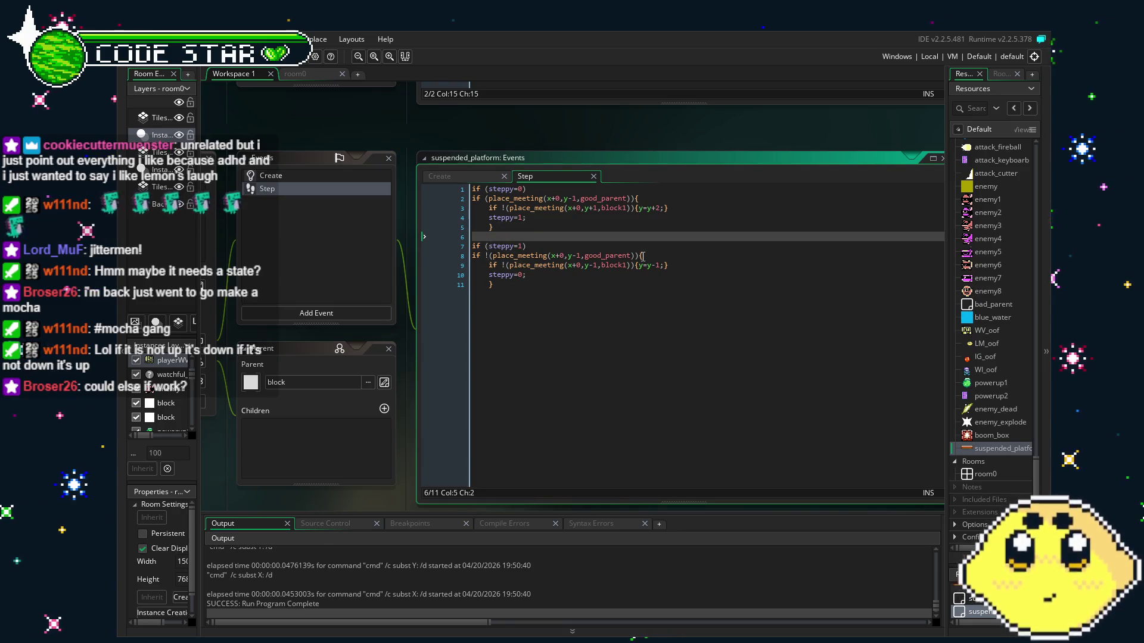
pyautogui.press('Return')
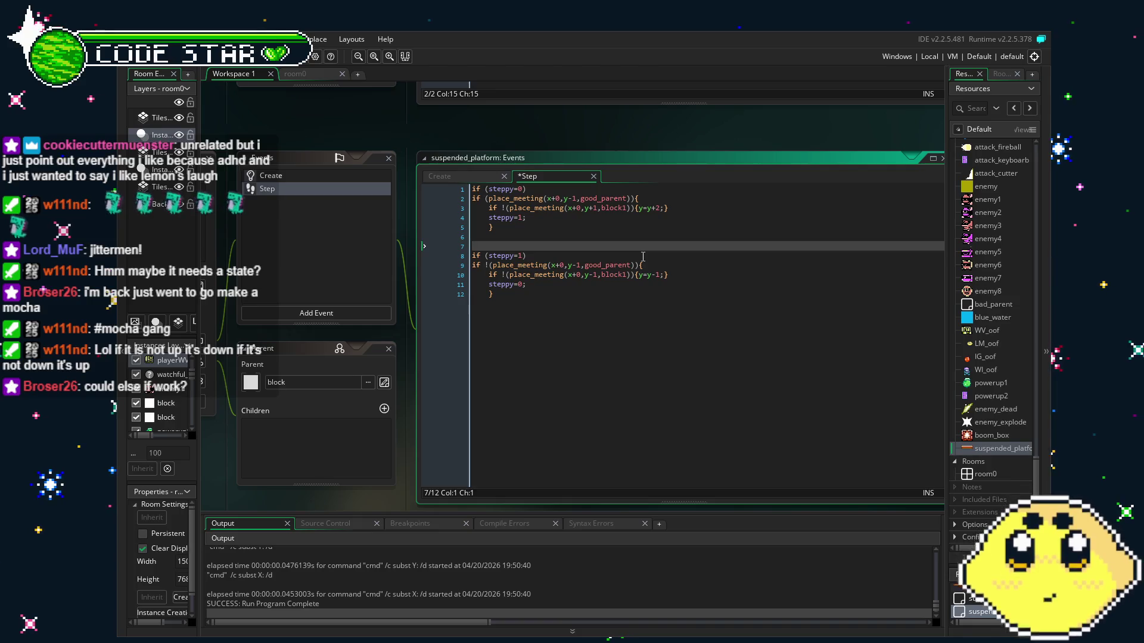
pyautogui.press('Delete')
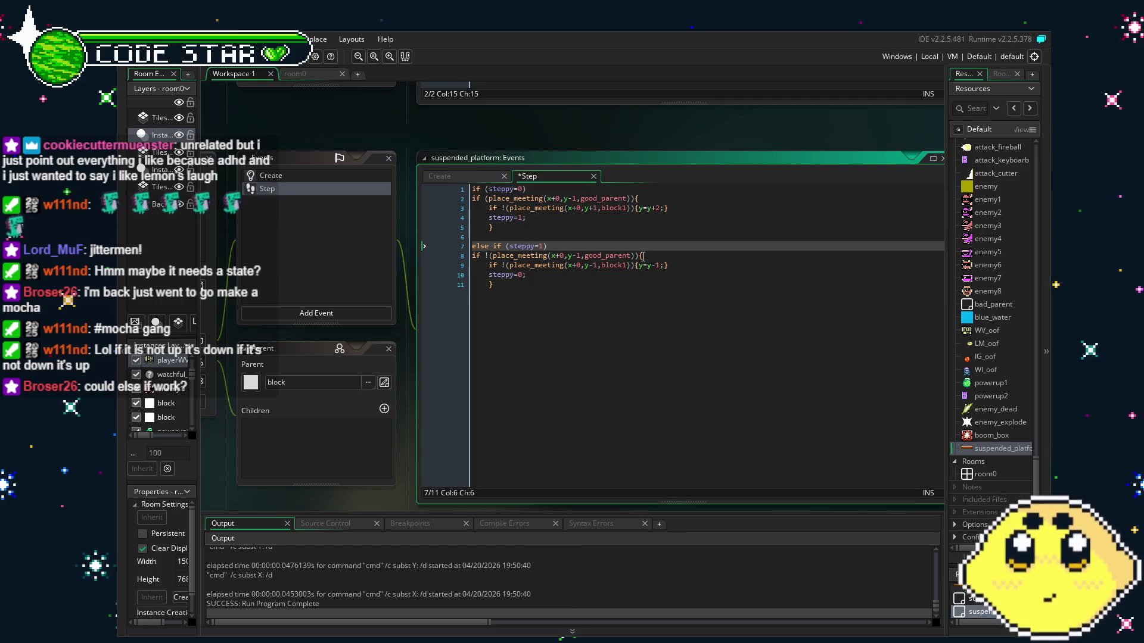
pyautogui.click(781, 317)
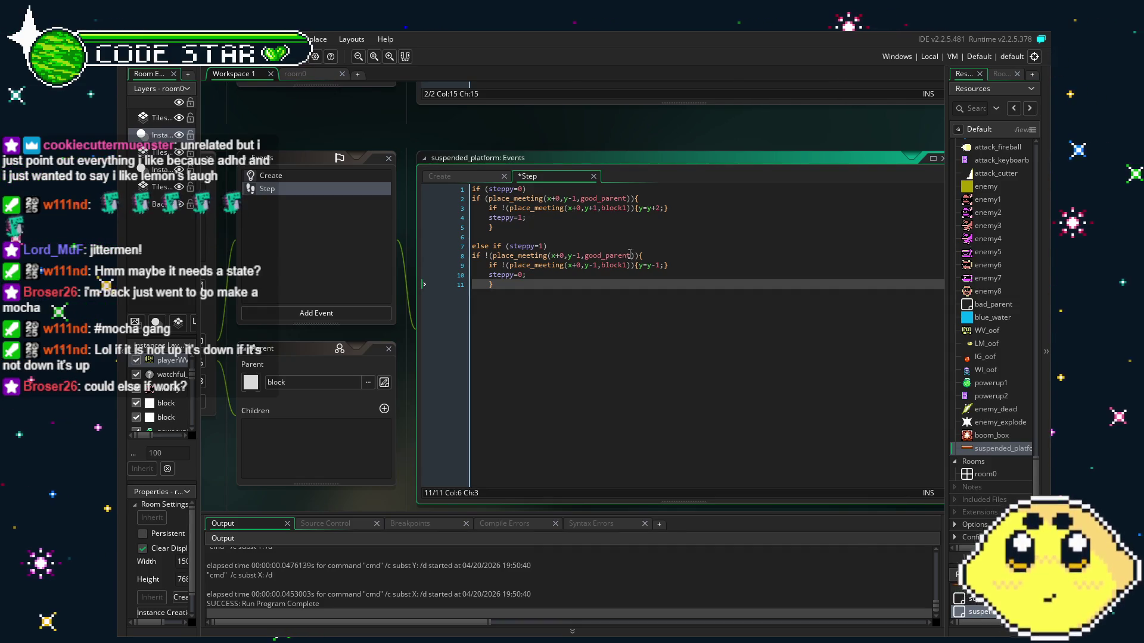
# - Delete the steppy condition after else, join the place_meeting check onto it, and run
pyautogui.moveTo(603, 246); pyautogui.dragTo(491, 254)
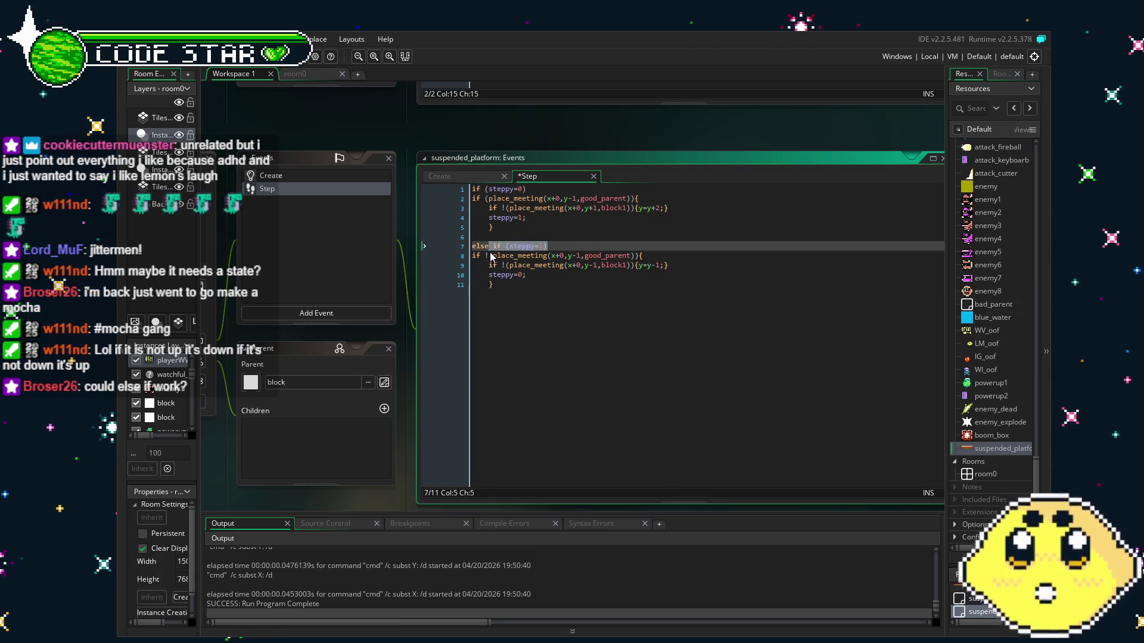
pyautogui.press('BackSpace')
pyautogui.click(476, 256)
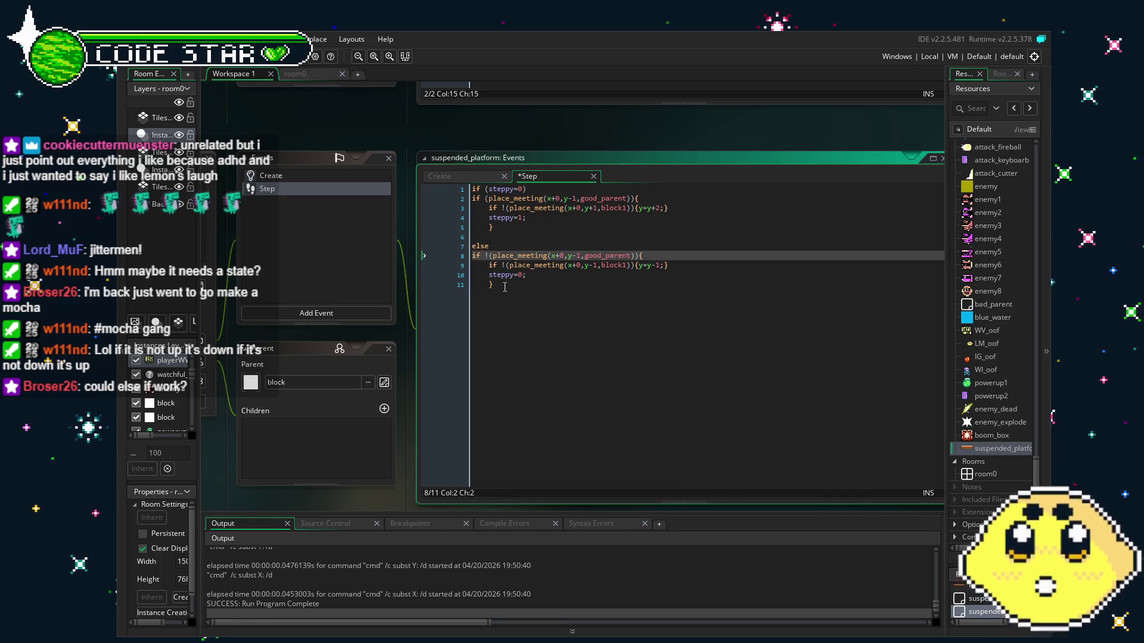
pyautogui.press('Left')
pyautogui.press('BackSpace')
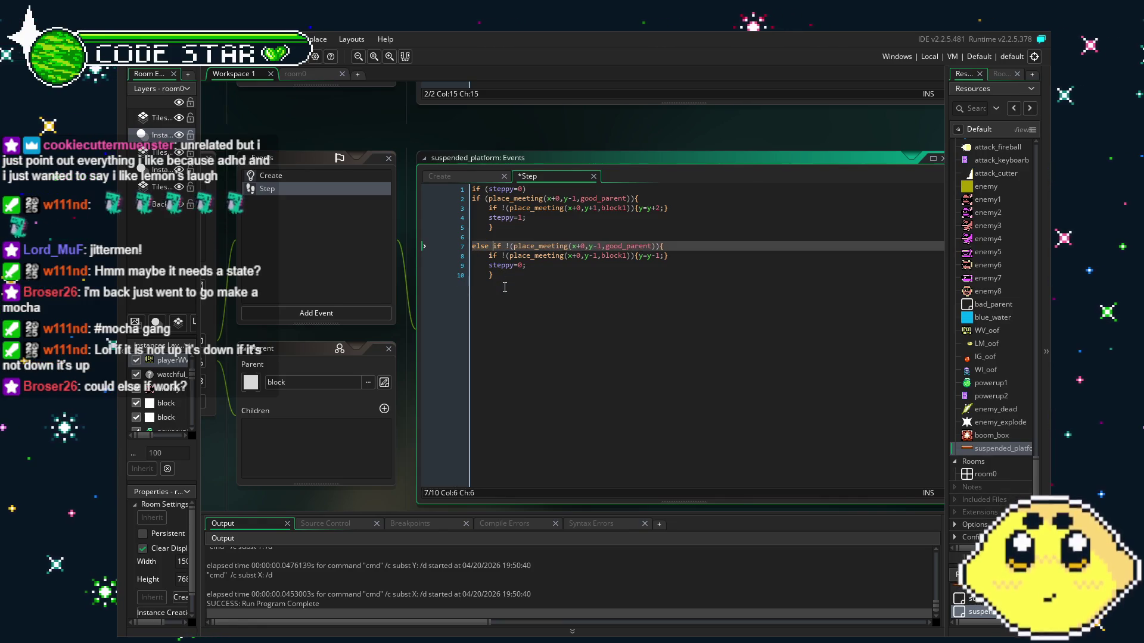
pyautogui.click(504, 287)
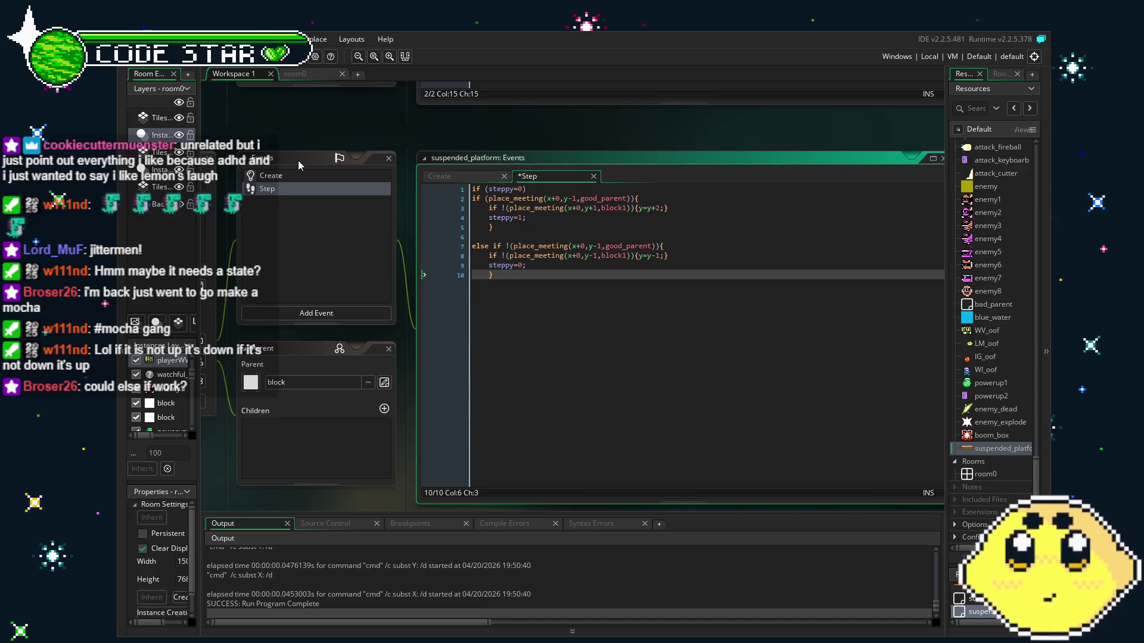
pyautogui.press('F5')
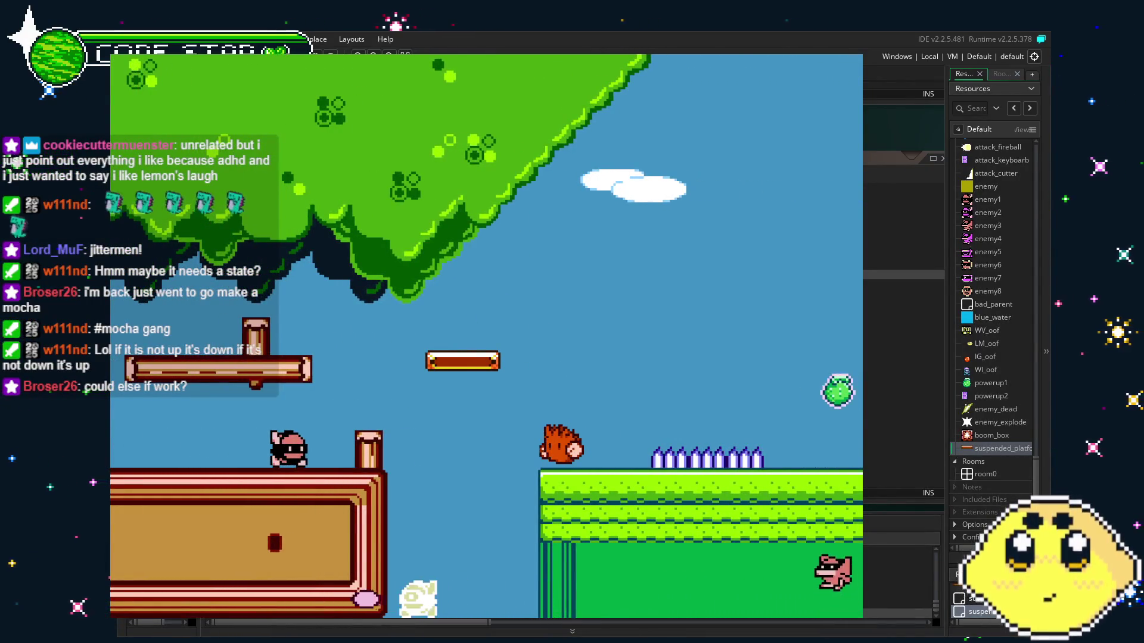
# - Close the game, restore 'else if (steppy=1)' above the contact check, and relaunch
pyautogui.press('Escape')
pyautogui.click(472, 246)
pyautogui.write('else ')
pyautogui.write('if (steppy=1)')
pyautogui.press('Return')
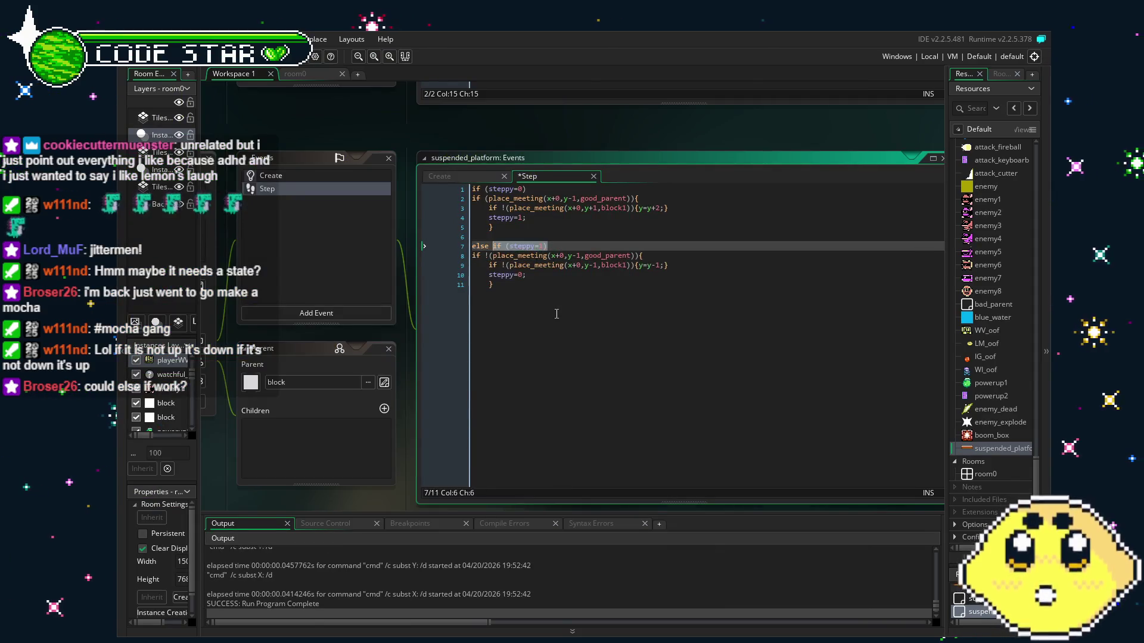
pyautogui.click(512, 339)
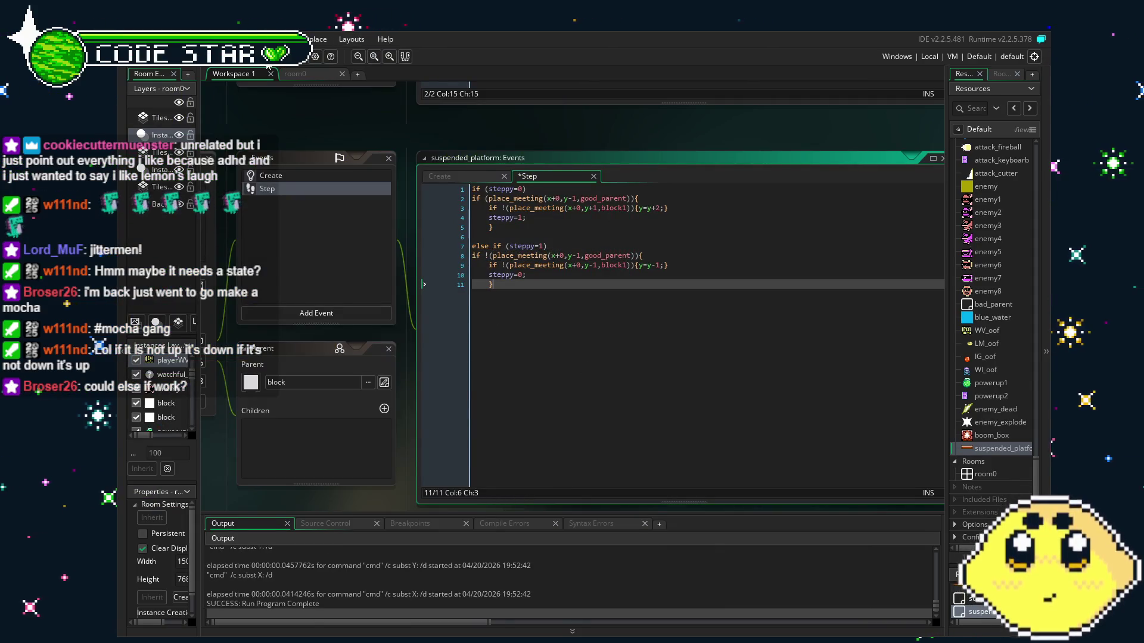
pyautogui.press('F5')
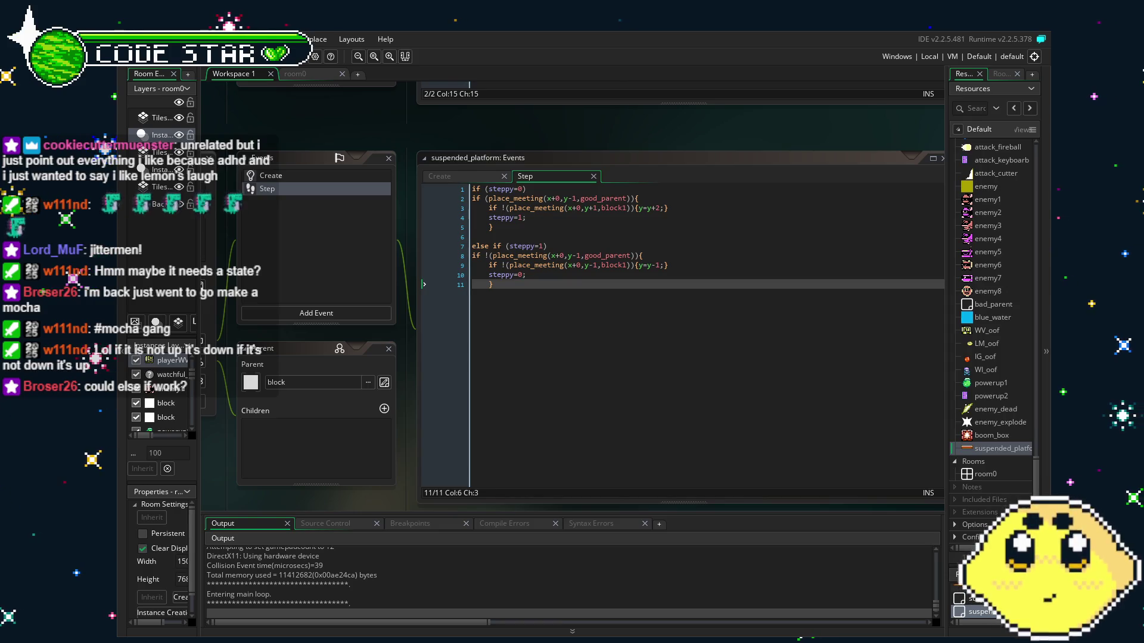
# - Run, jump and steer the player through the level until it lands on the floating platform
pyautogui.press('Right')
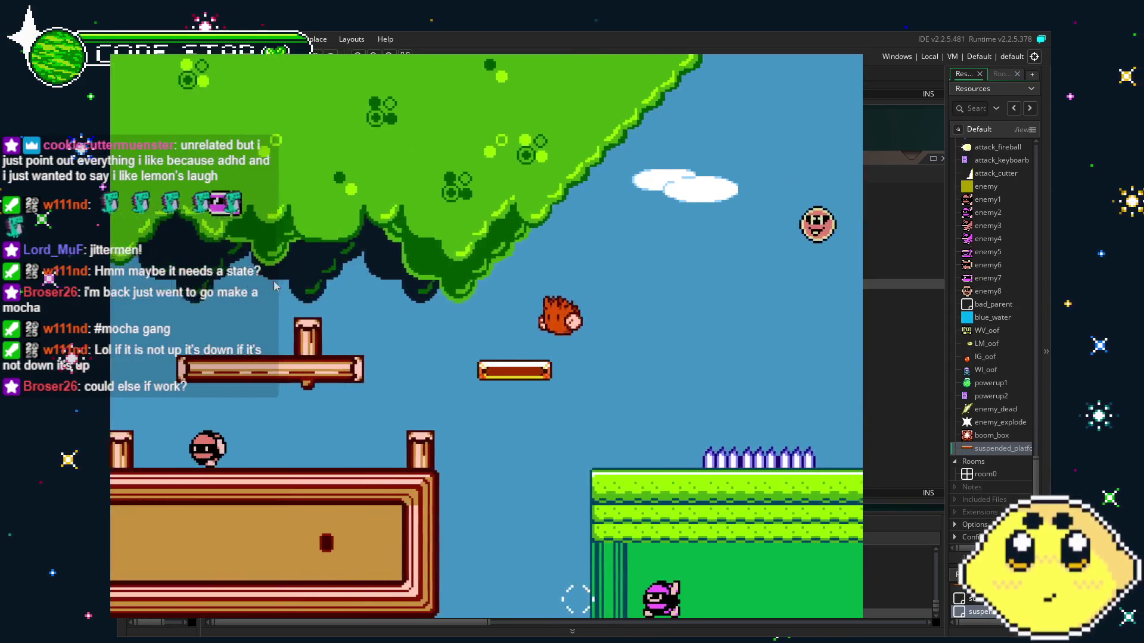
pyautogui.press('Right')
pyautogui.press('space')
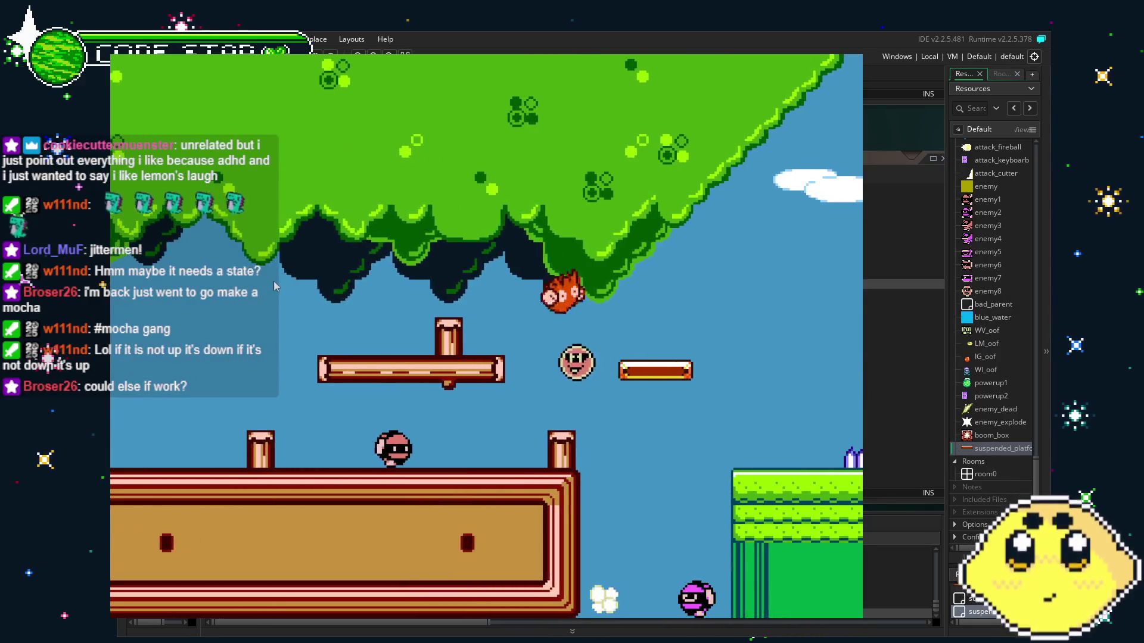
pyautogui.press('Left')
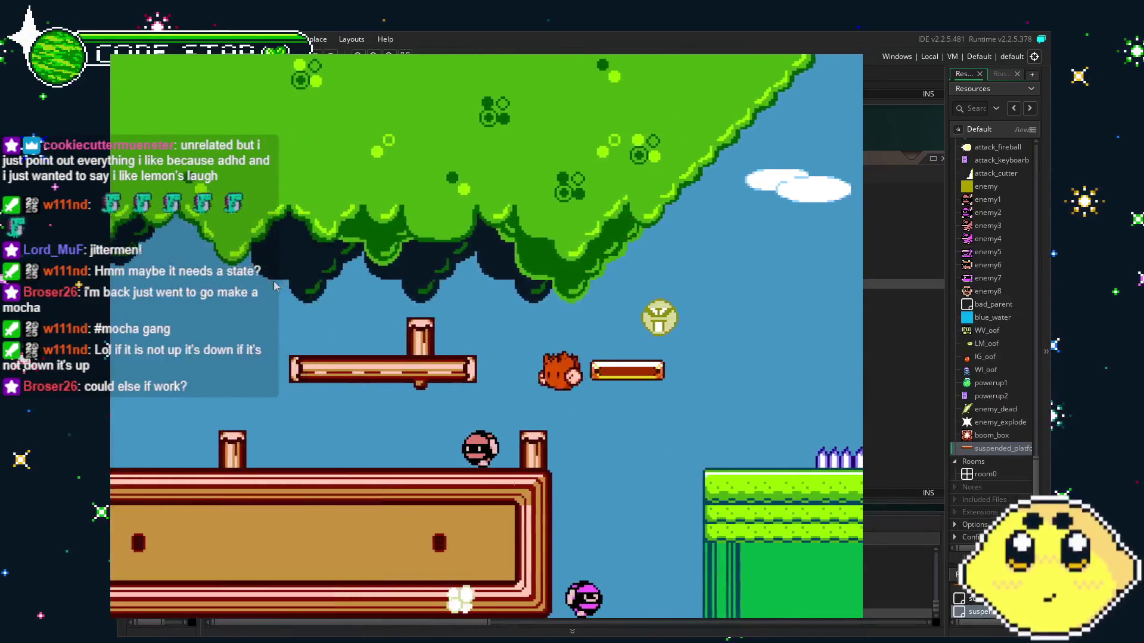
pyautogui.press('Right')
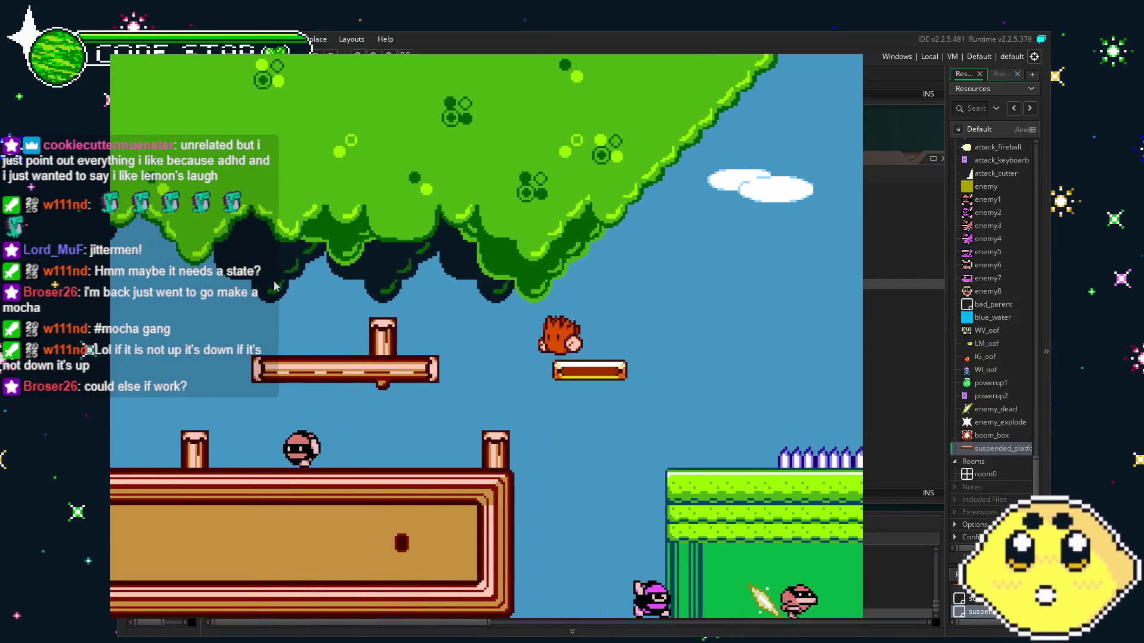
pyautogui.press('Left')
pyautogui.press('space')
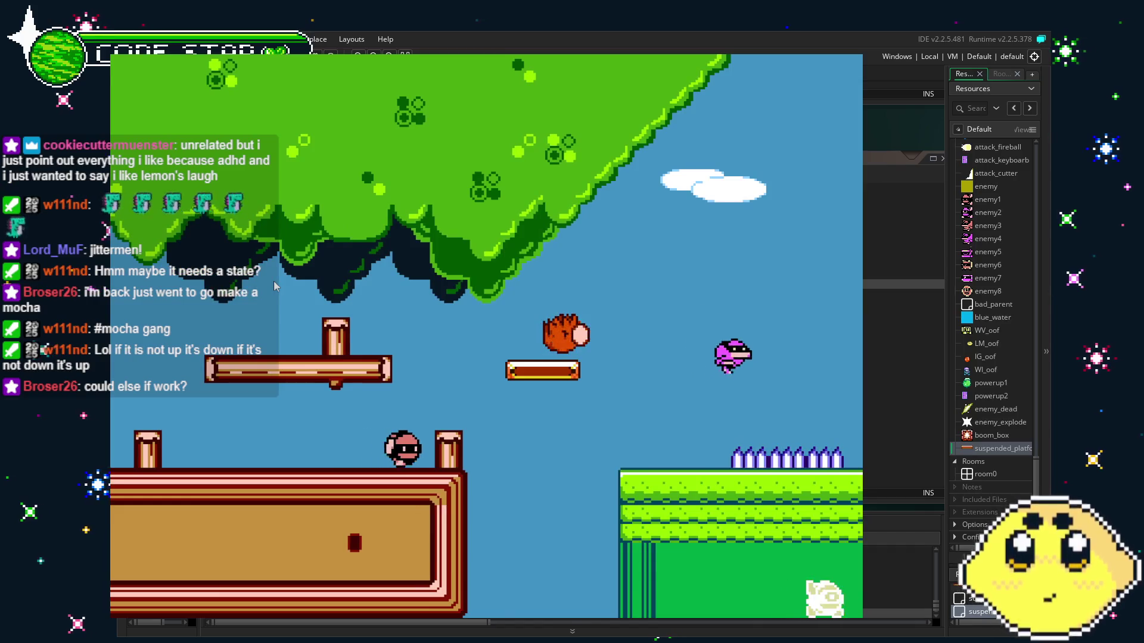
pyautogui.press('Right')
pyautogui.press('space')
pyautogui.press('Left')
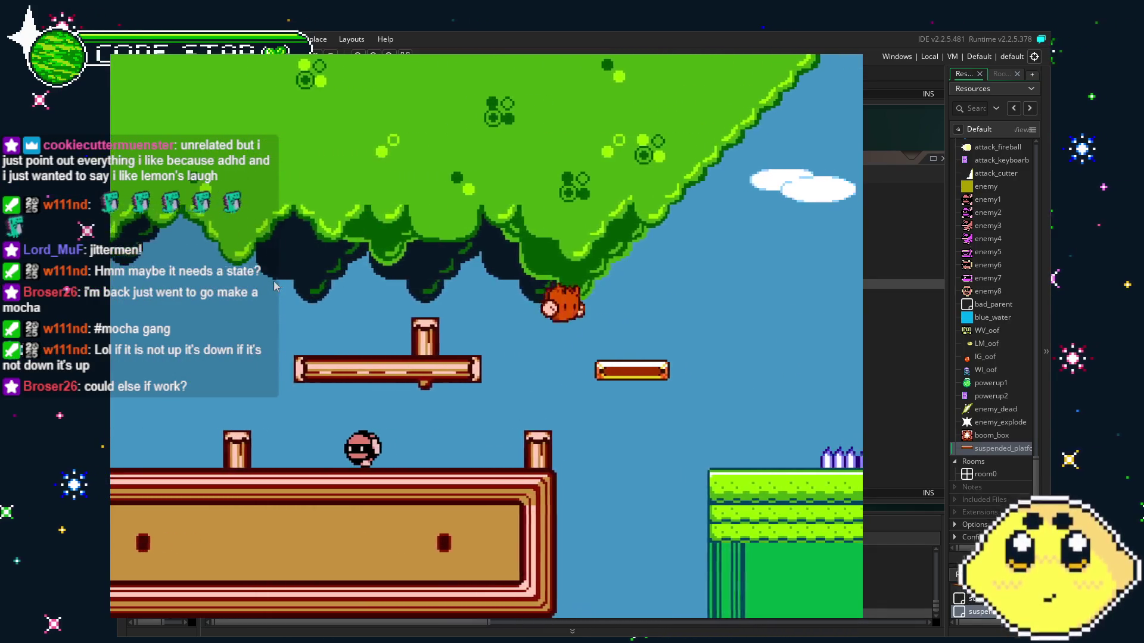
pyautogui.press('Right')
pyautogui.press('Left')
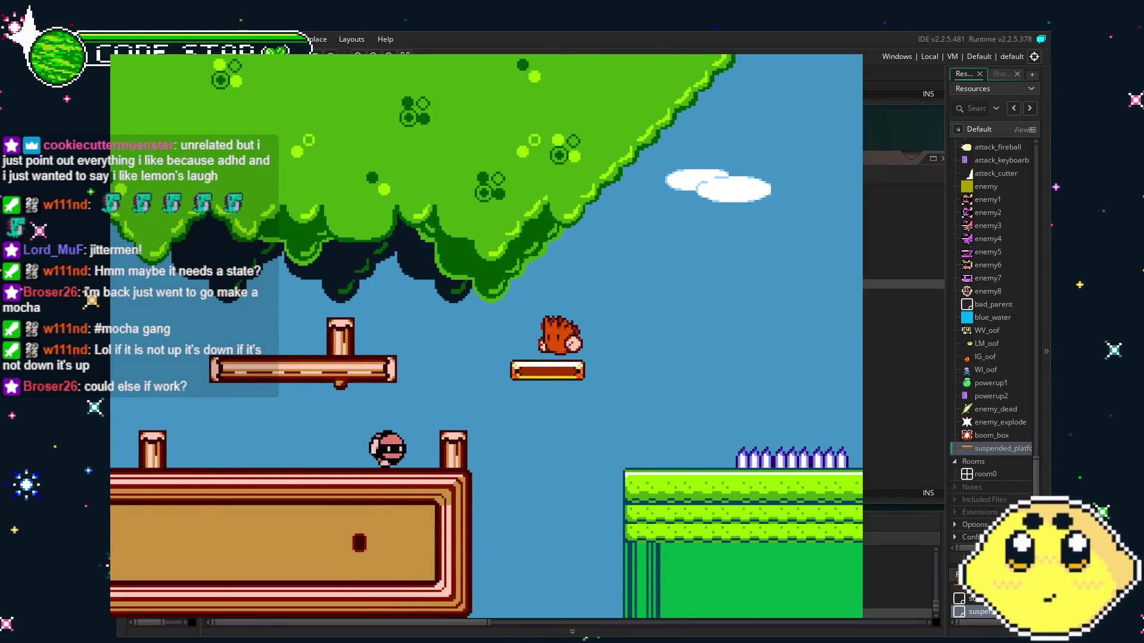
# - Close the game, save the project, and return focus to the Step code
pyautogui.press('Escape')
pyautogui.hotkey('ctrl', 's')
pyautogui.click(417, 427)
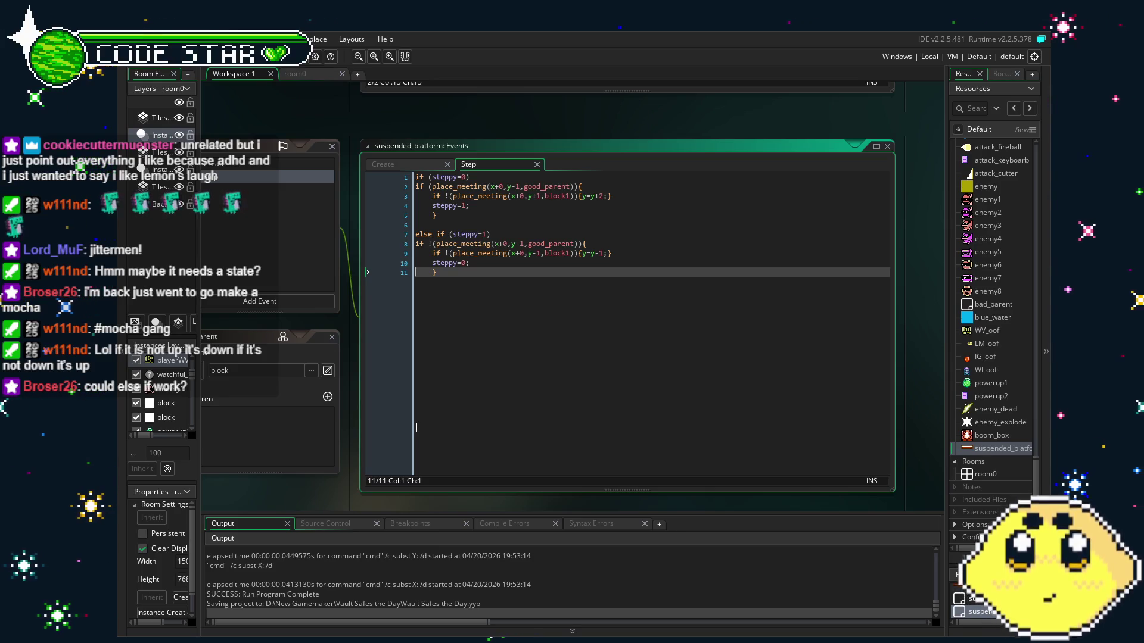
# - Remove the else keyword and the if (steppy=1) line from the rising block
pyautogui.click(502, 417)
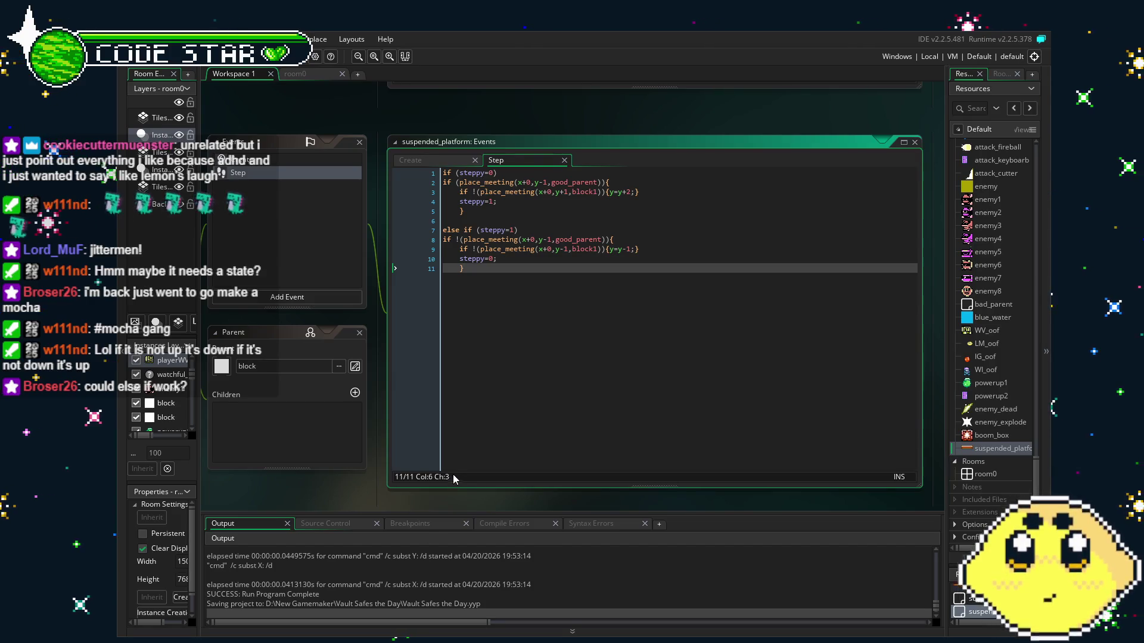
pyautogui.click(478, 231)
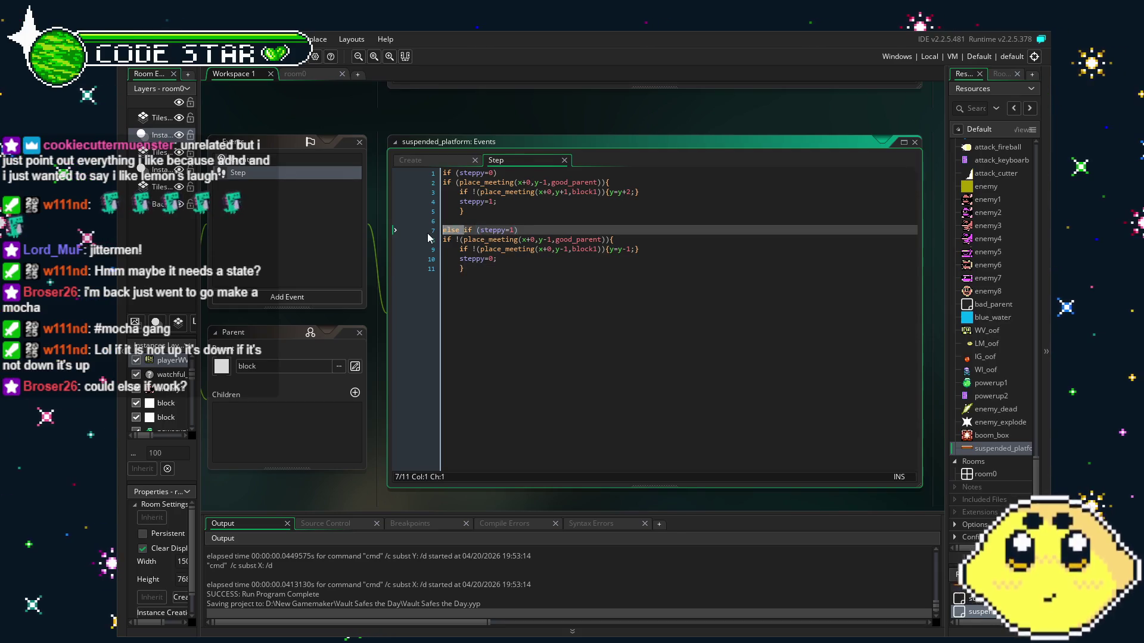
pyautogui.press('Delete')
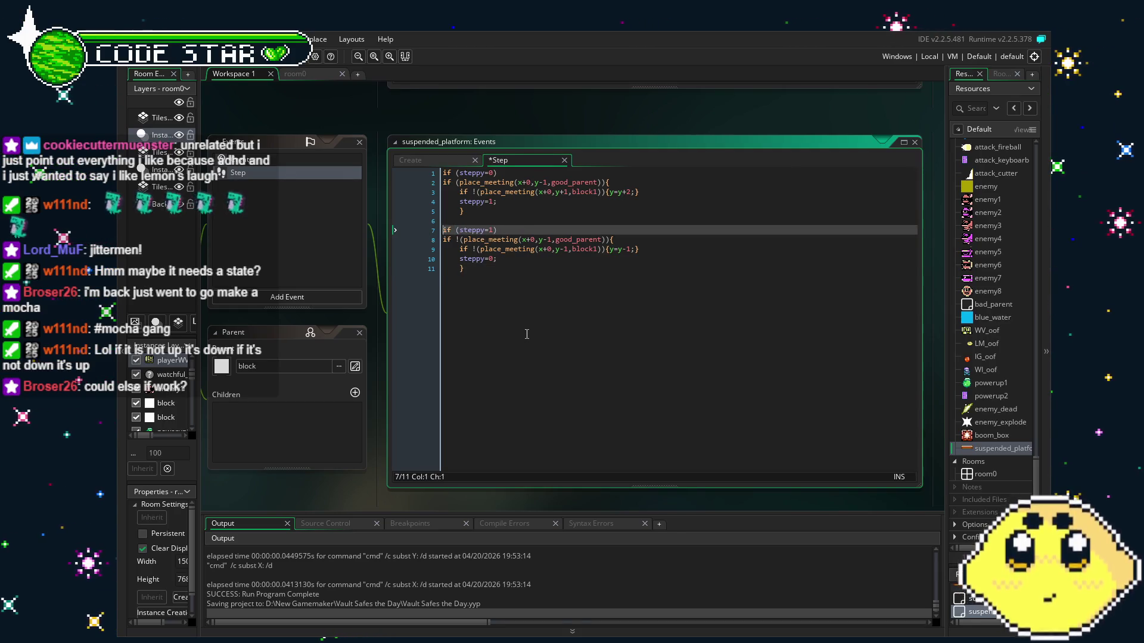
pyautogui.click(527, 334)
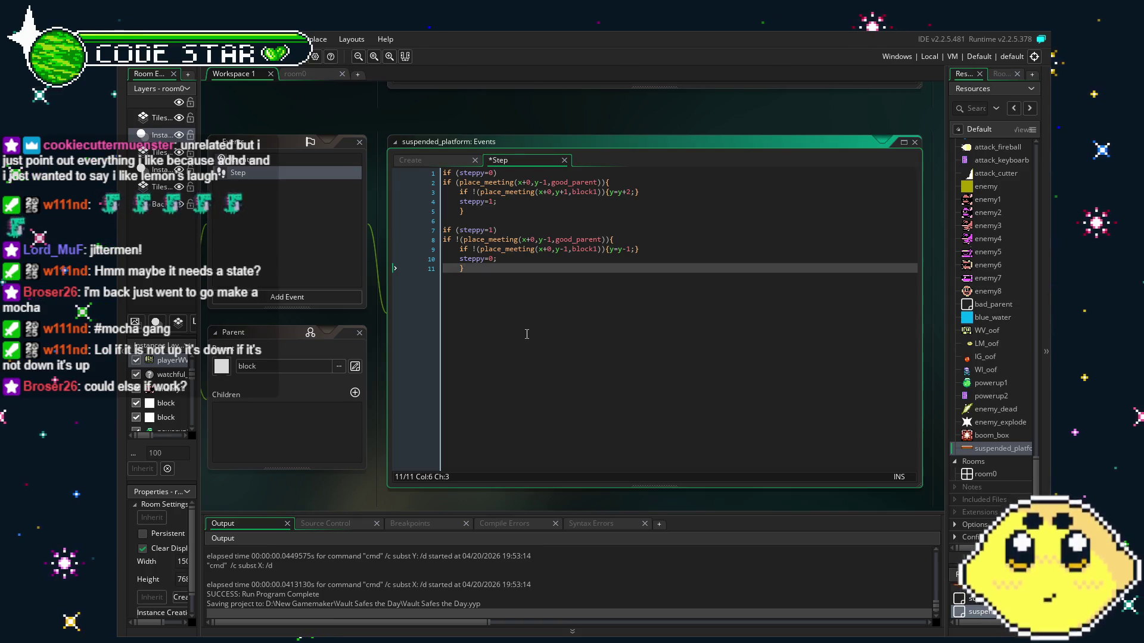
pyautogui.click(515, 231)
pyautogui.hotkey('shift', 'Home')
pyautogui.press('Delete')
pyautogui.press('Down')
pyautogui.press('BackSpace')
# - Delete the if (steppy=0) check and both steppy assignments, then run the revised code
pyautogui.click(419, 175)
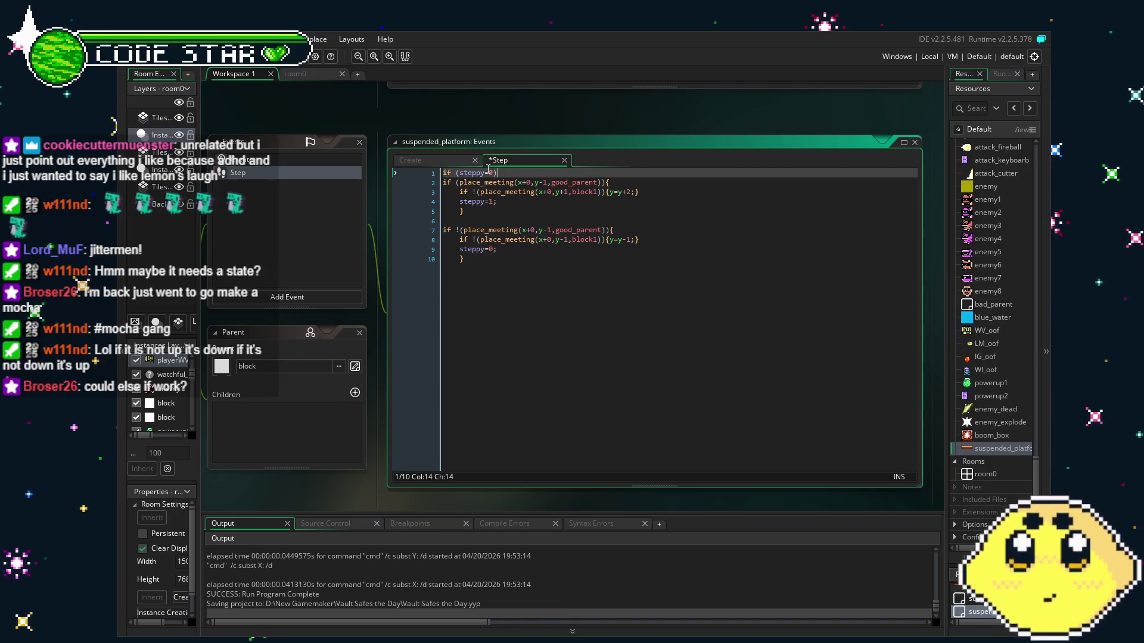
pyautogui.press('Delete')
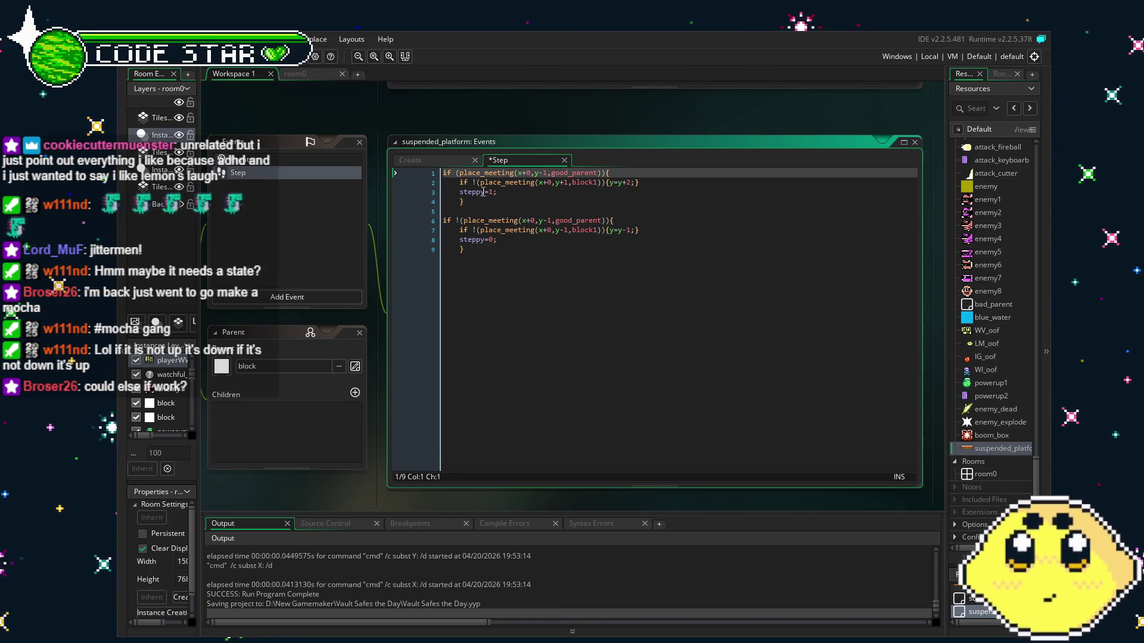
pyautogui.click(413, 193)
pyautogui.press('BackSpace')
pyautogui.press('BackSpace')
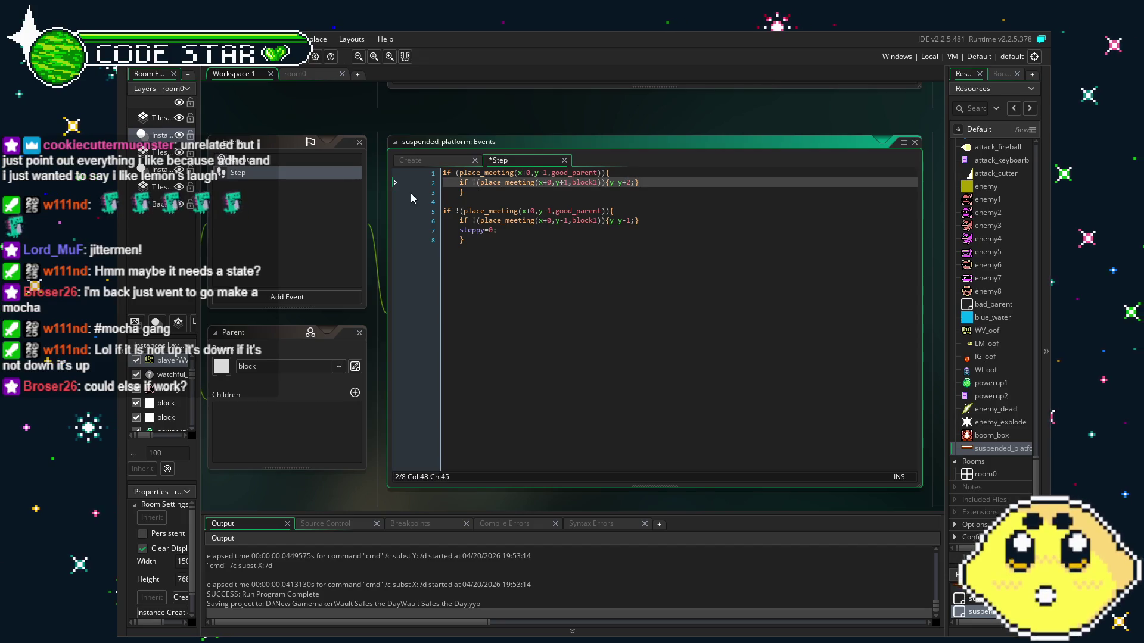
pyautogui.click(519, 232)
pyautogui.press('BackSpace')
pyautogui.press('BackSpace')
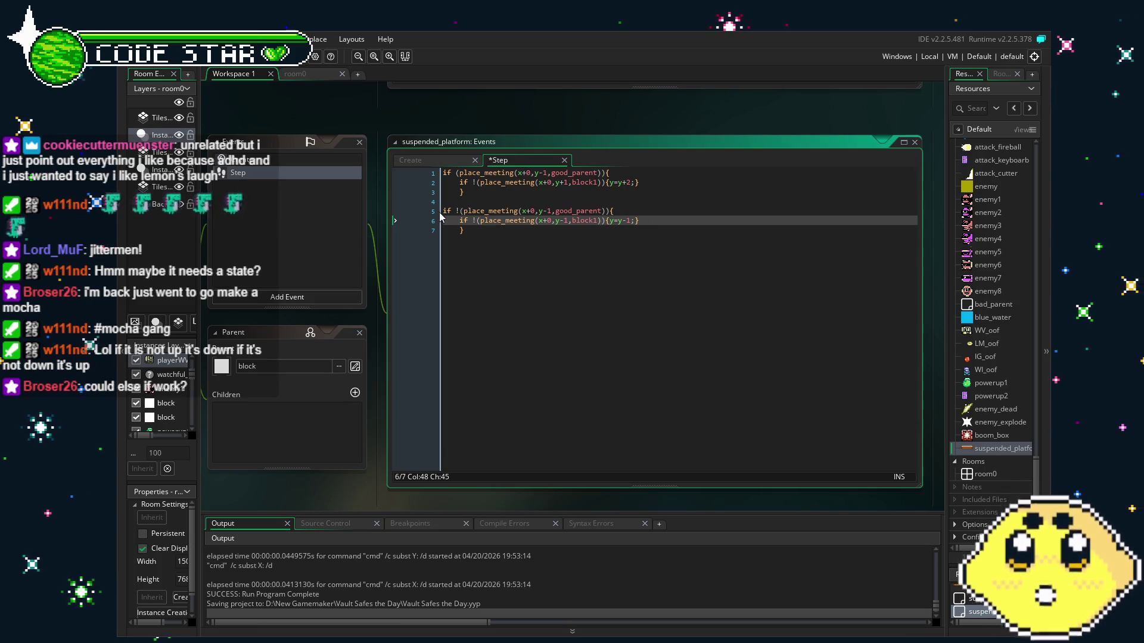
pyautogui.click(440, 212)
pyautogui.write('else')
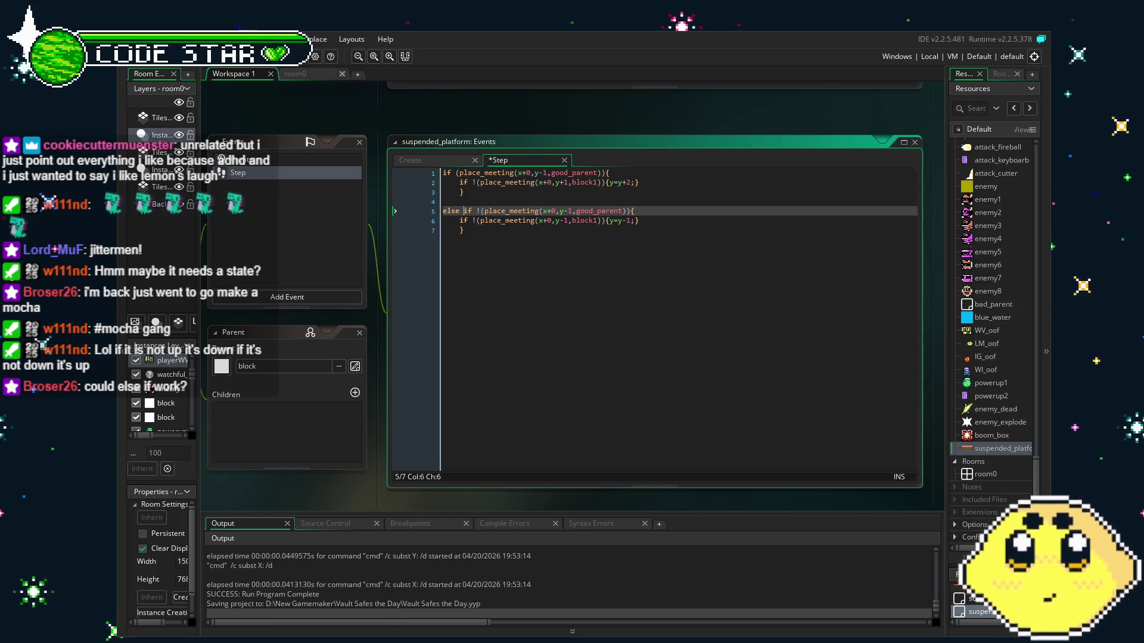
pyautogui.press('F5')
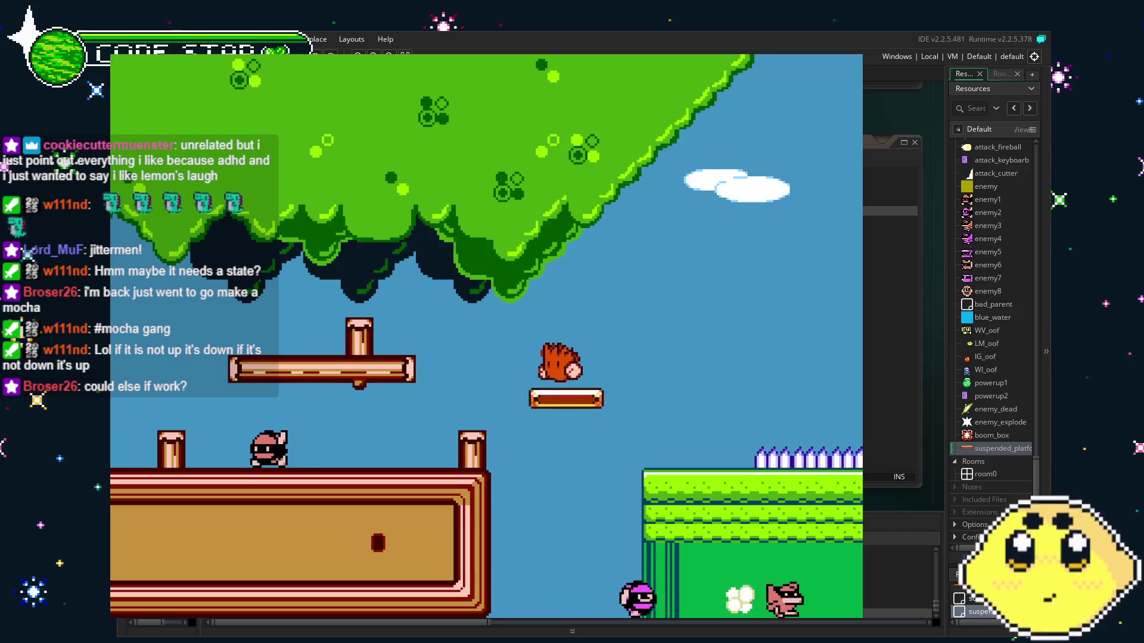
# - Jump onto the floating platform, ride it as it moves, and jump off again
pyautogui.press('space')
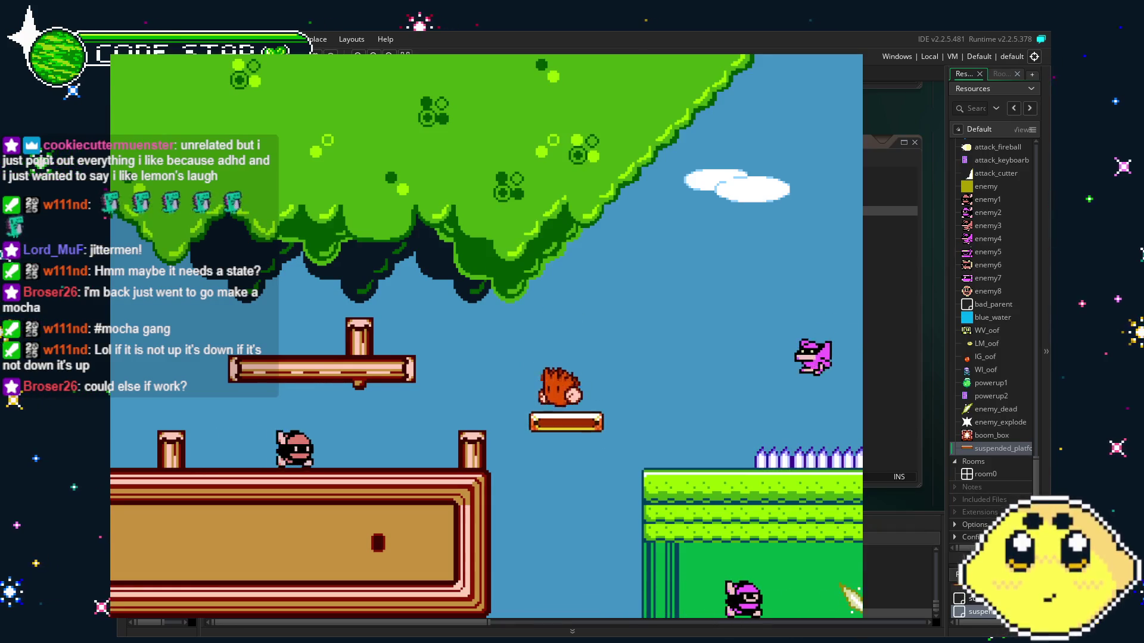
pyautogui.press('space')
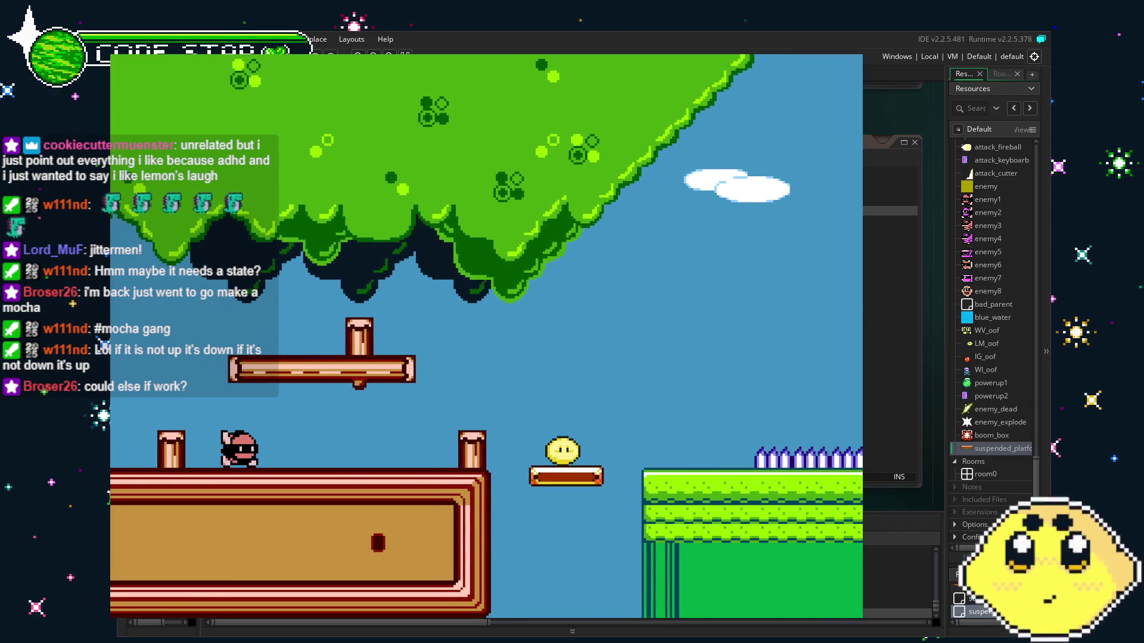
pyautogui.press('space')
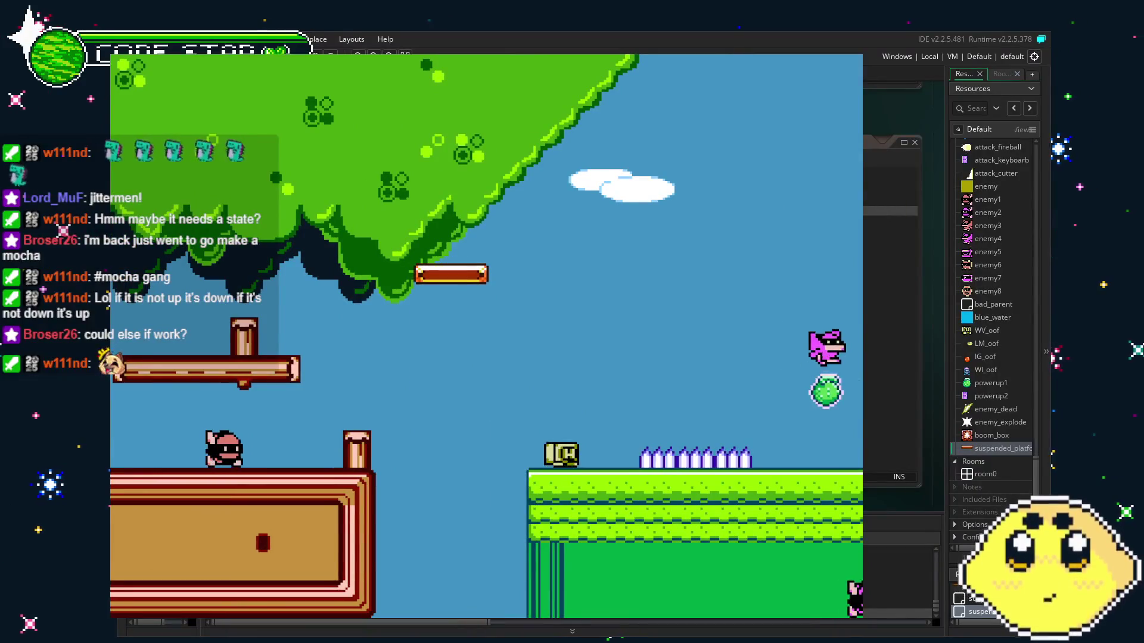
# - Exit the game, edit line 2 from y=y+2 to y=y+1, then save and rebuild
pyautogui.press('Escape')
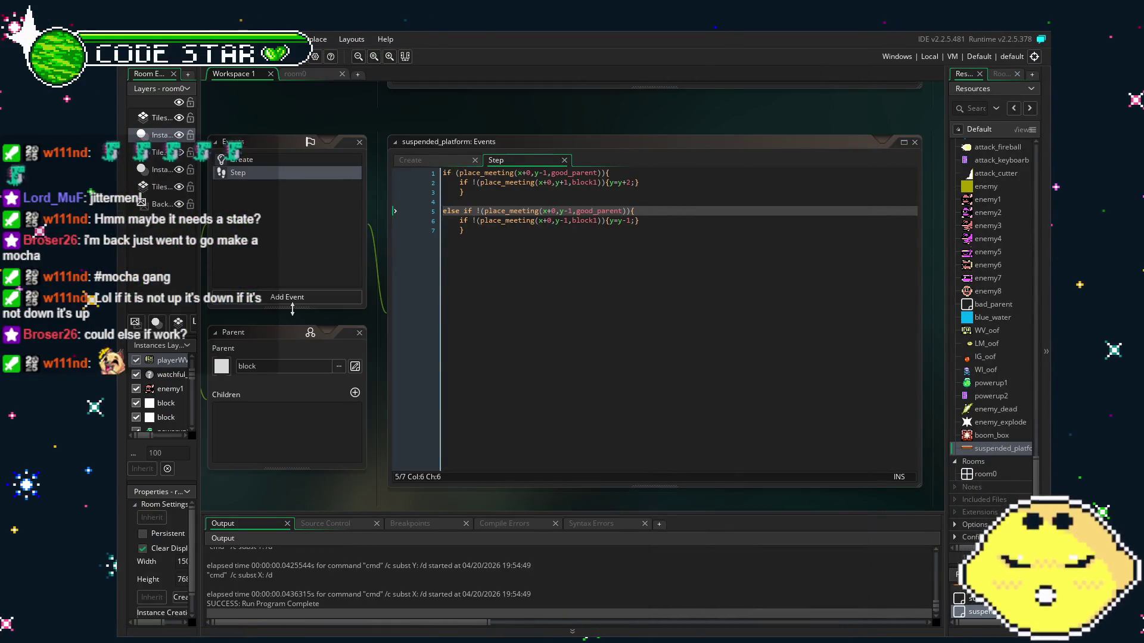
pyautogui.click(578, 266)
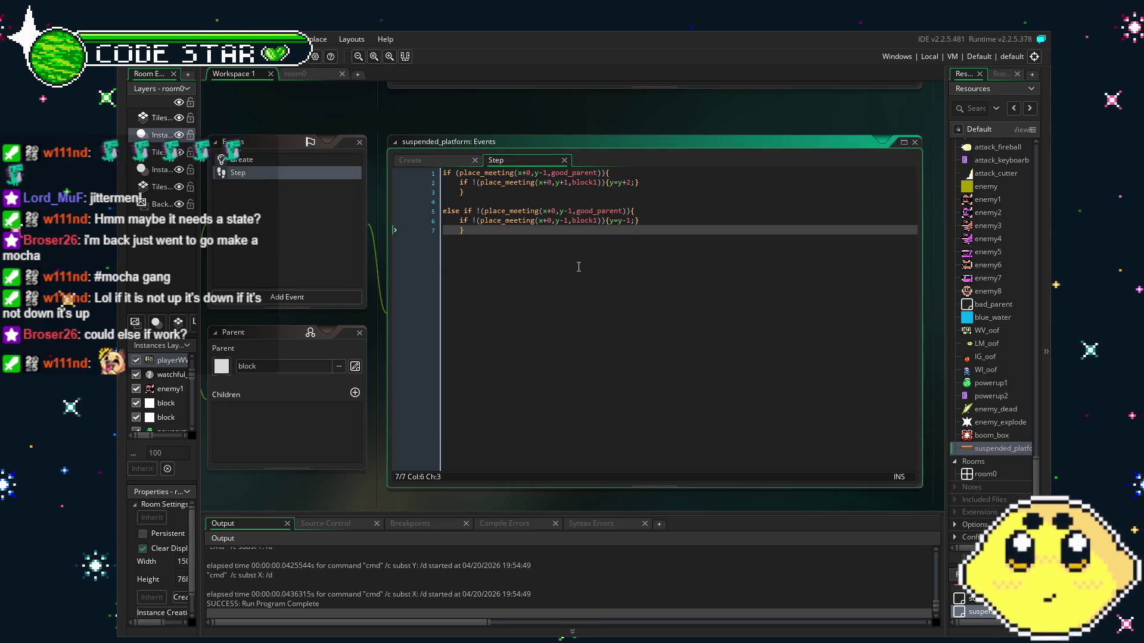
pyautogui.click(631, 182)
pyautogui.write('1')
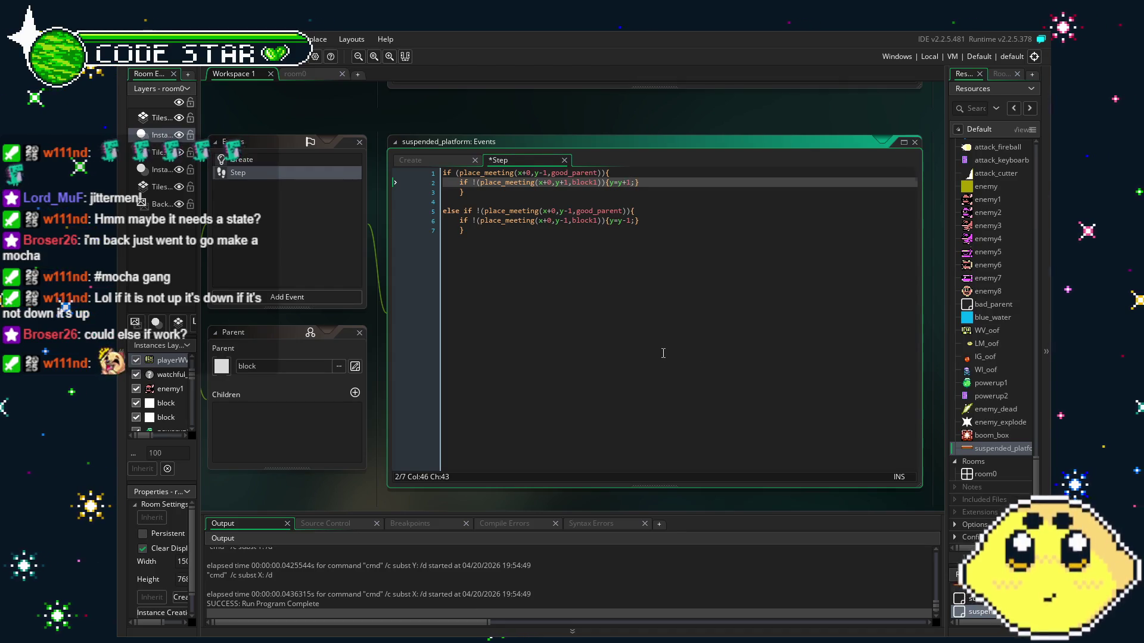
pyautogui.click(583, 243)
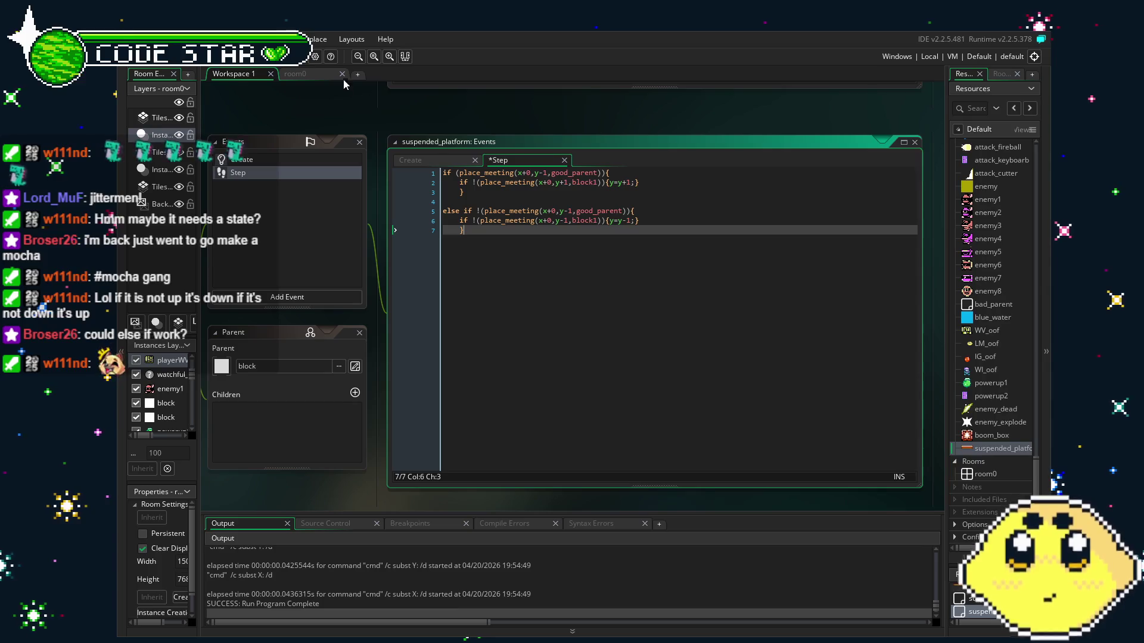
pyautogui.press('F5')
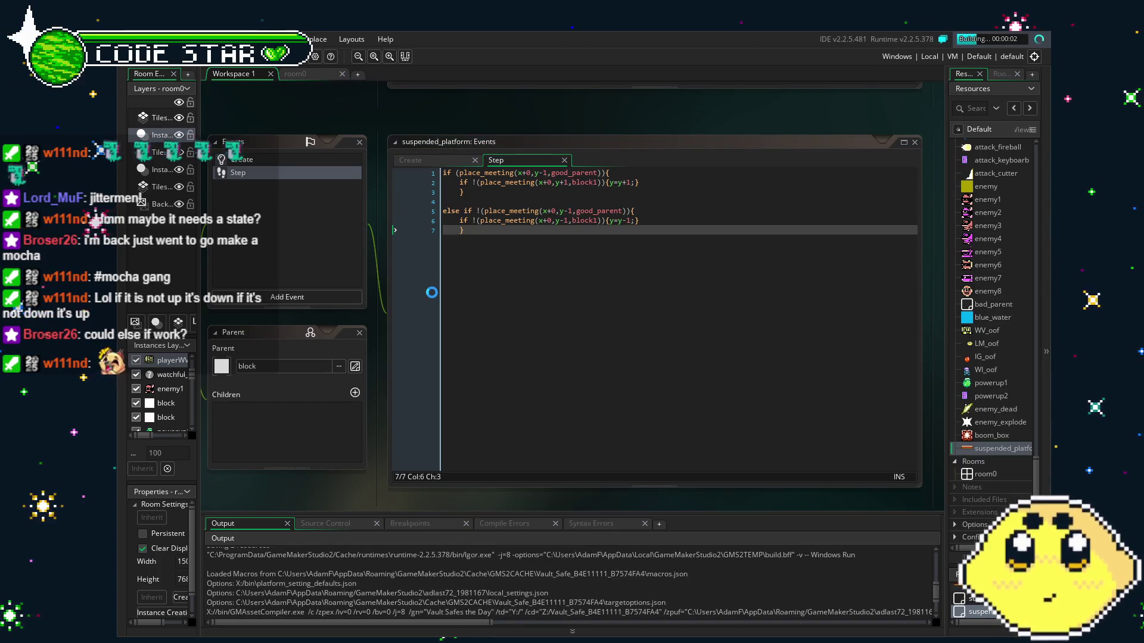
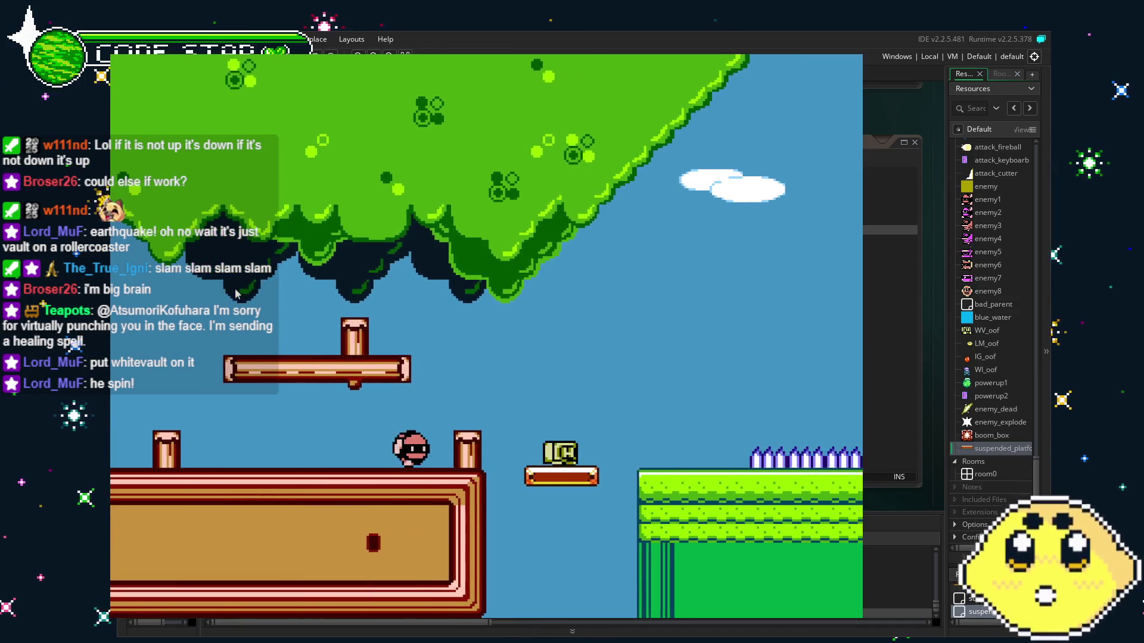
# - Walk the player left and right across the rope-platform level, then close the game
pyautogui.press('Left')
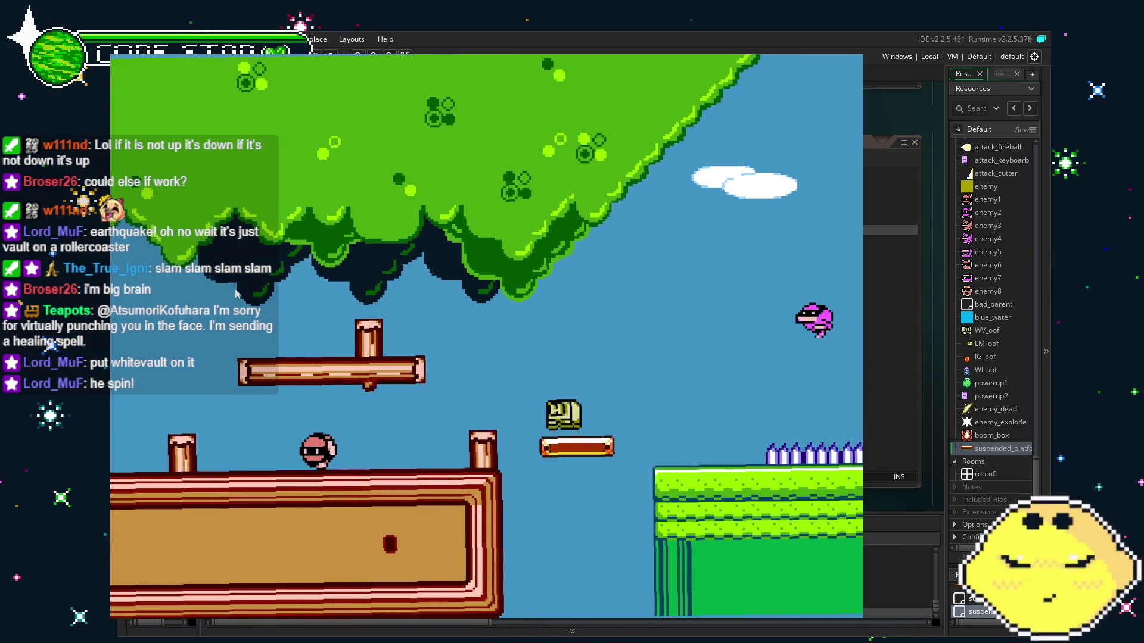
pyautogui.press('Right')
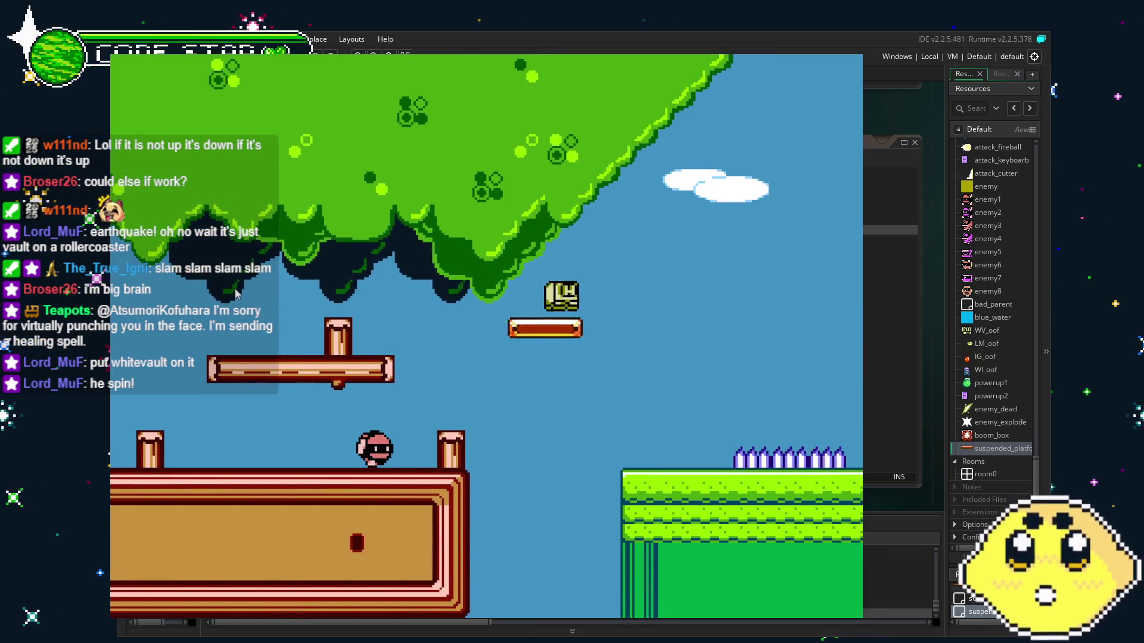
pyautogui.press('Left')
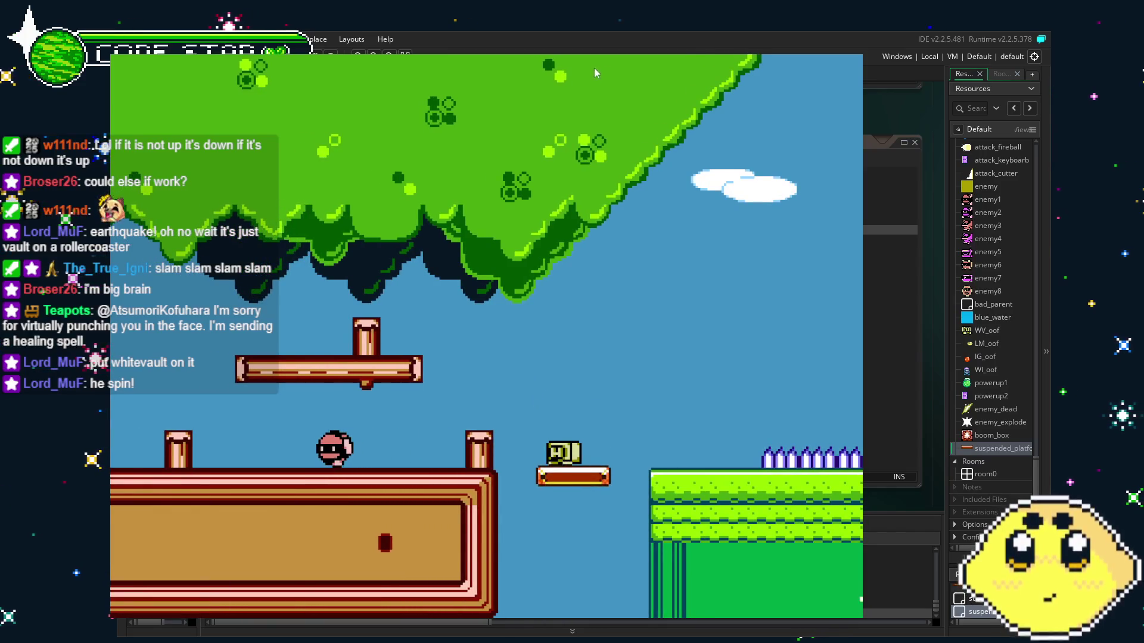
pyautogui.press('Left')
pyautogui.press('Right')
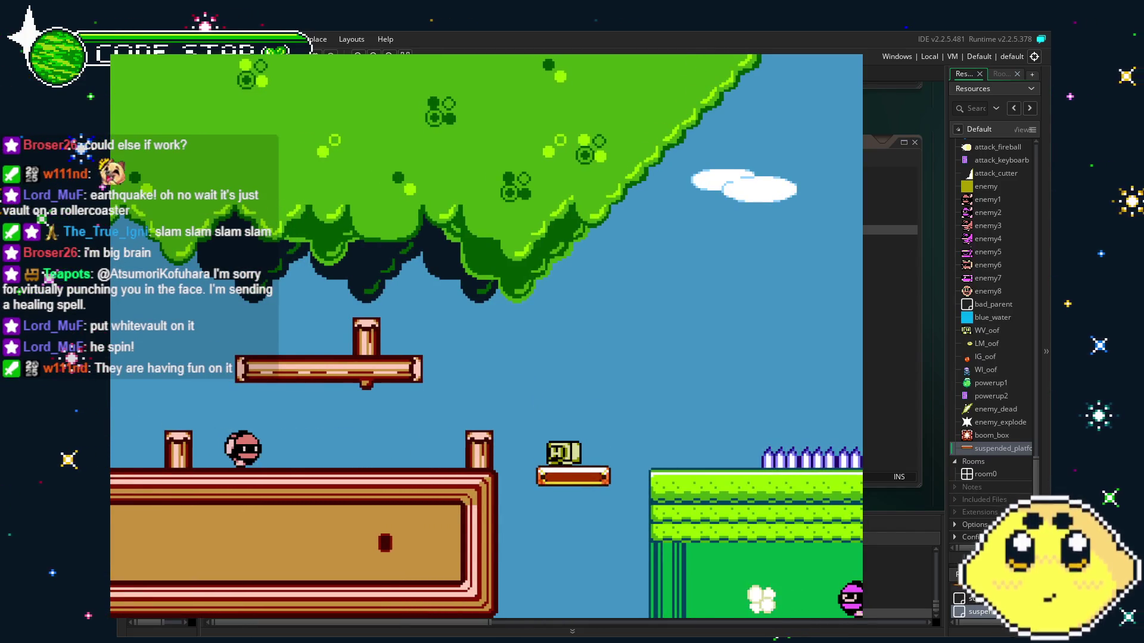
pyautogui.press('Escape')
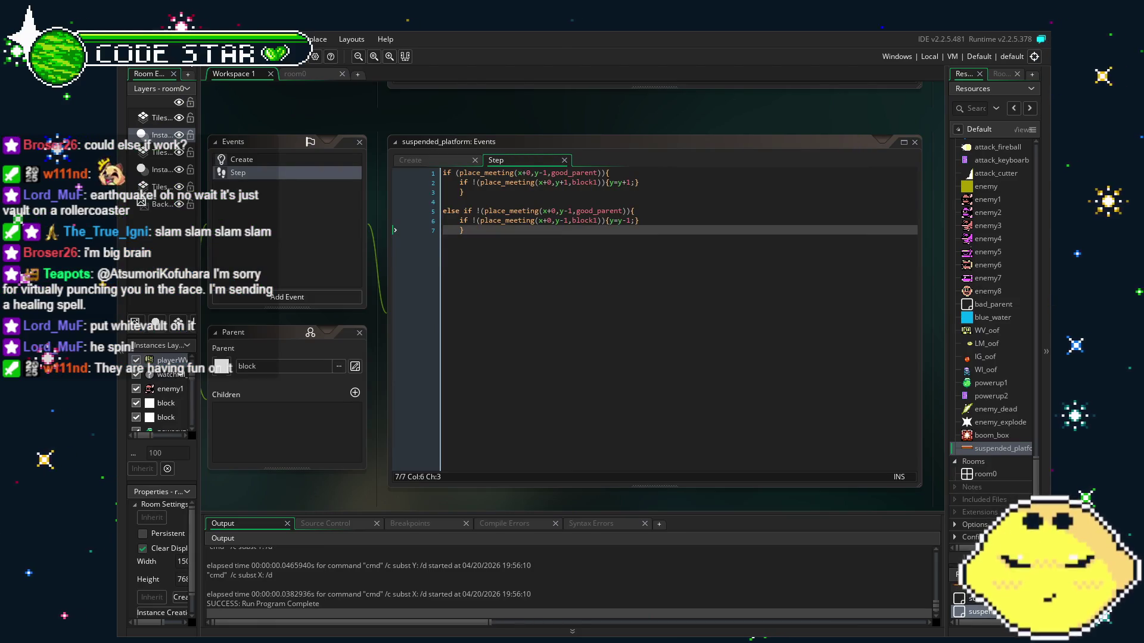
# - Save the project, view suspended_platform's Create code, and open the playerWV object
pyautogui.hotkey('ctrl', 's')
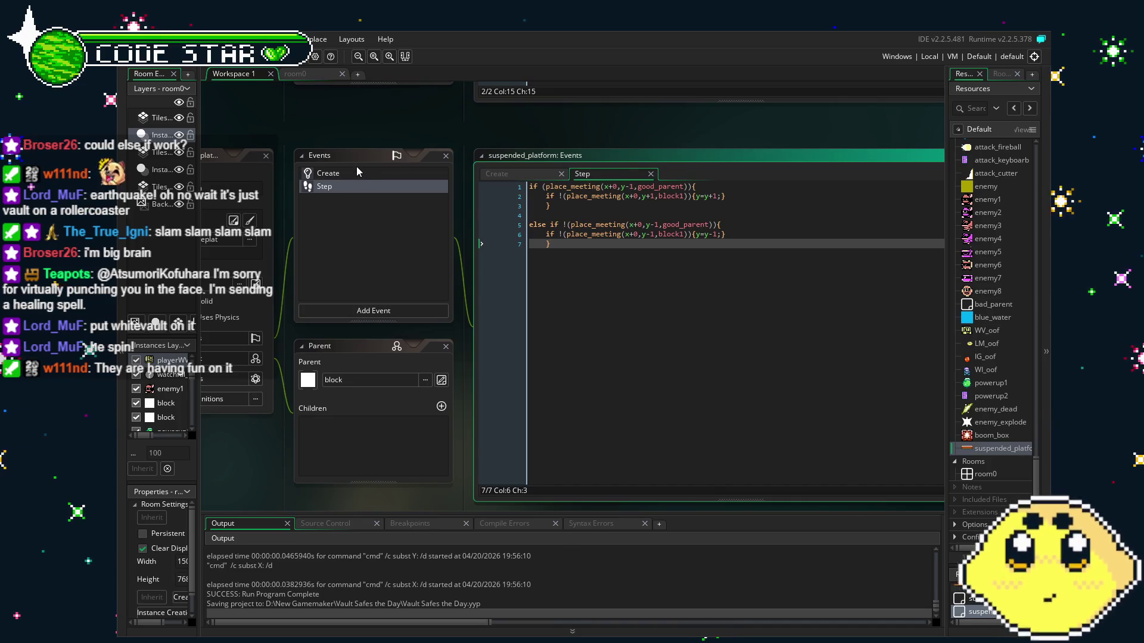
pyautogui.click(329, 173)
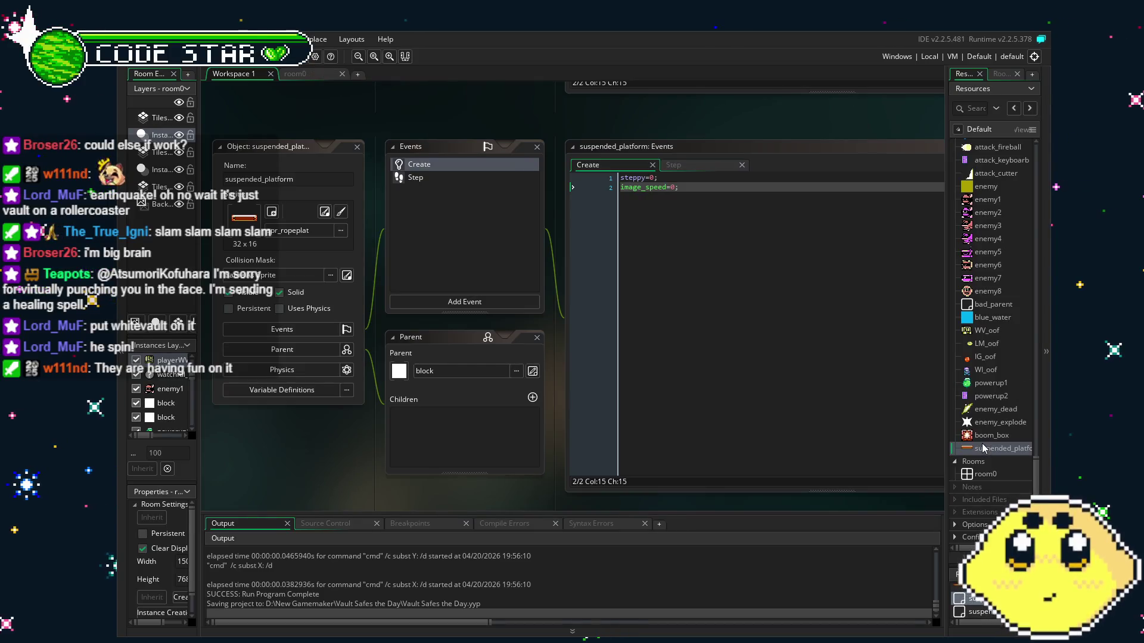
pyautogui.scroll(2, 983, 448)
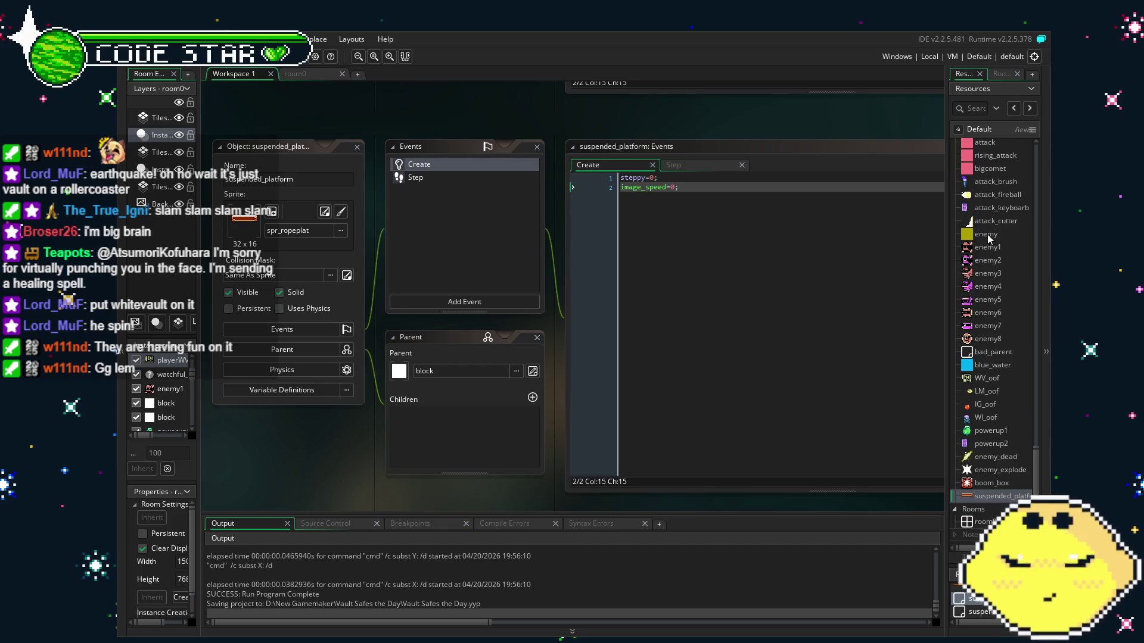
pyautogui.scroll(3, 982, 329)
pyautogui.scroll(5, 981, 328)
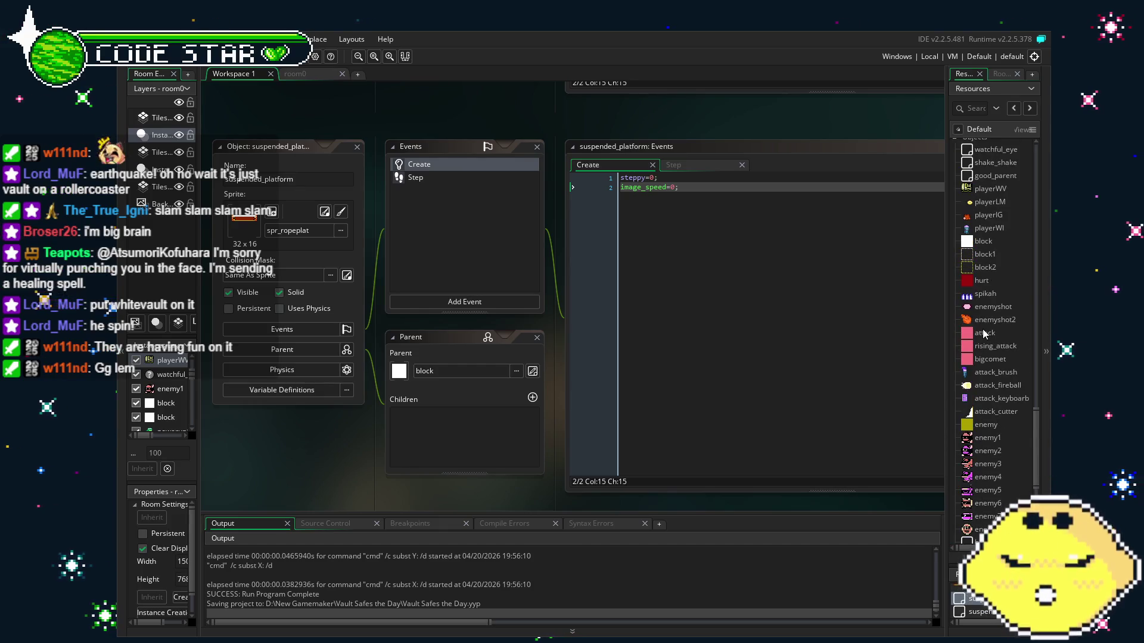
pyautogui.doubleClick(988, 190)
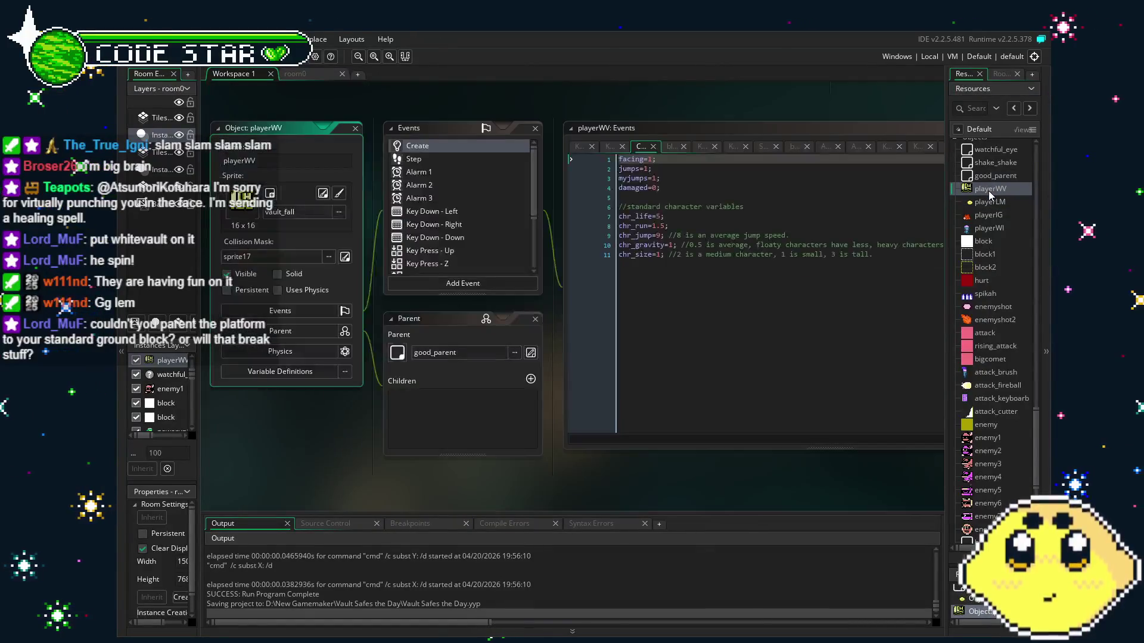
# - Open playerWV's block collision code and inspect the shake alarm and vault_idle lines
pyautogui.scroll(-3, 456, 241)
pyautogui.click(453, 252)
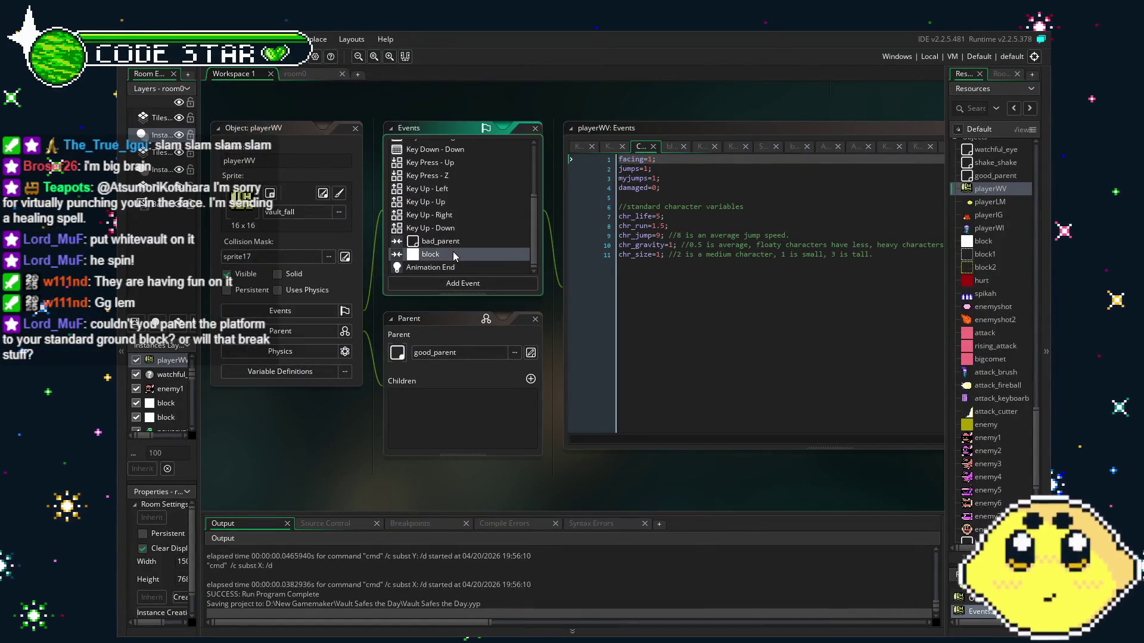
pyautogui.click(587, 333)
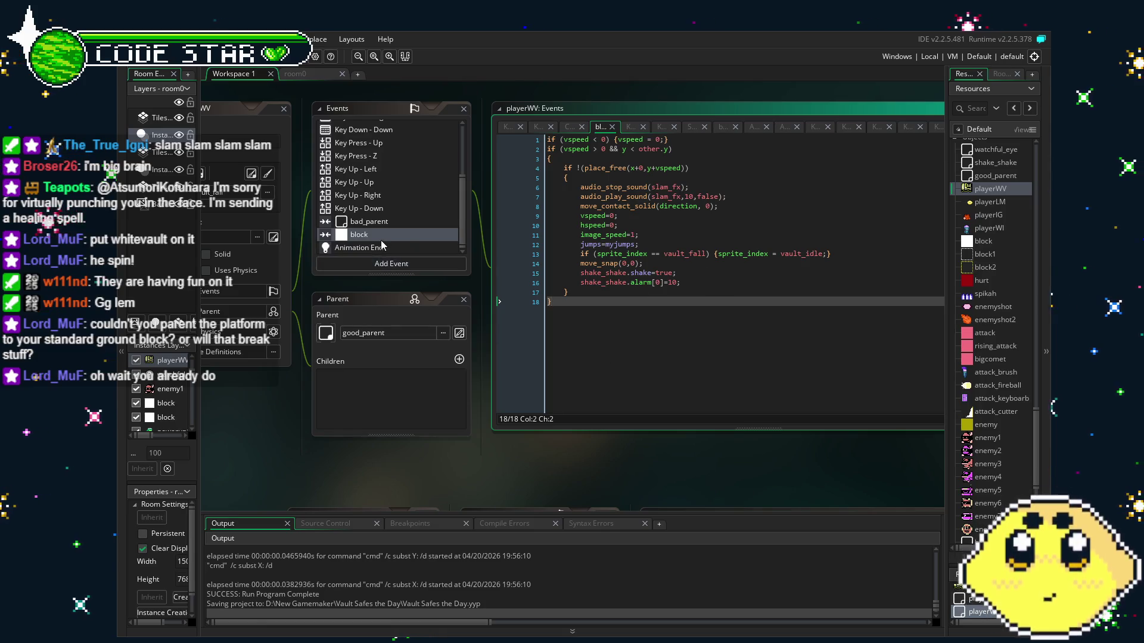
pyautogui.rightClick(346, 239)
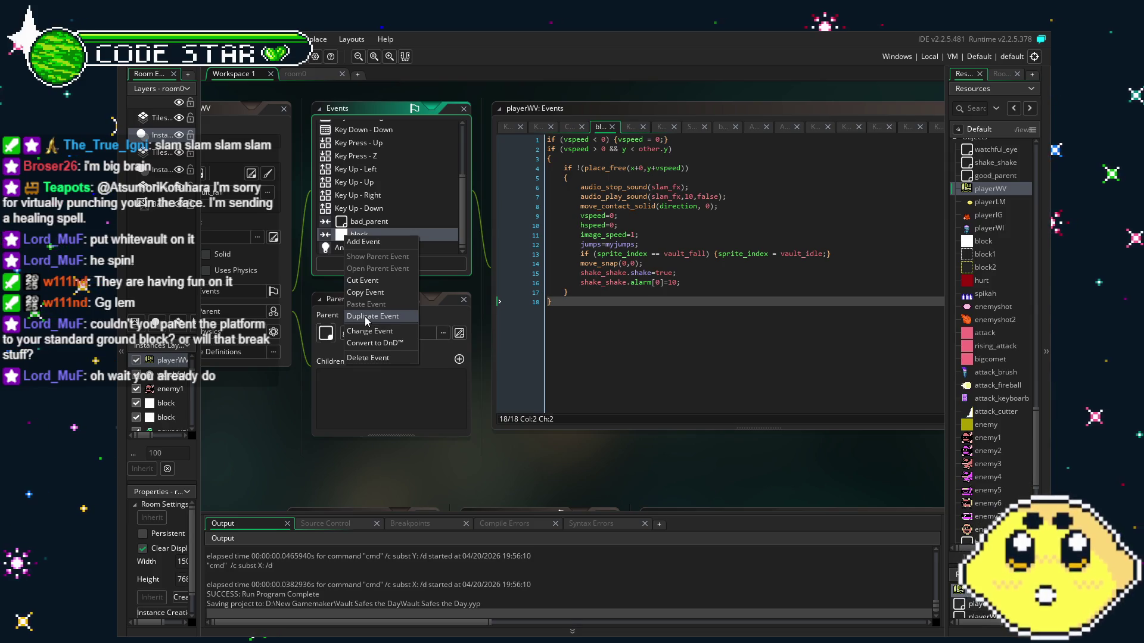
pyautogui.click(452, 222)
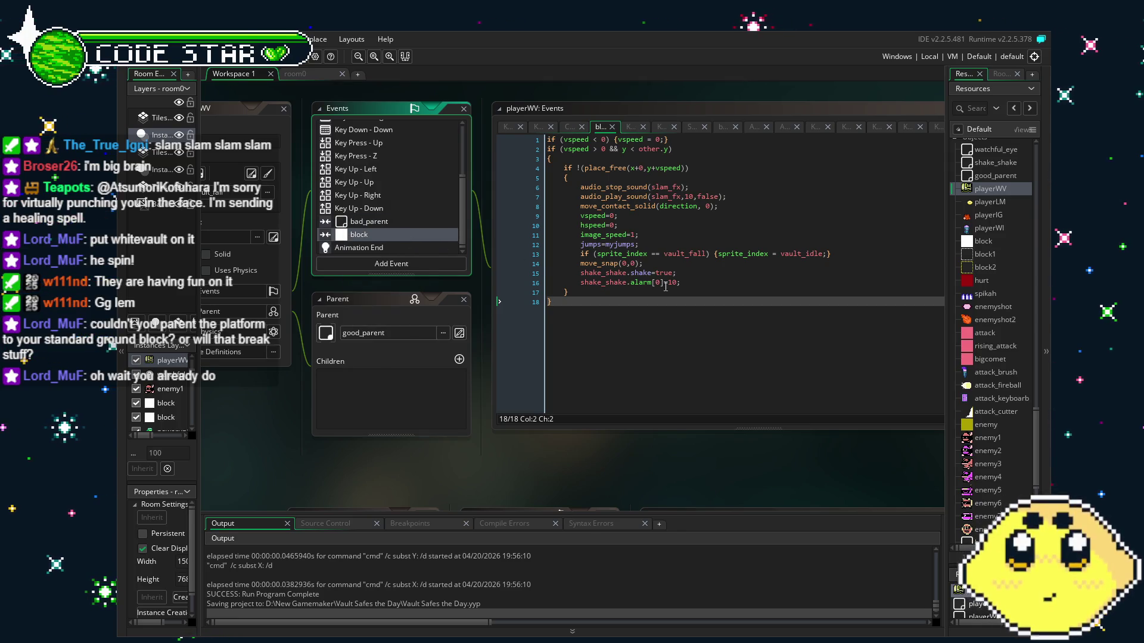
pyautogui.click(664, 282)
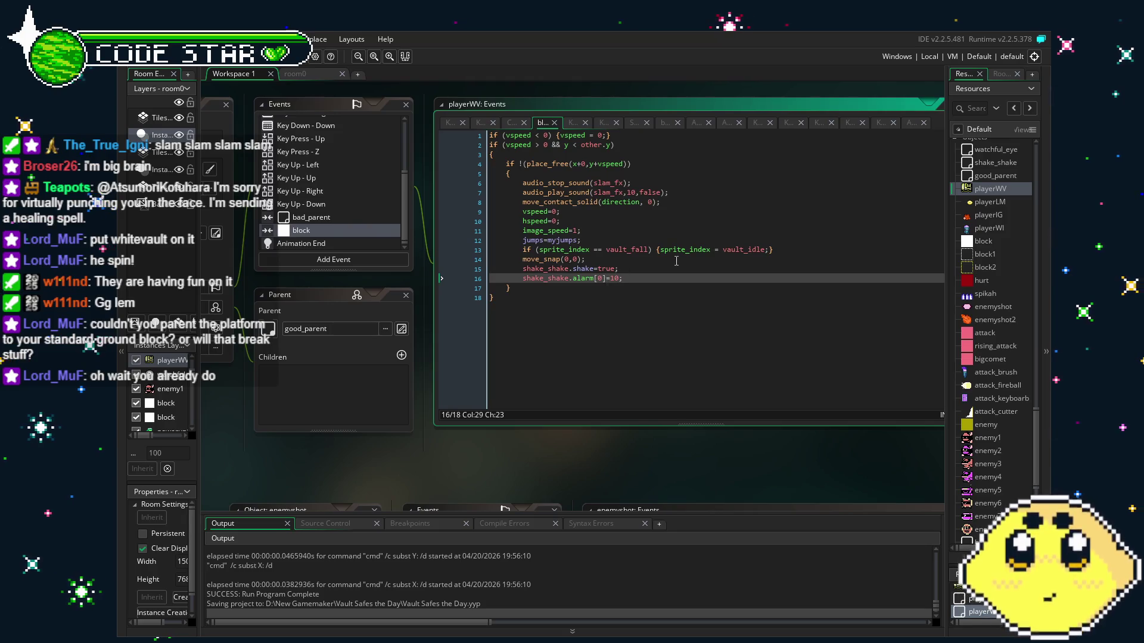
pyautogui.click(786, 249)
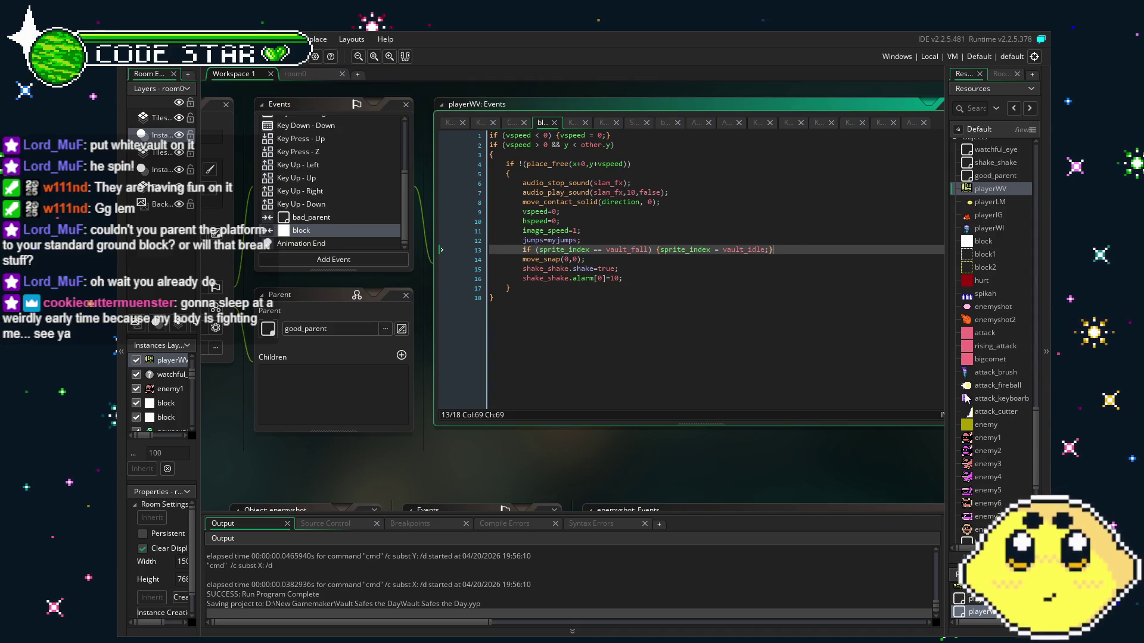
# - Compare the Animation End event with the block collision event, then bring up the collision event's options
pyautogui.scroll(-5, 966, 399)
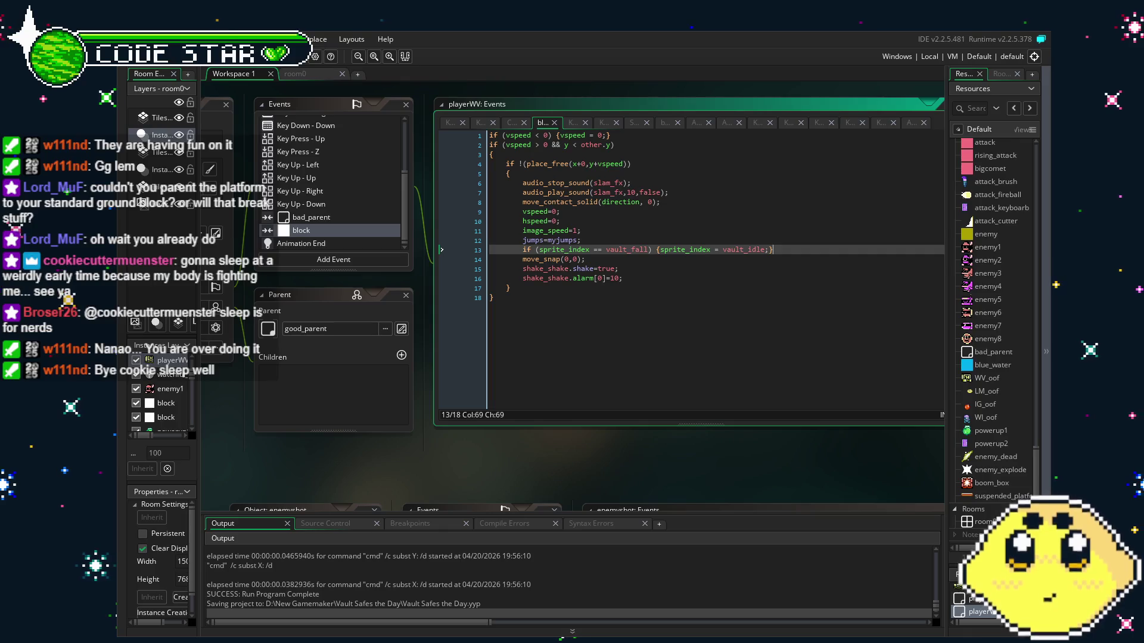
pyautogui.moveTo(367, 477); pyautogui.dragTo(395, 470)
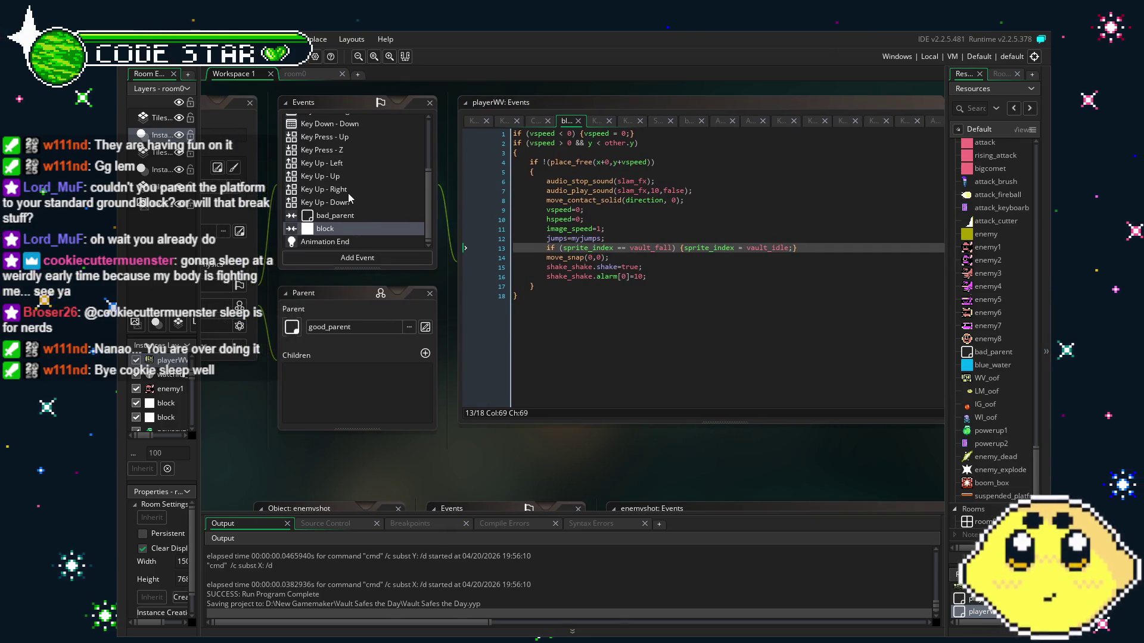
pyautogui.scroll(5, 348, 196)
pyautogui.scroll(-5, 342, 202)
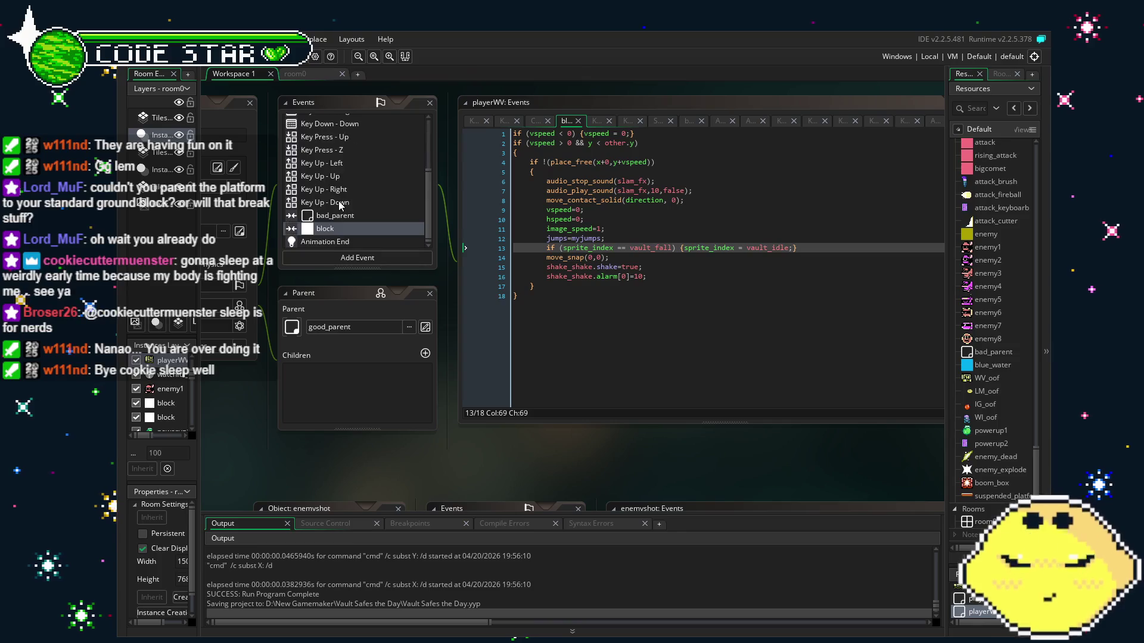
pyautogui.click(337, 245)
pyautogui.click(340, 230)
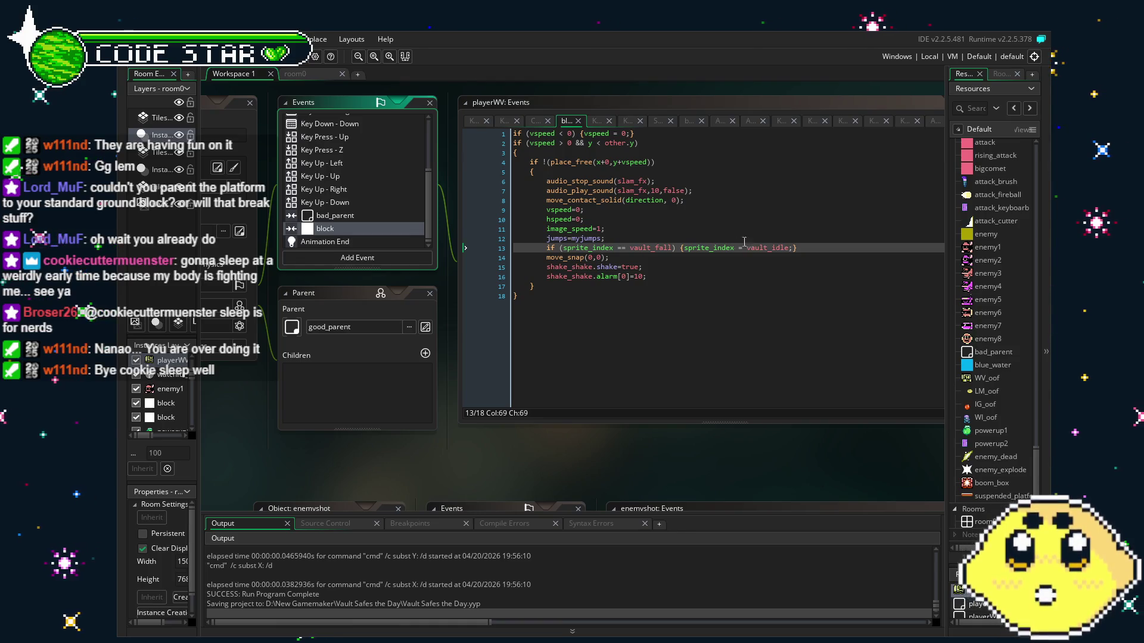
pyautogui.scroll(-2, 1015, 401)
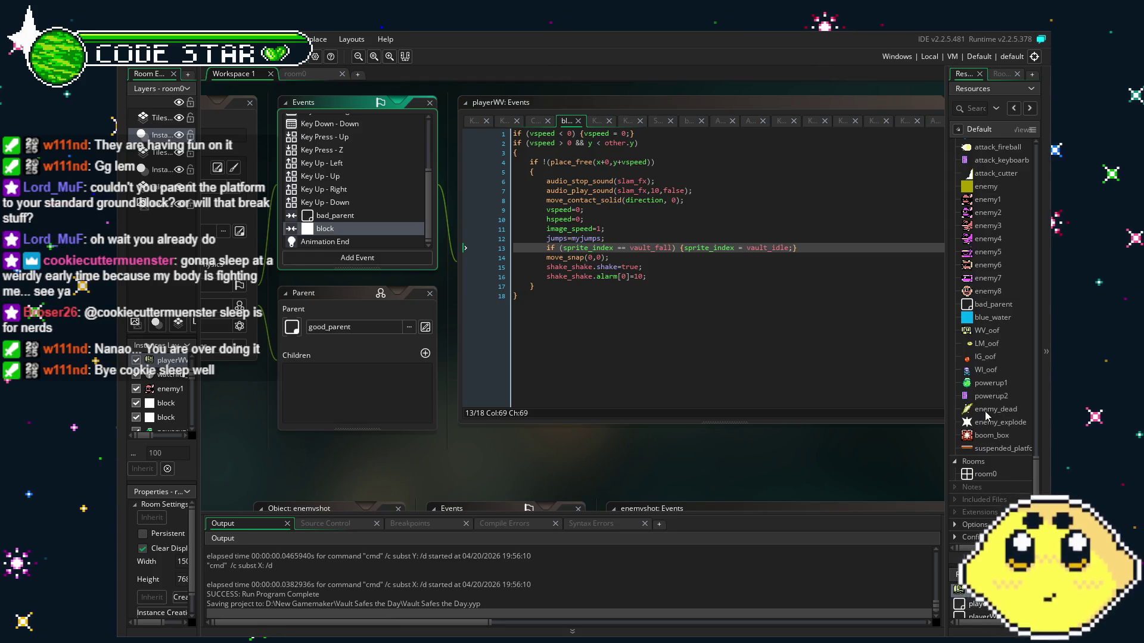
pyautogui.scroll(2, 986, 412)
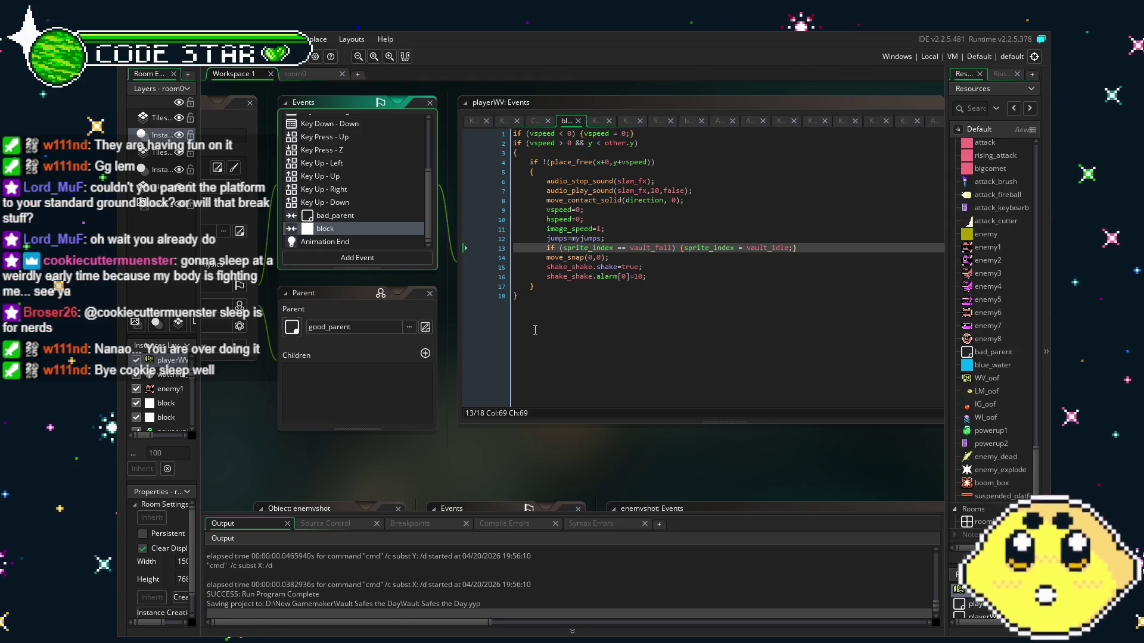
pyautogui.rightClick(308, 236)
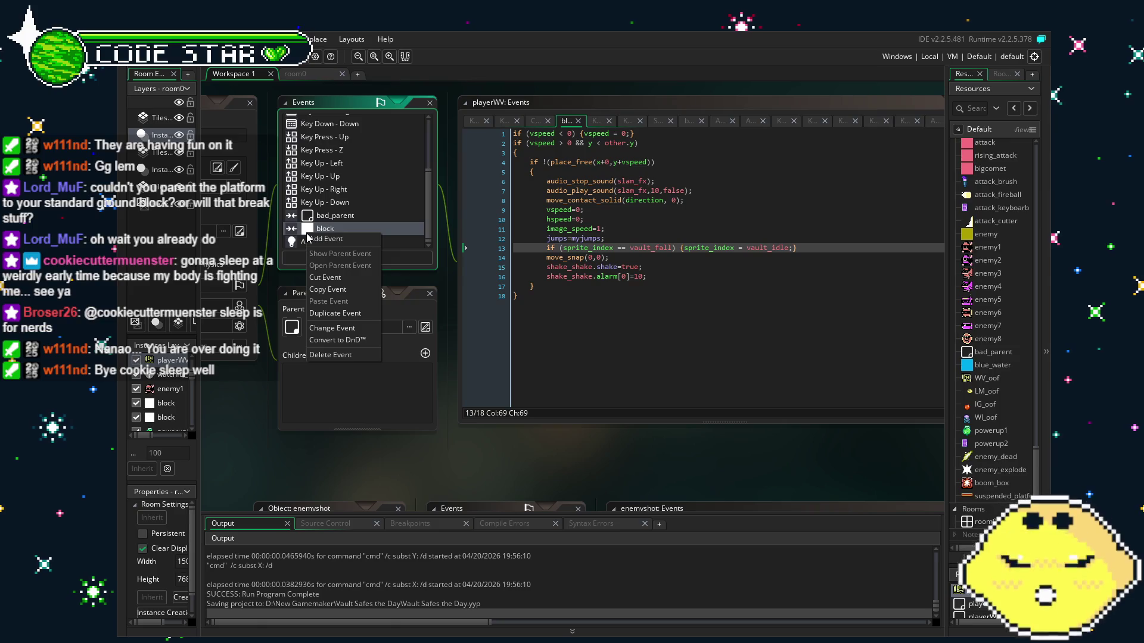
pyautogui.click(324, 315)
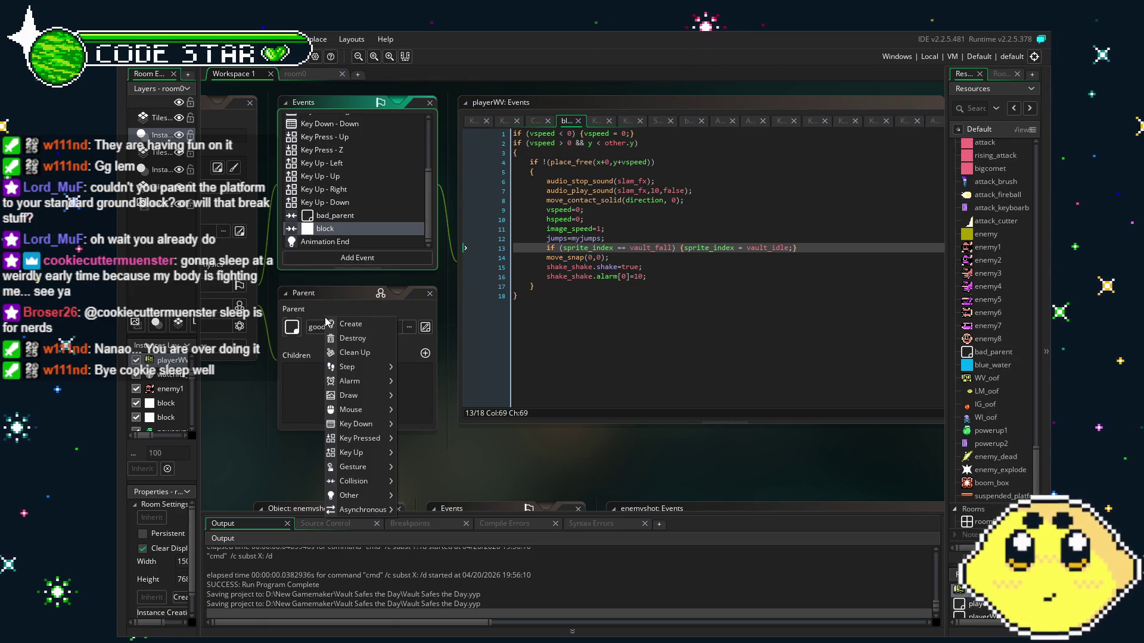
pyautogui.moveTo(362, 455)
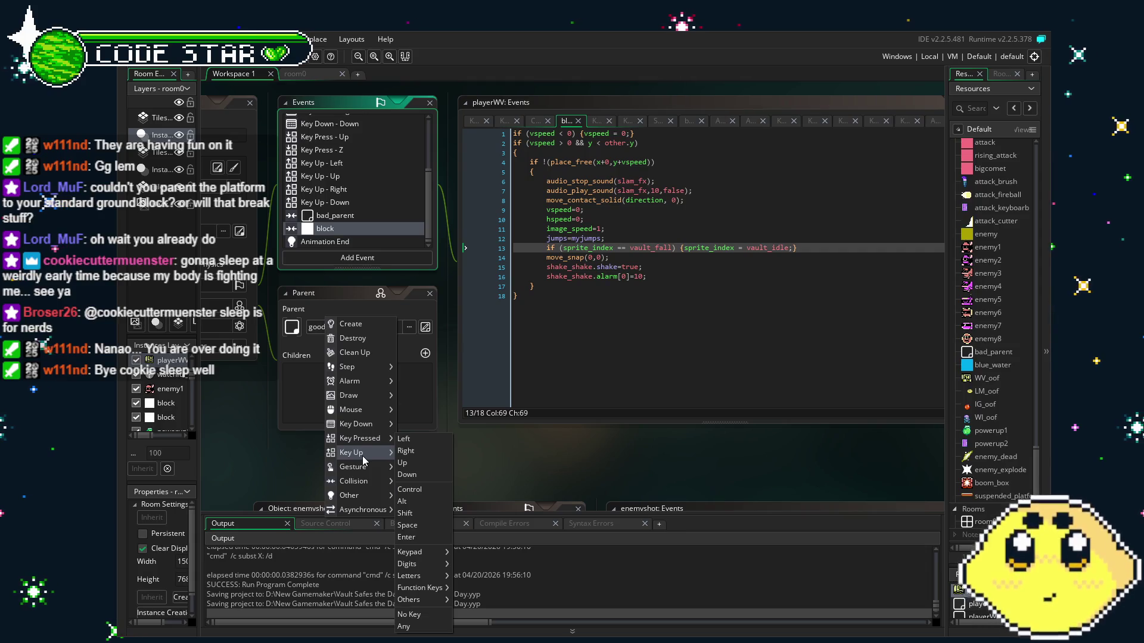
pyautogui.click(762, 347)
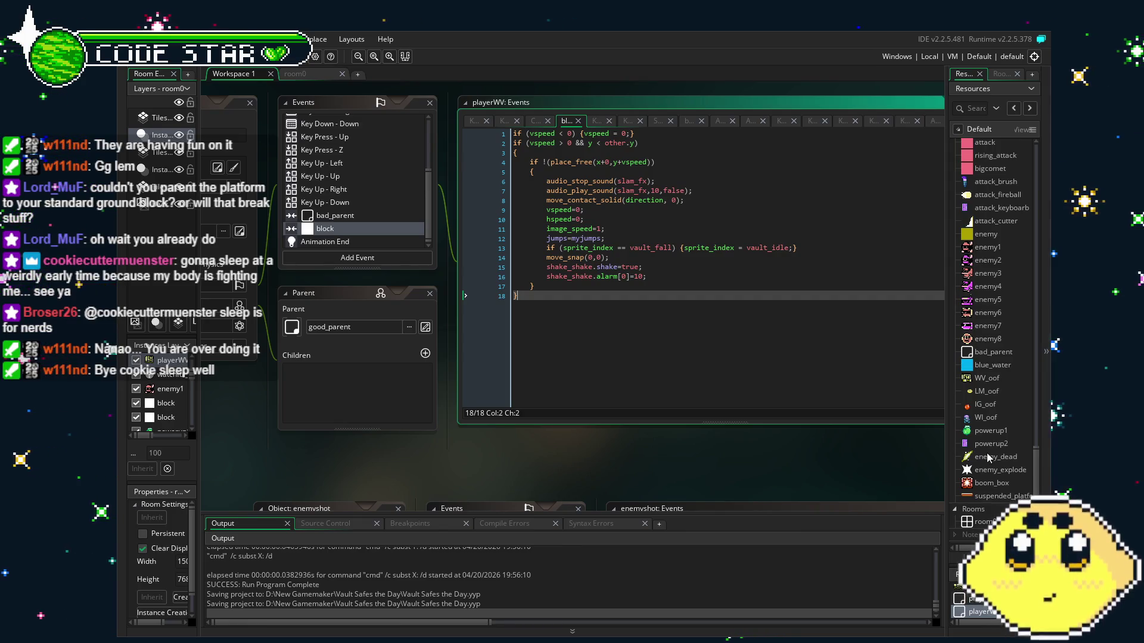
pyautogui.scroll(-2, 987, 453)
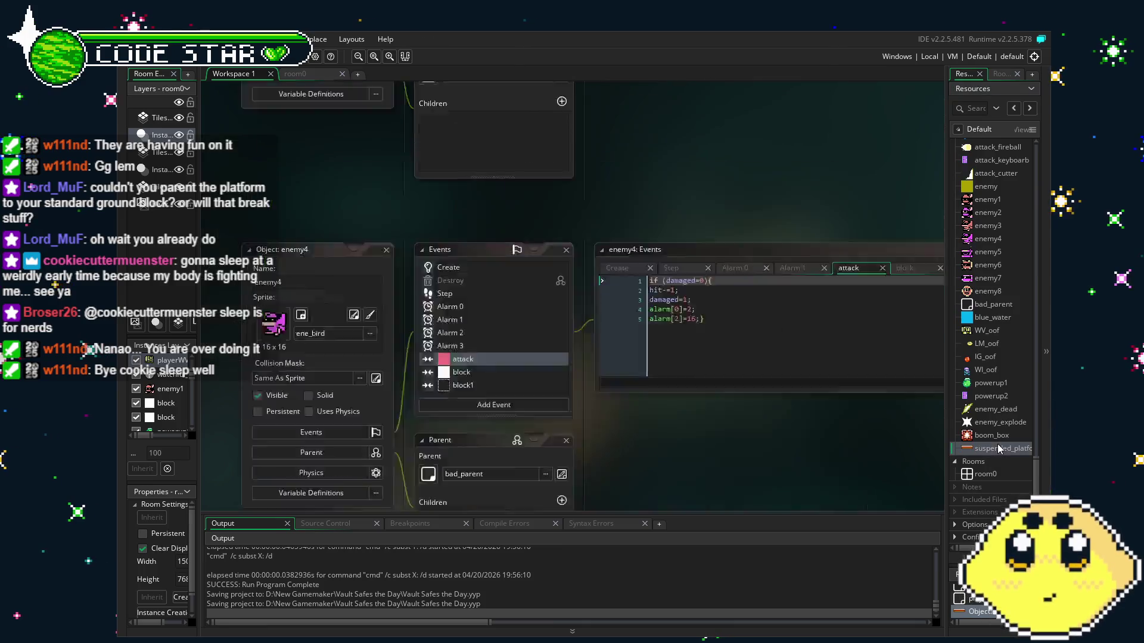
# - Open suspended_platform's Step event code and insert a new line after line 2
pyautogui.doubleClick(999, 448)
pyautogui.click(462, 158)
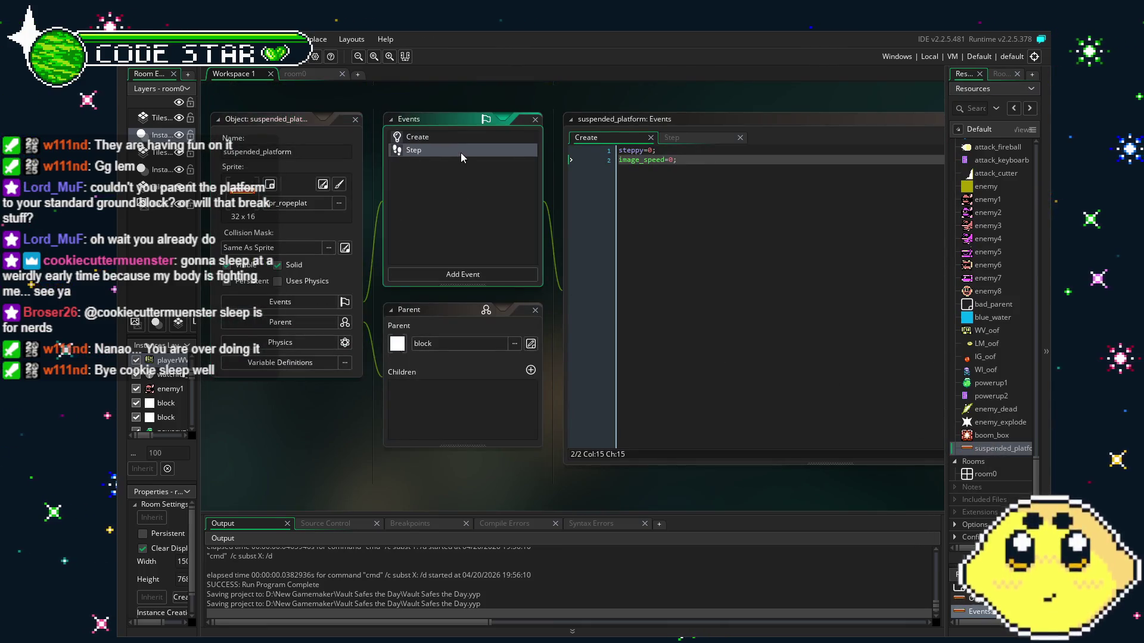
pyautogui.doubleClick(462, 151)
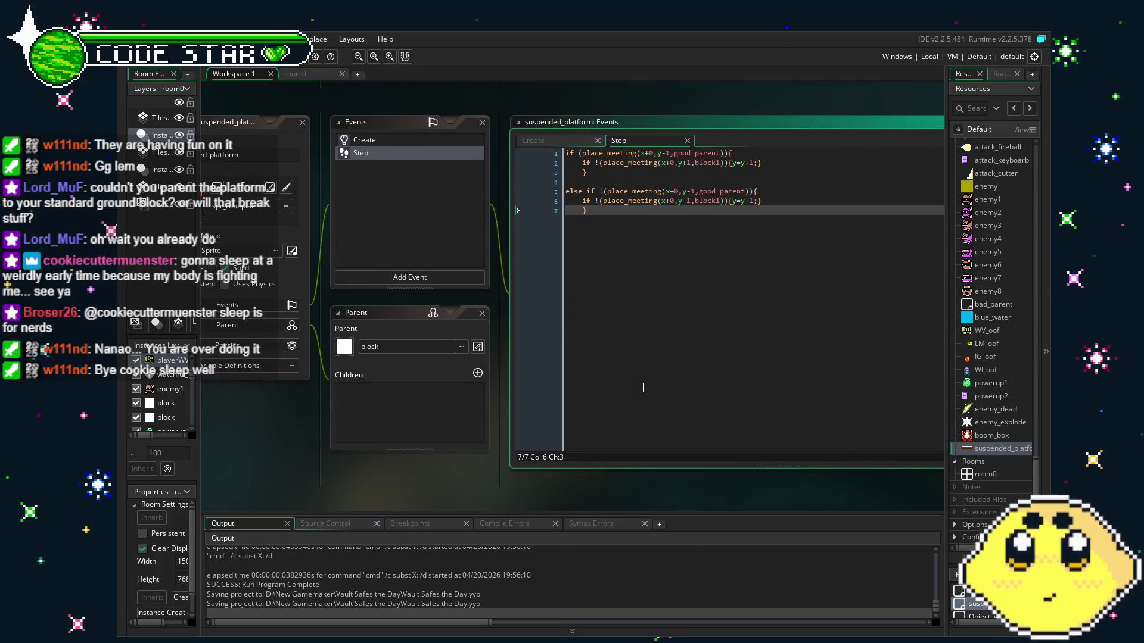
pyautogui.click(773, 163)
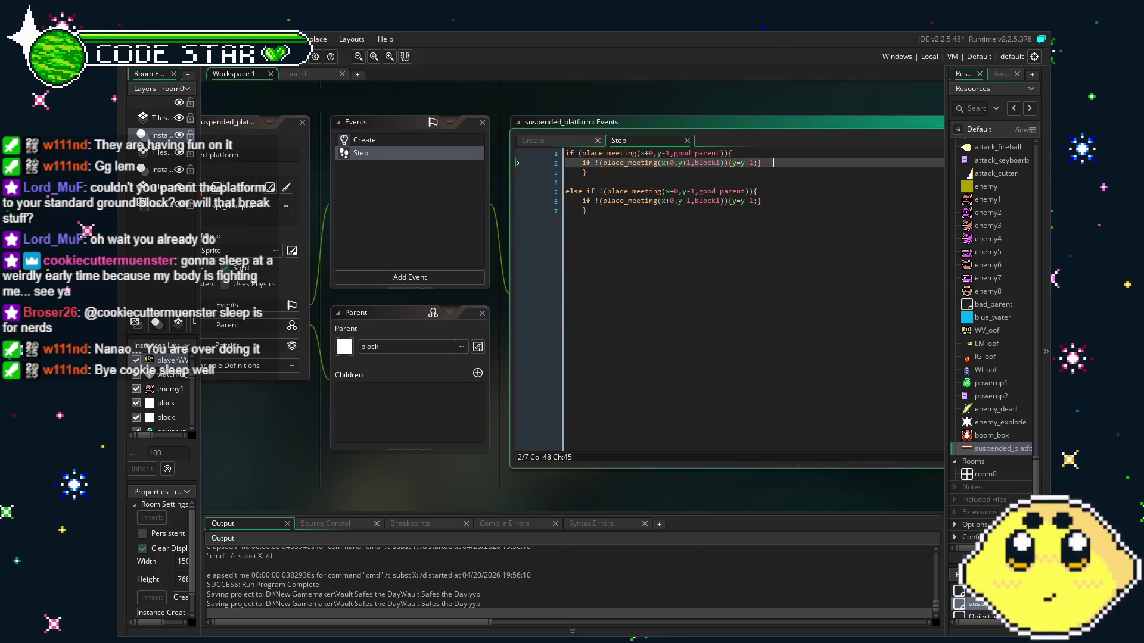
pyautogui.press('Return')
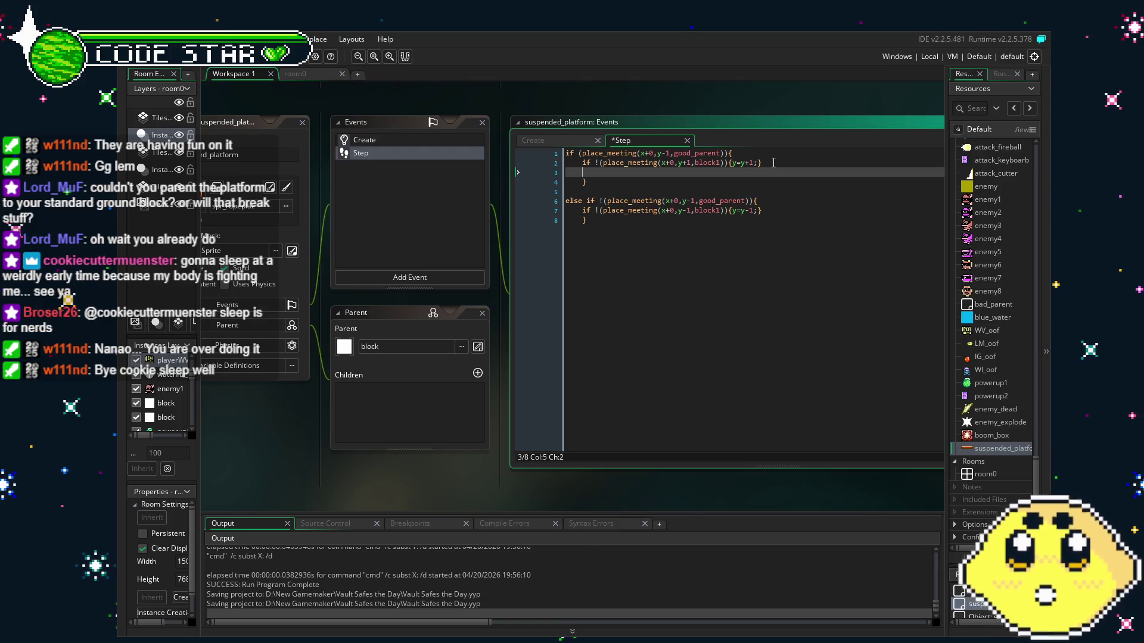
# - Write 'if (good_parent.sprite_index=vault_fall) {sprite_index=vault_idle;}' on line 3 and save
pyautogui.write('if(good_parent.sprite_index=v')
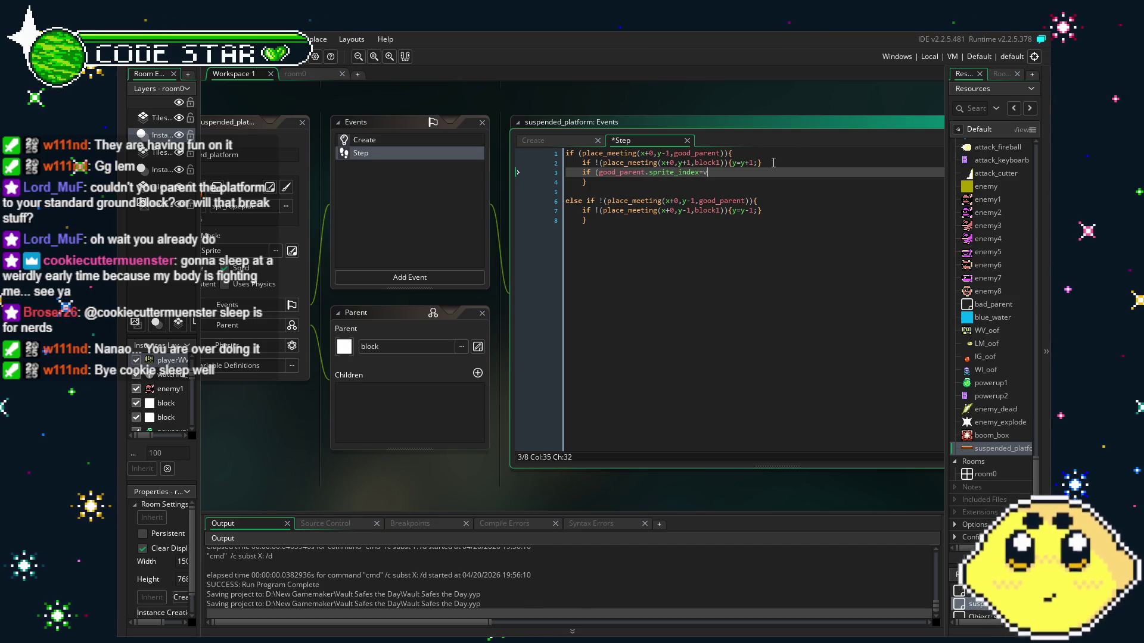
pyautogui.write('t_fall) {spri')
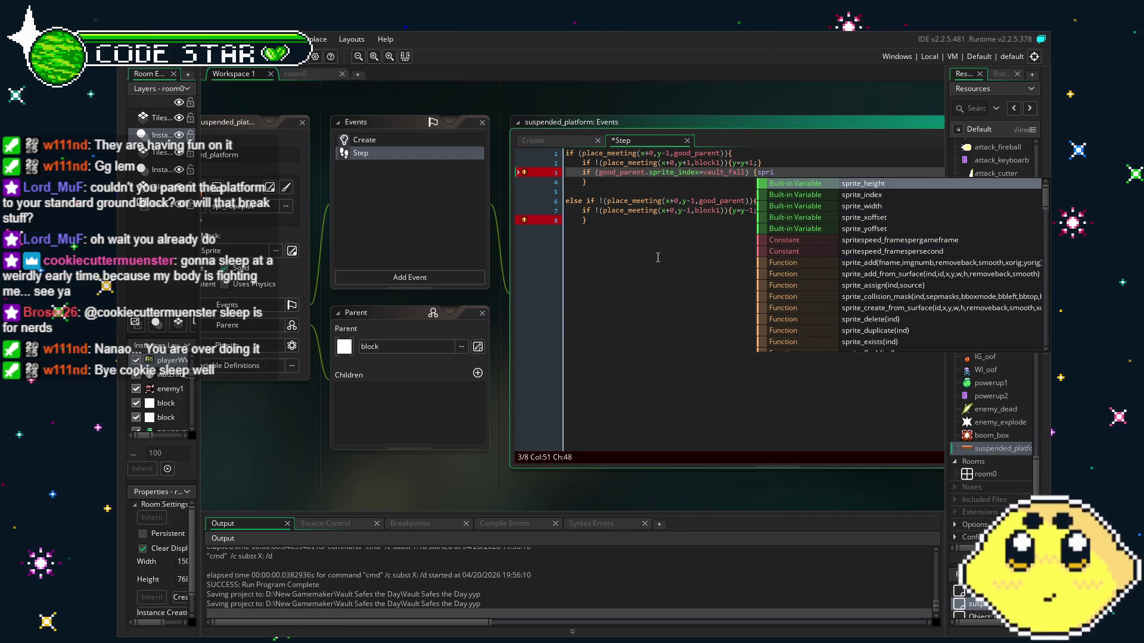
pyautogui.click(670, 244)
pyautogui.click(787, 179)
pyautogui.click(793, 172)
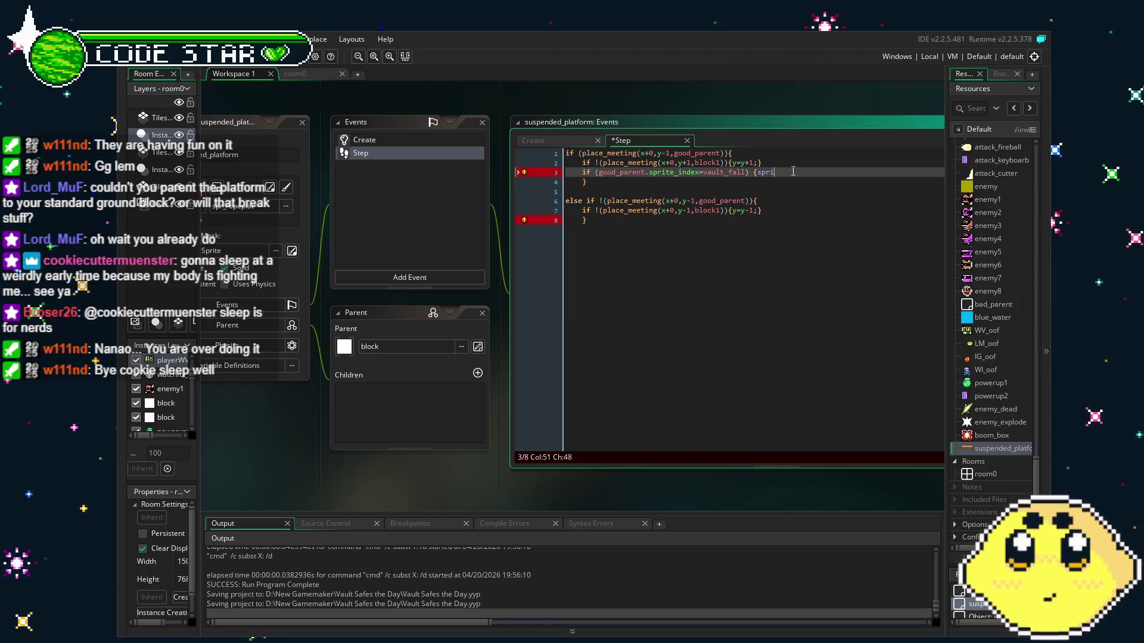
pyautogui.write('te_oi')
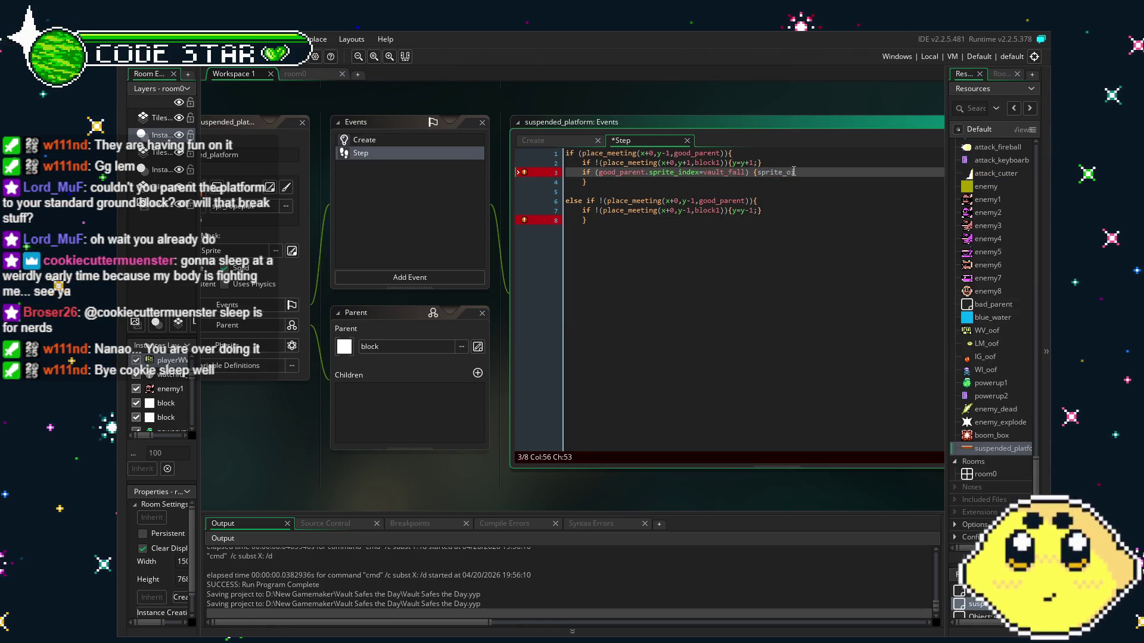
pyautogui.write('index=va')
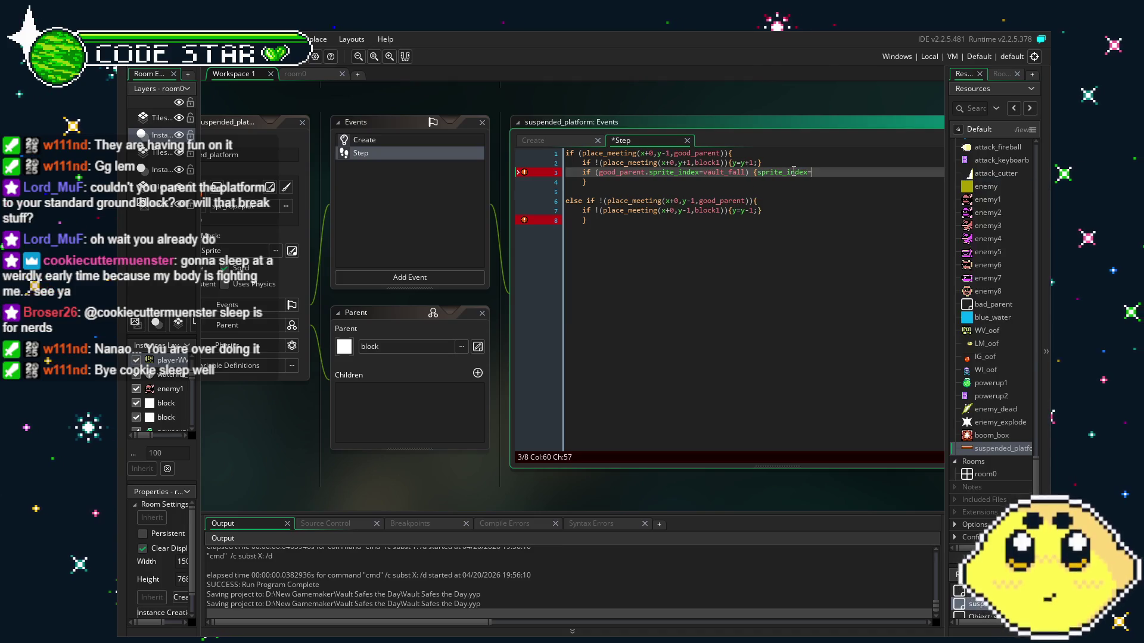
pyautogui.write('ult_idle')
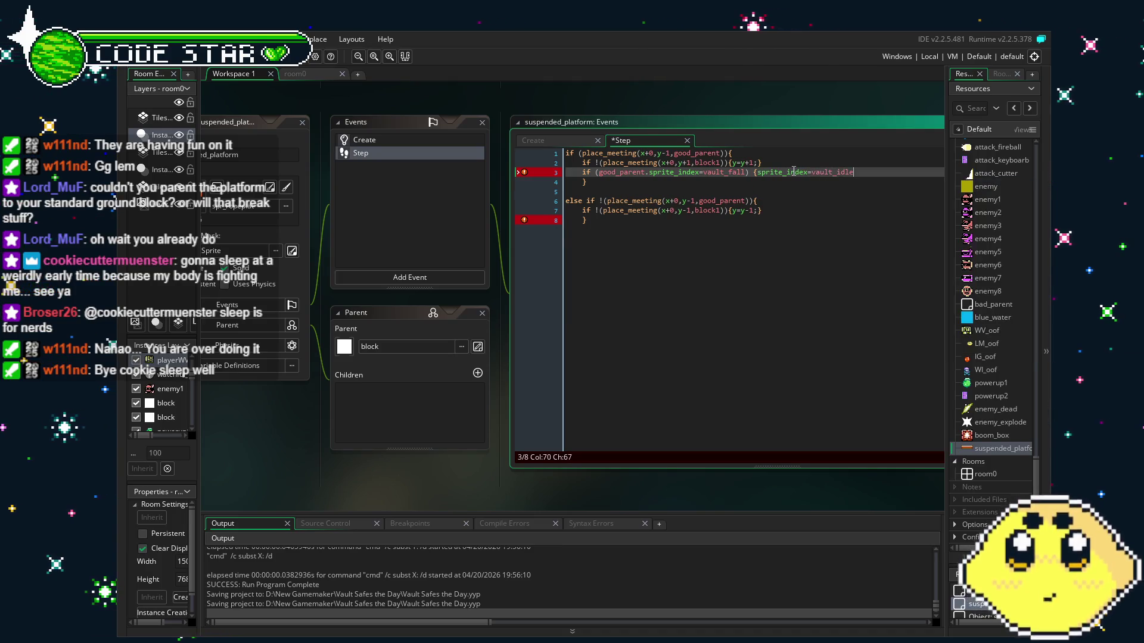
pyautogui.write(';}')
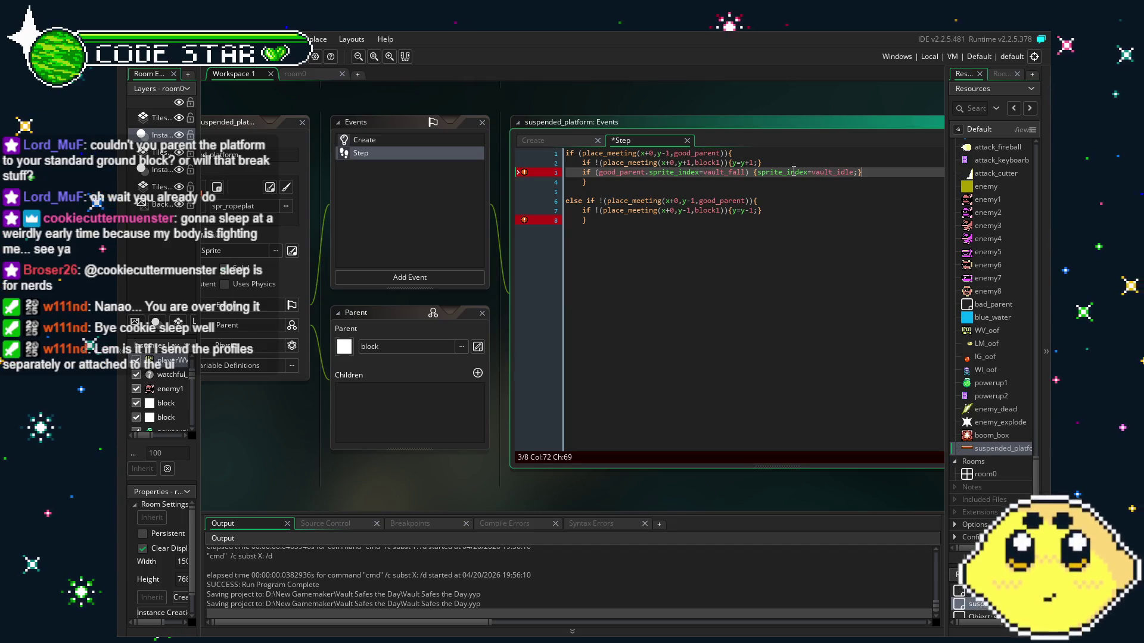
pyautogui.hotkey('ctrl', 's')
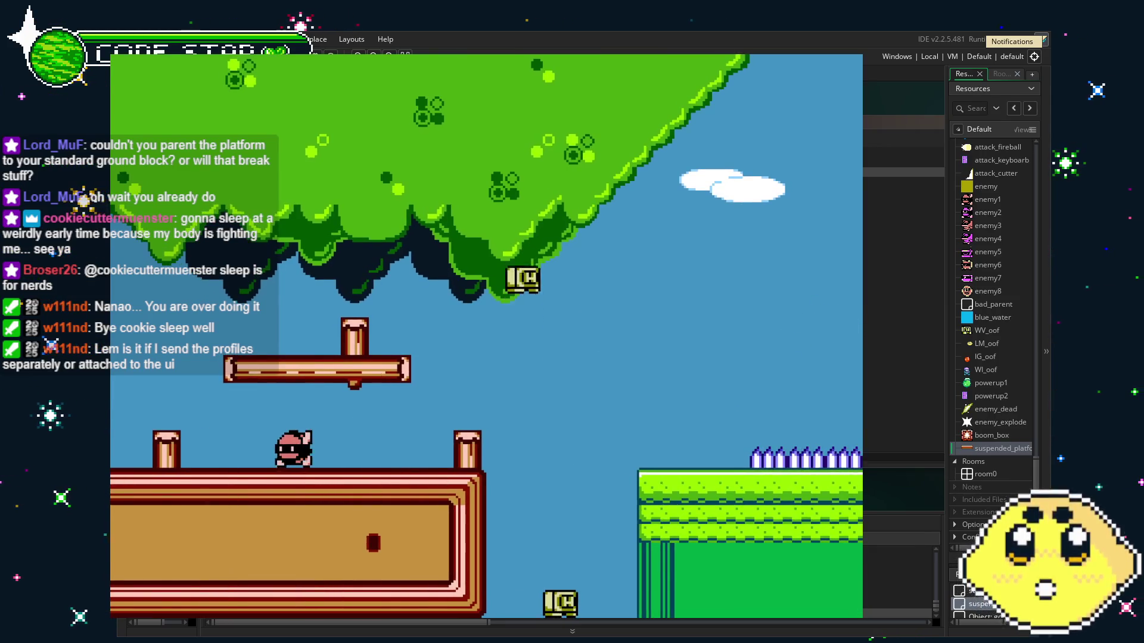
# - Change line 3 to set good_parent.sprite_index to vault_idle, then save and run with F5
pyautogui.press('Escape')
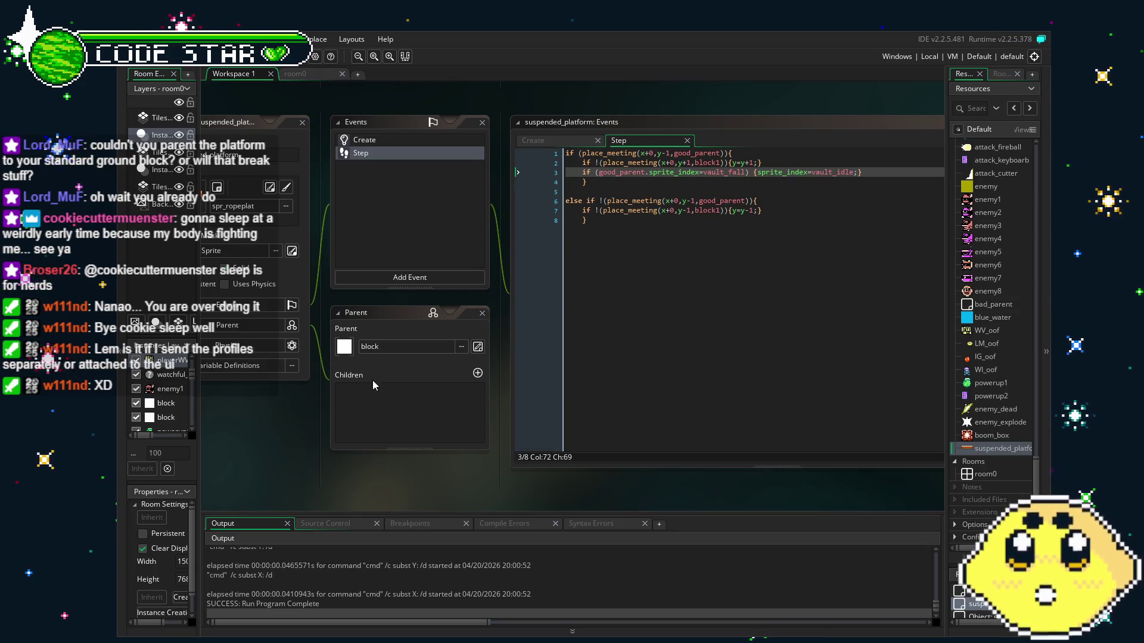
pyautogui.moveTo(241, 461); pyautogui.dragTo(281, 458)
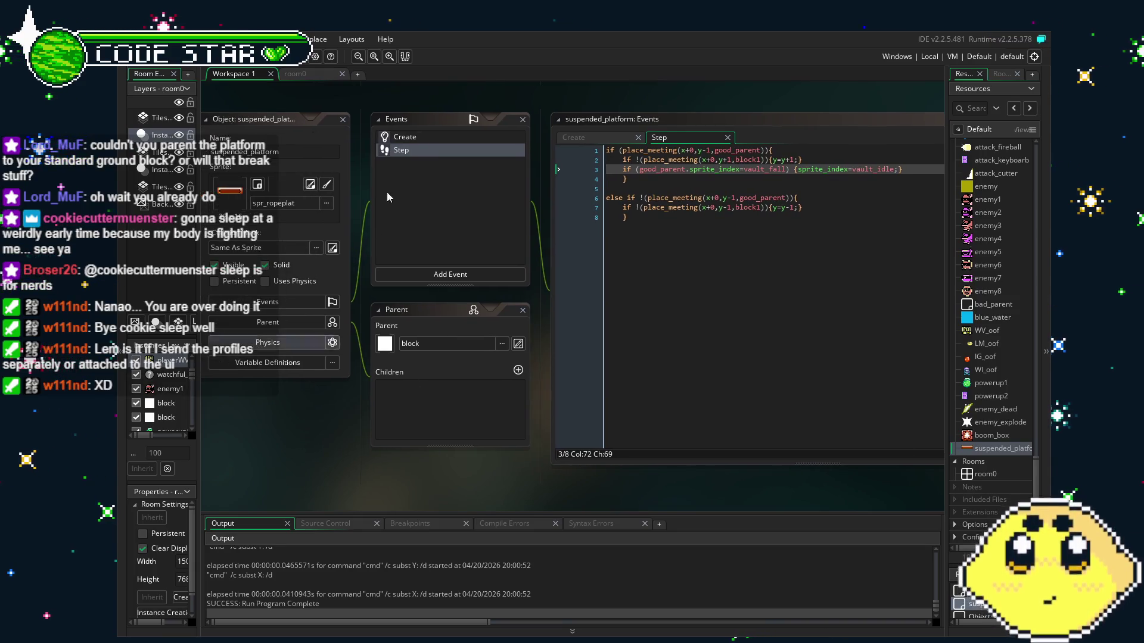
pyautogui.click(402, 138)
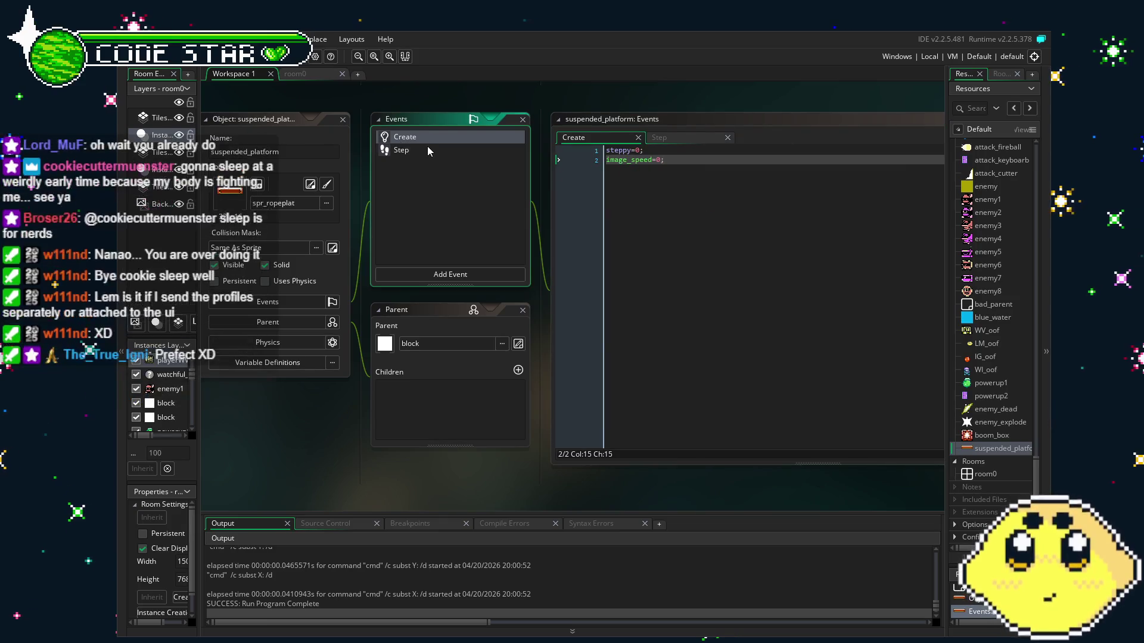
pyautogui.click(428, 149)
pyautogui.click(420, 150)
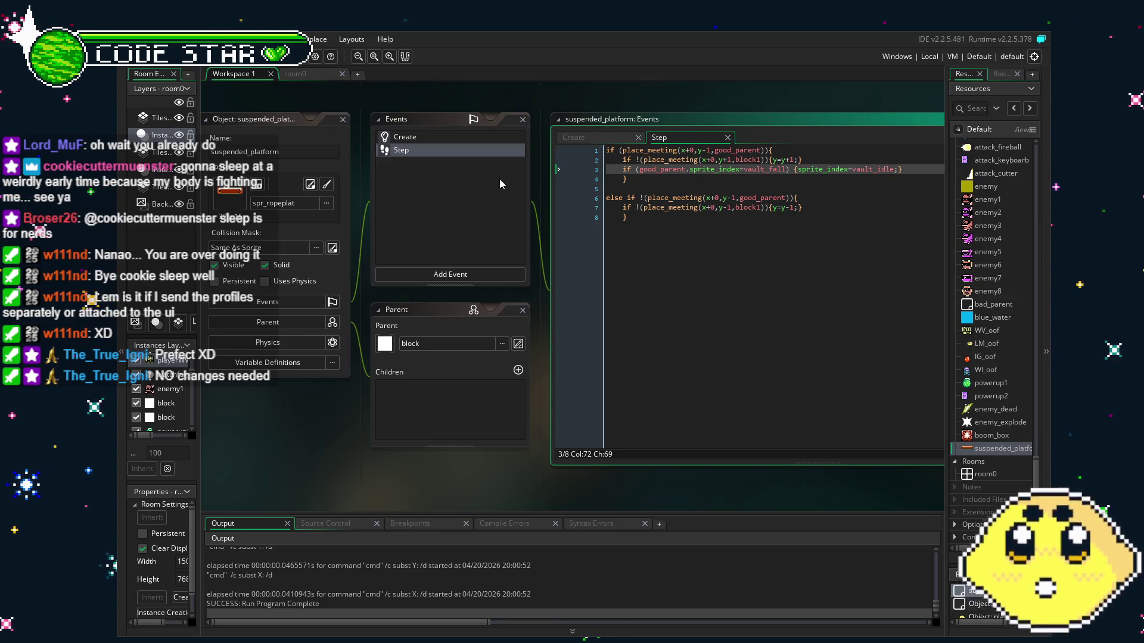
pyautogui.click(698, 320)
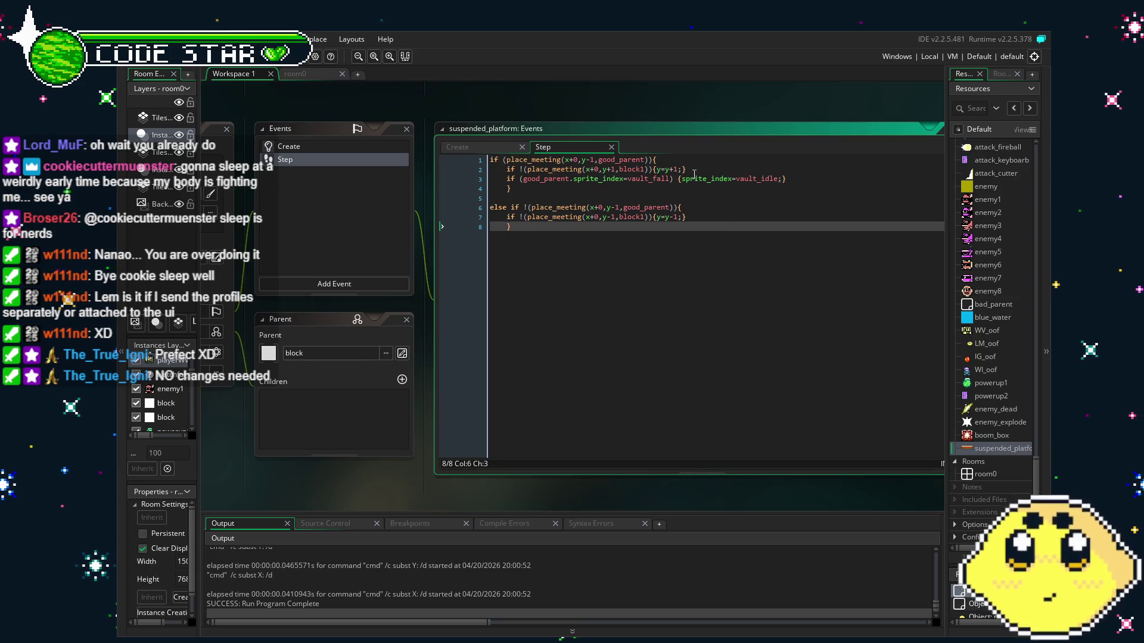
pyautogui.click(680, 178)
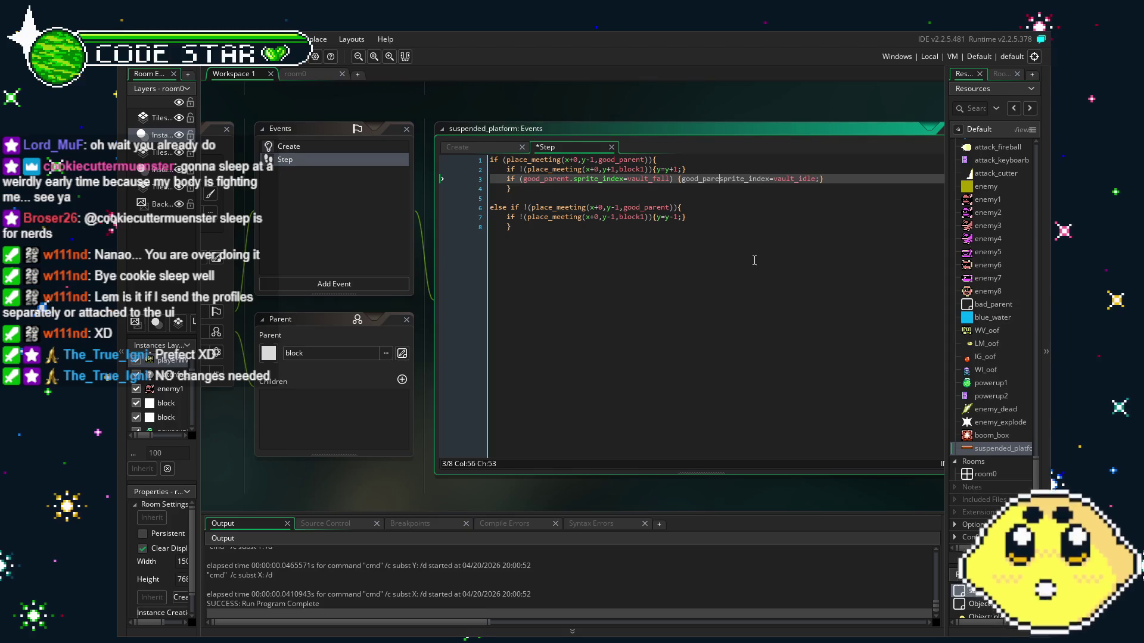
pyautogui.hotkey('ctrl', 's')
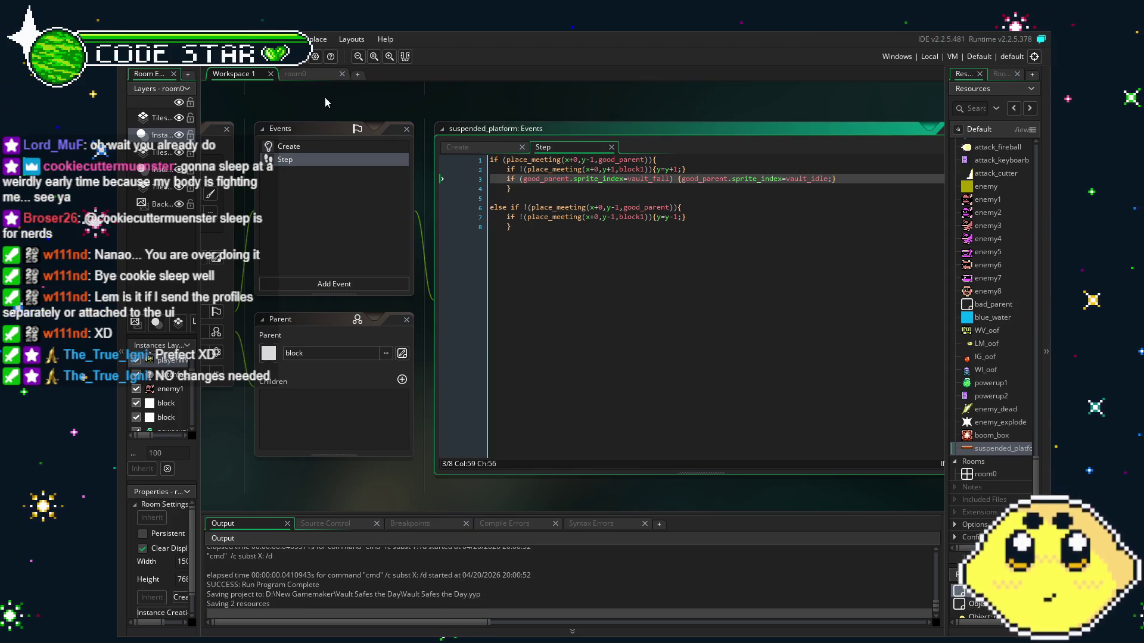
pyautogui.press('F5')
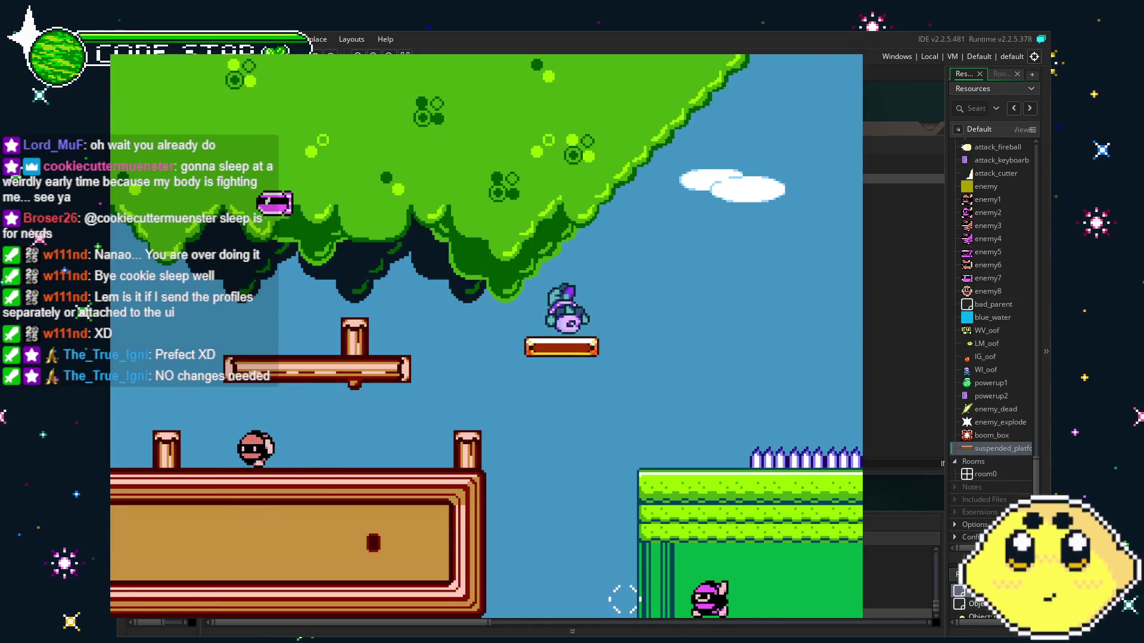
# - Jump onto and ride the suspended platform up and down, walk along it, then close the game
pyautogui.press('Left')
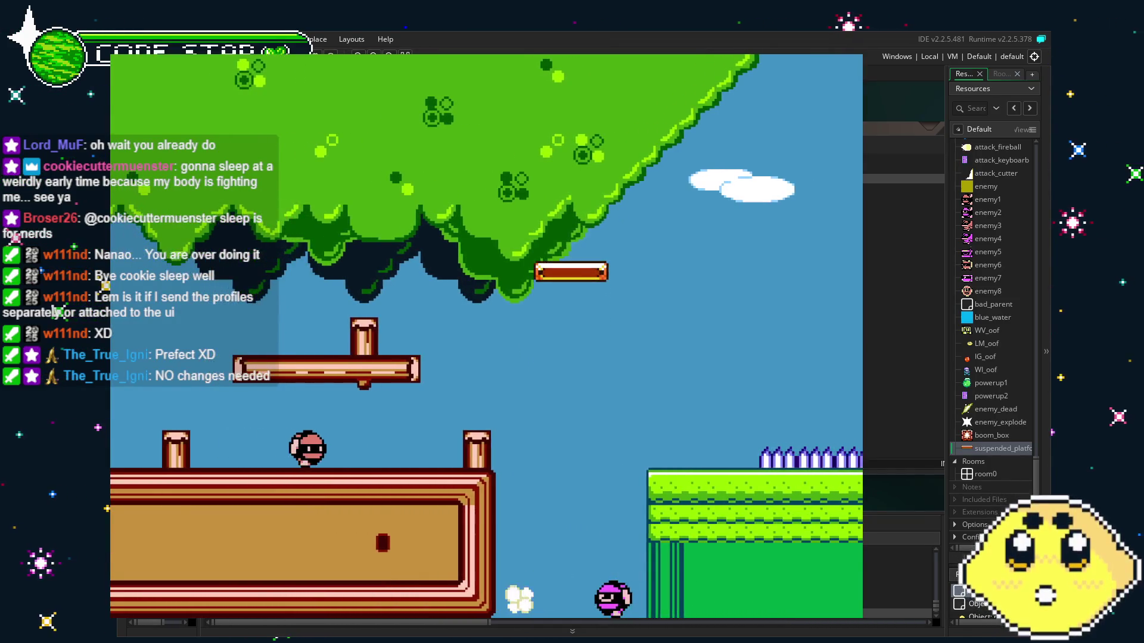
pyautogui.press('space')
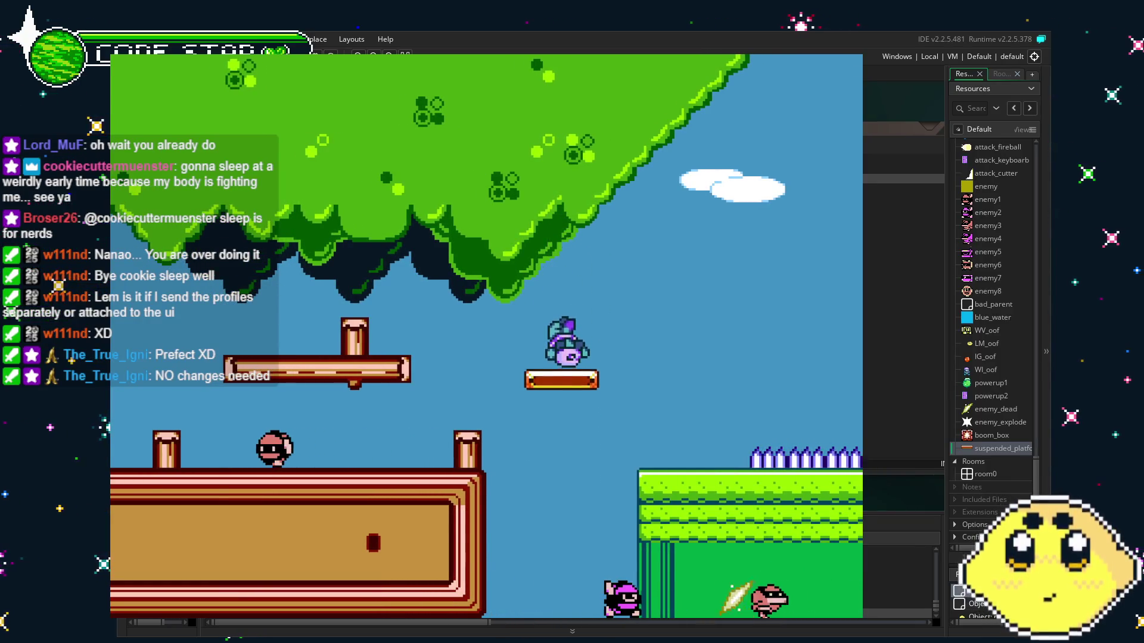
pyautogui.press('space')
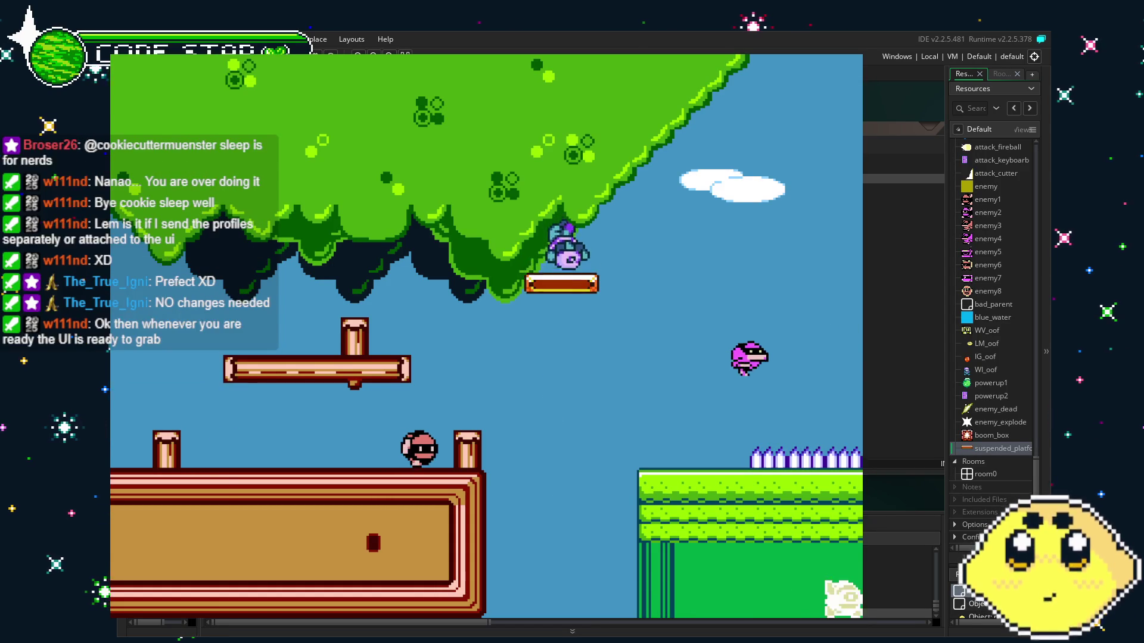
pyautogui.press('space')
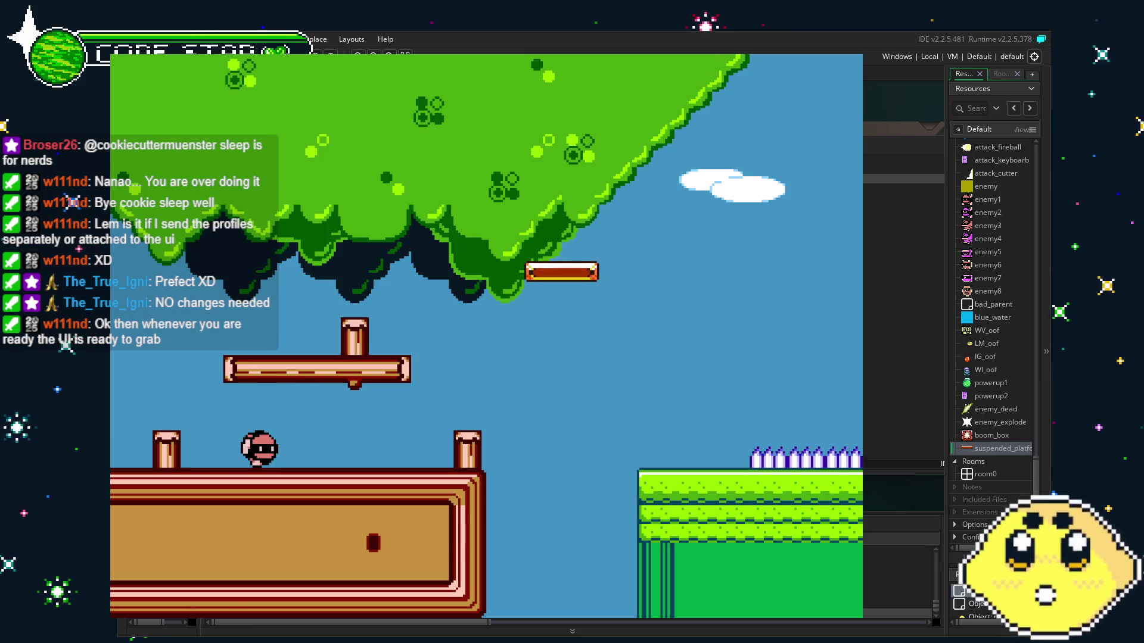
pyautogui.press('space')
pyautogui.press('space')
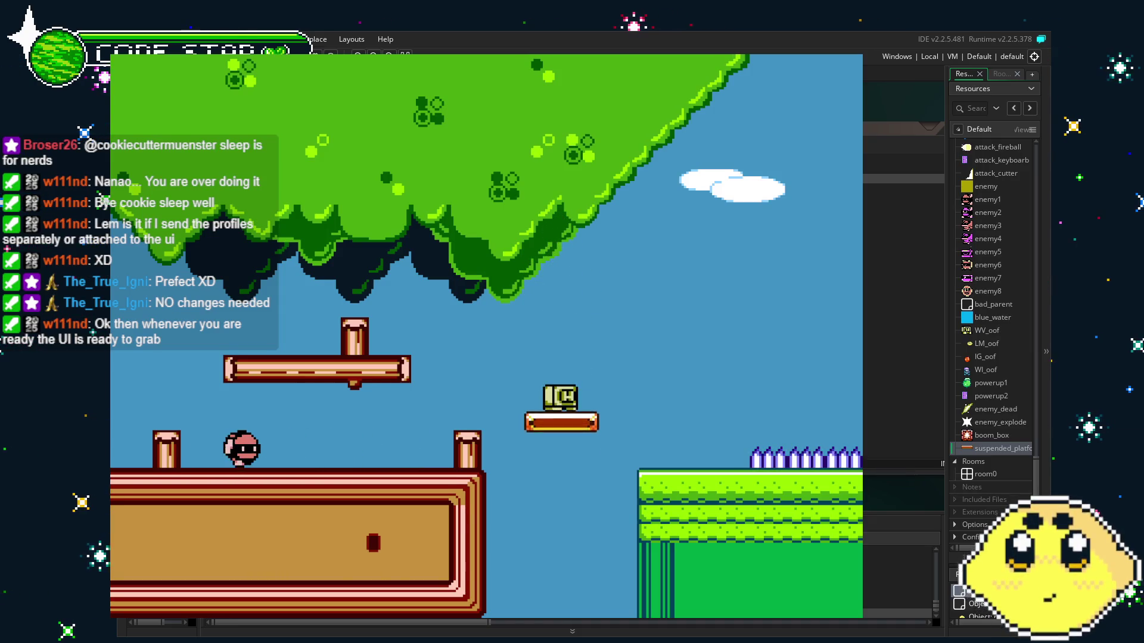
pyautogui.press('space')
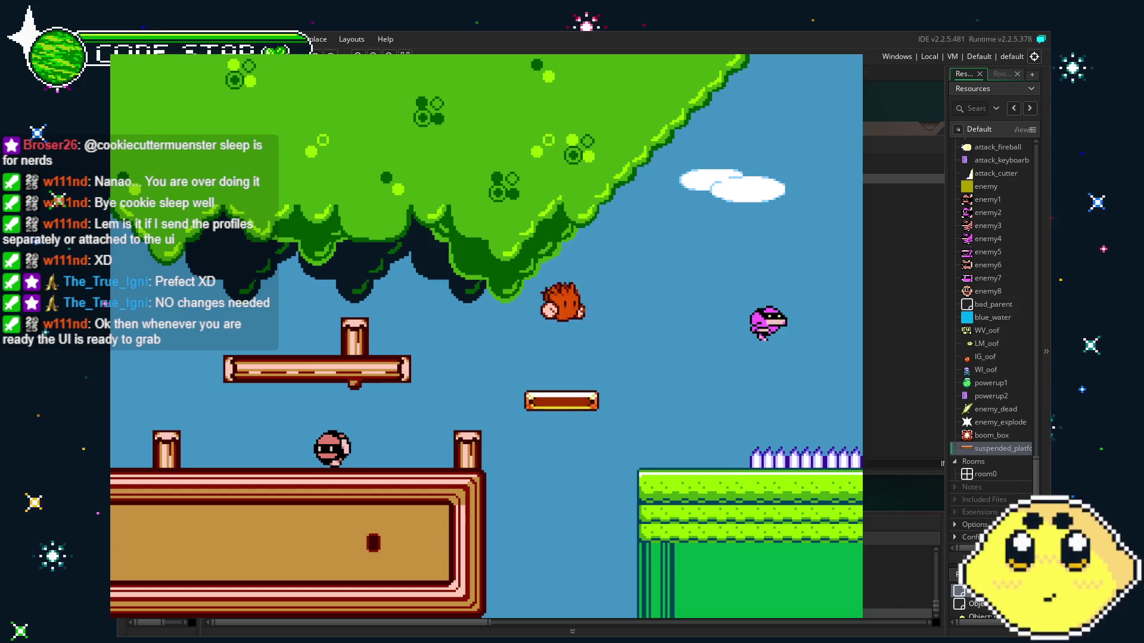
pyautogui.press('space')
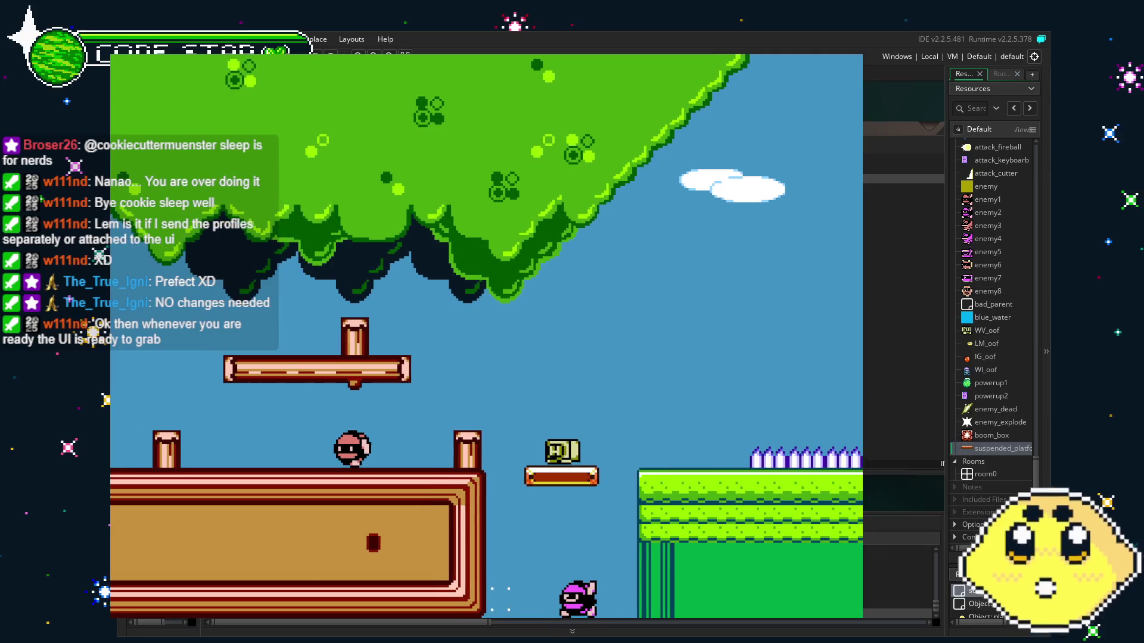
pyautogui.press('space')
pyautogui.press('space')
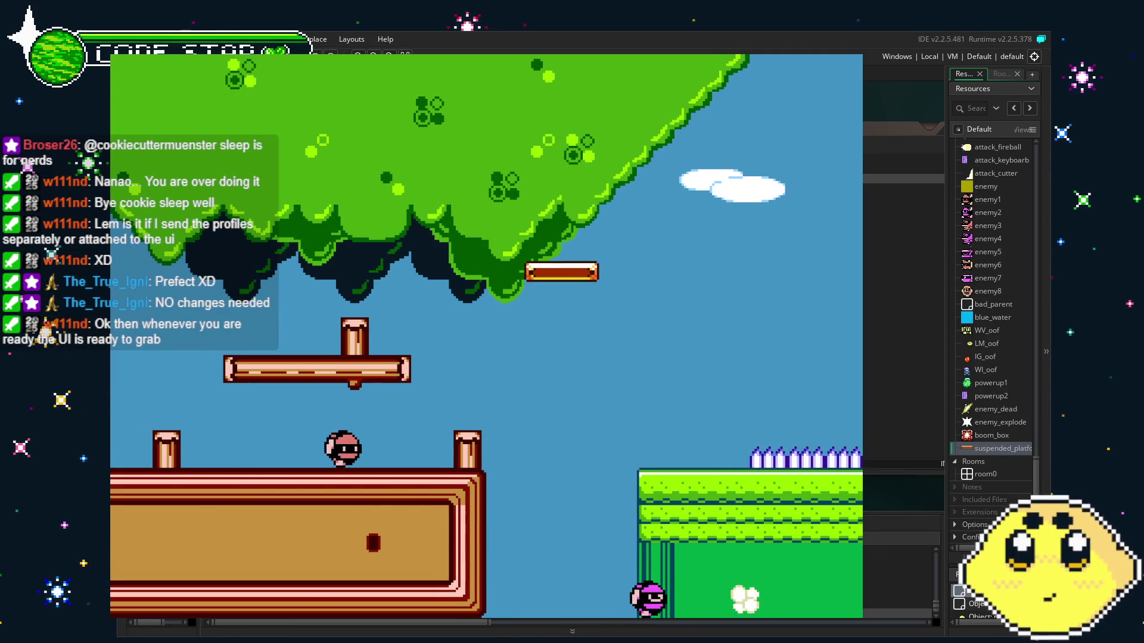
pyautogui.press('Right')
pyautogui.press('Left')
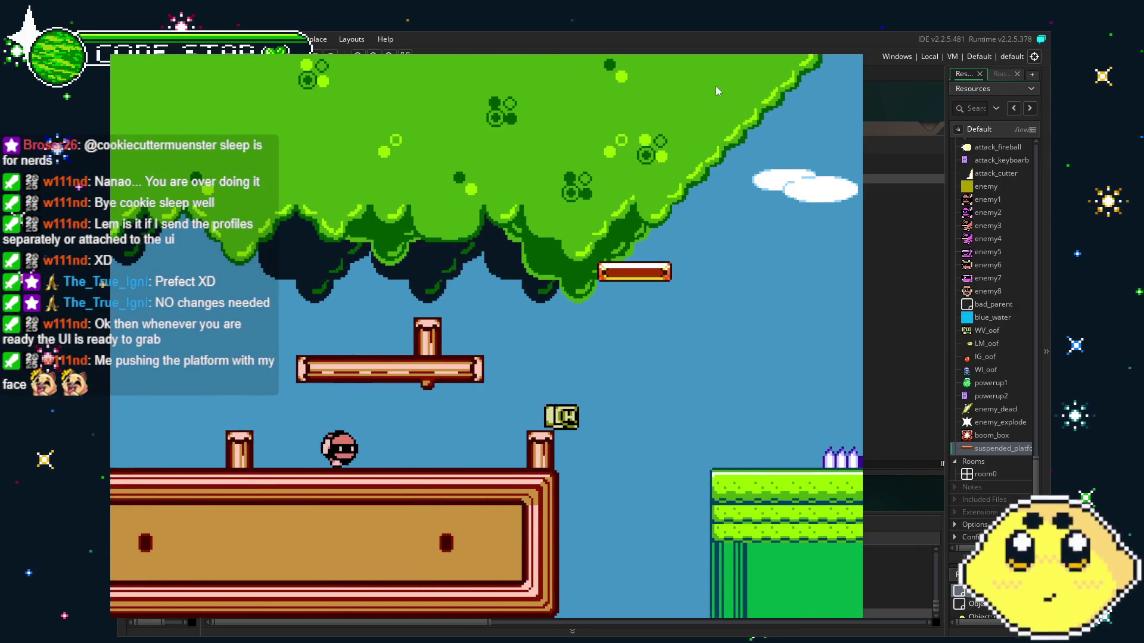
pyautogui.press('Escape')
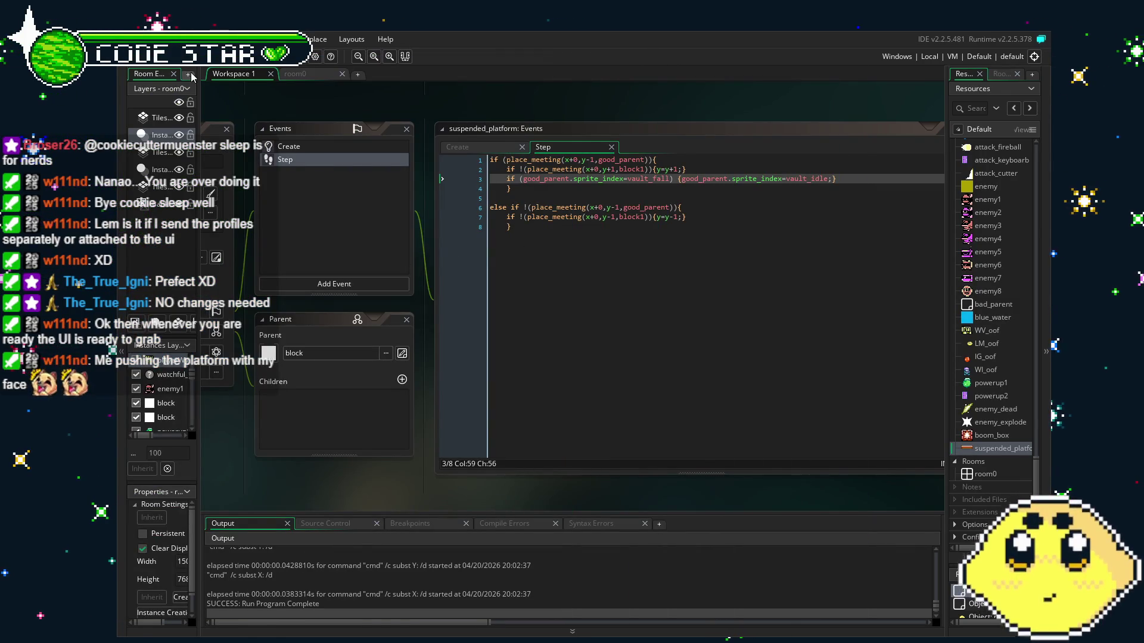
# - Save, then duplicate line 3's vault_fall sprite check as line 4 with Ctrl+D
pyautogui.hotkey('ctrl', 's')
pyautogui.click(604, 258)
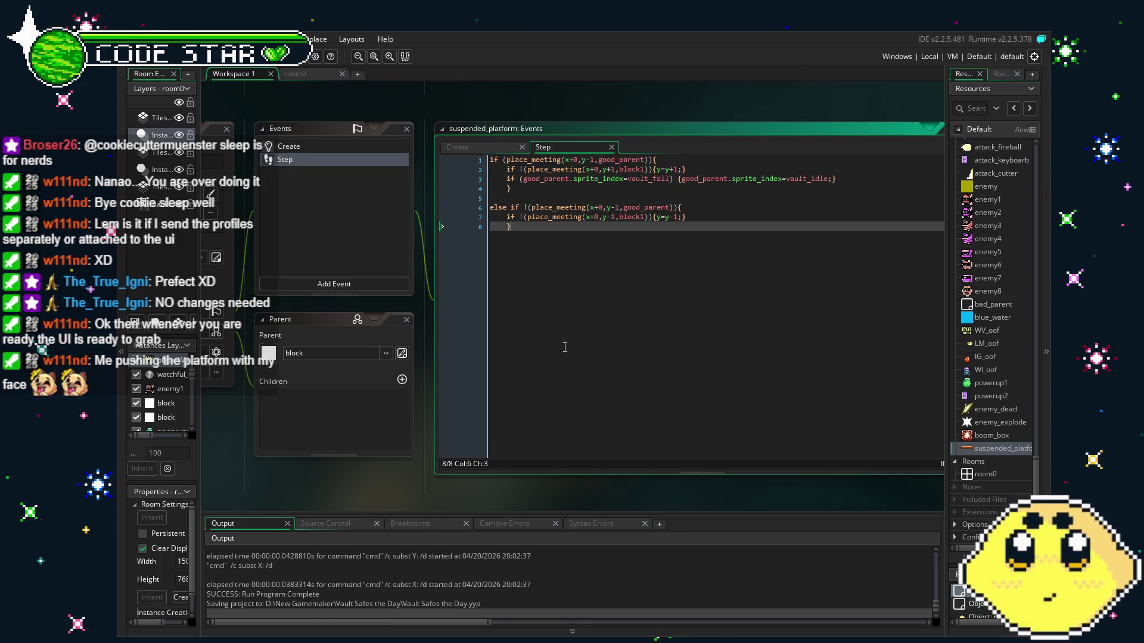
pyautogui.moveTo(837, 179); pyautogui.dragTo(544, 181)
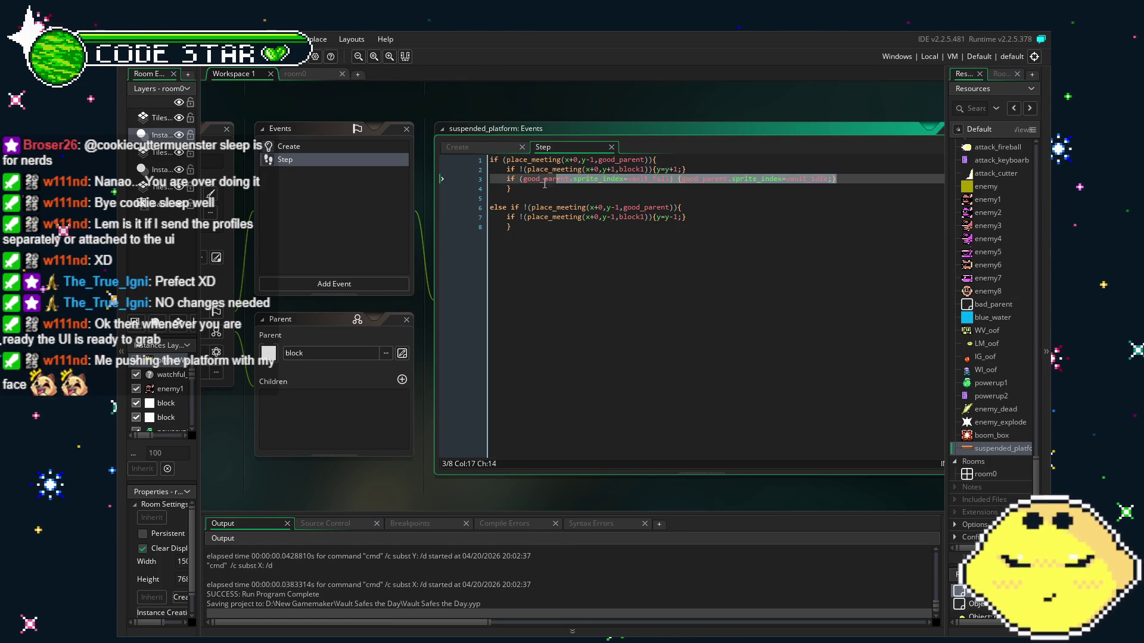
pyautogui.click(849, 179)
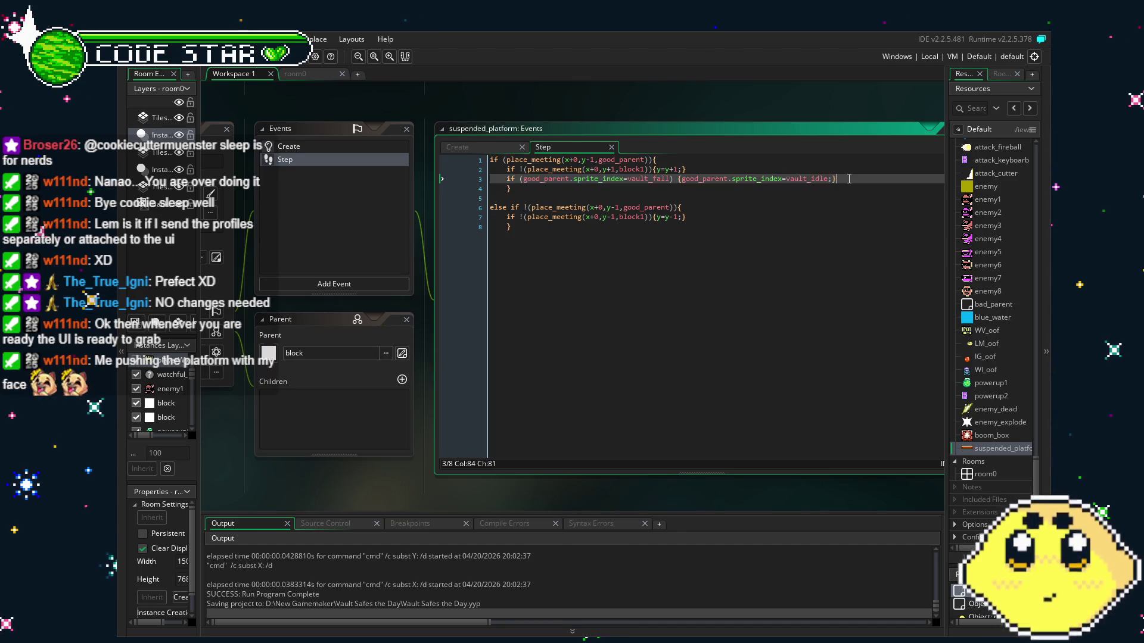
pyautogui.hotkey('ctrl', 'd')
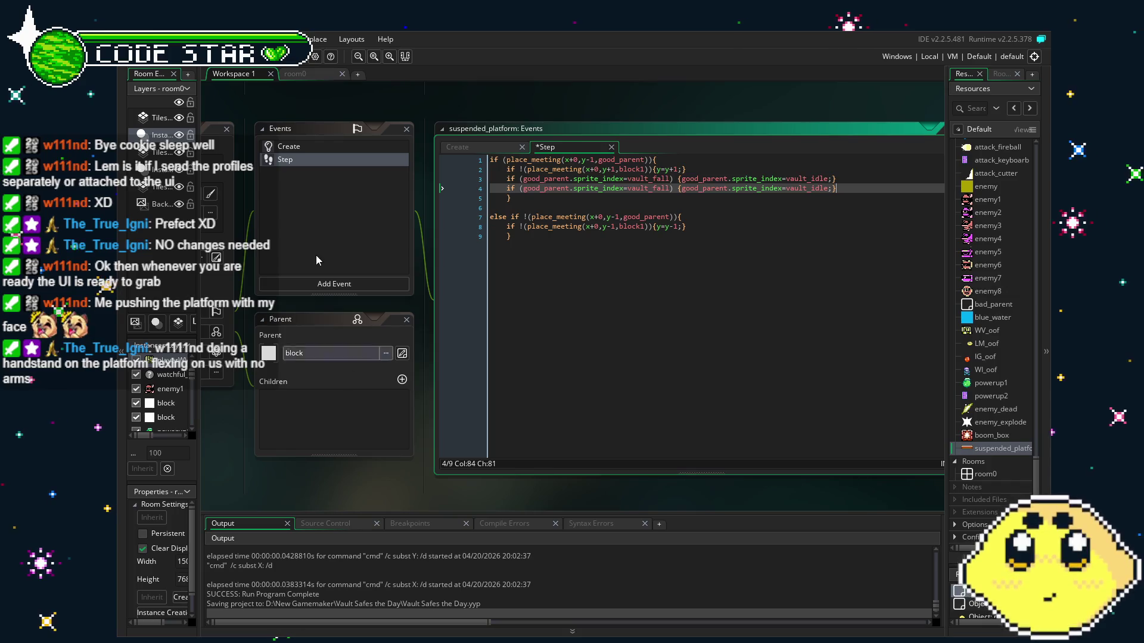
pyautogui.click(326, 150)
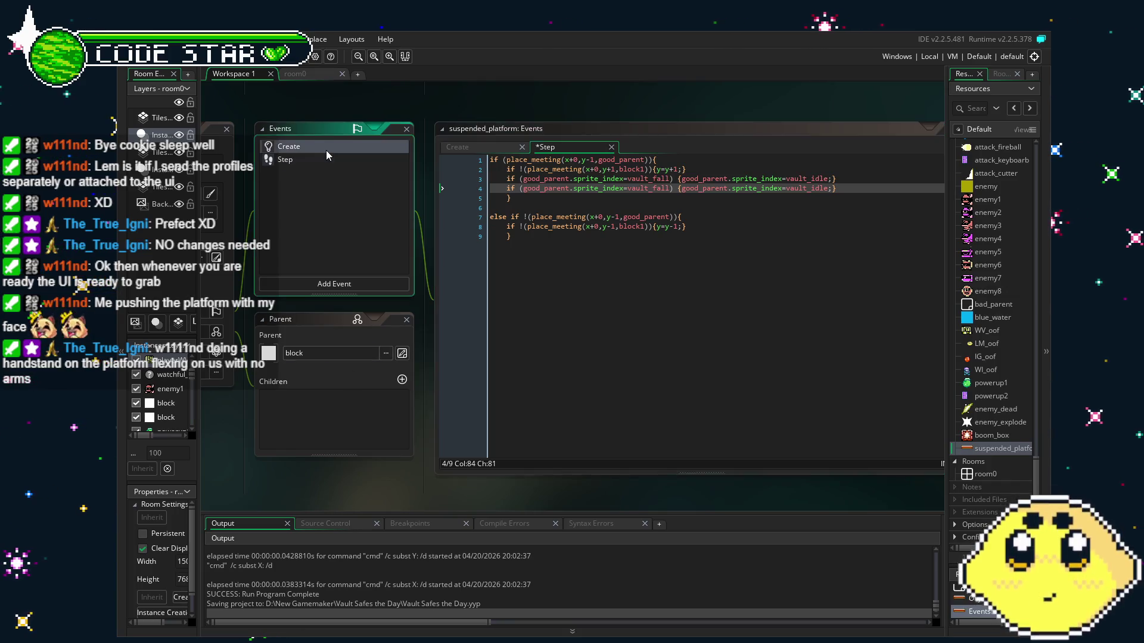
# - Return to the Step event code, bring it fully into view, and save
pyautogui.click(331, 163)
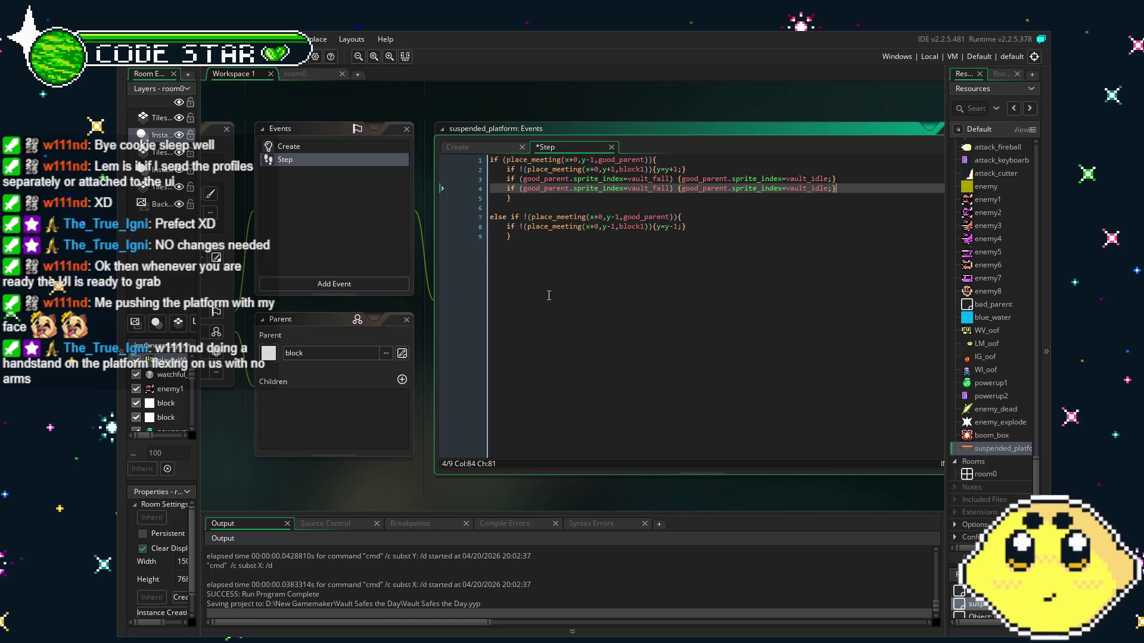
pyautogui.moveTo(546, 295); pyautogui.dragTo(459, 299)
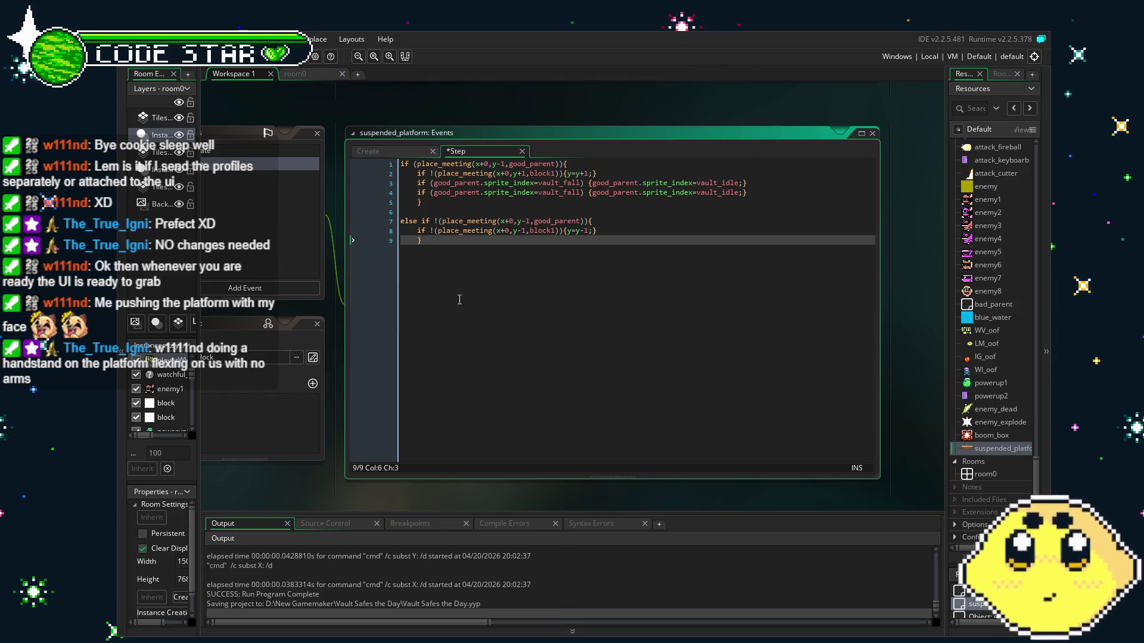
pyautogui.hscroll(-2, 515, 302)
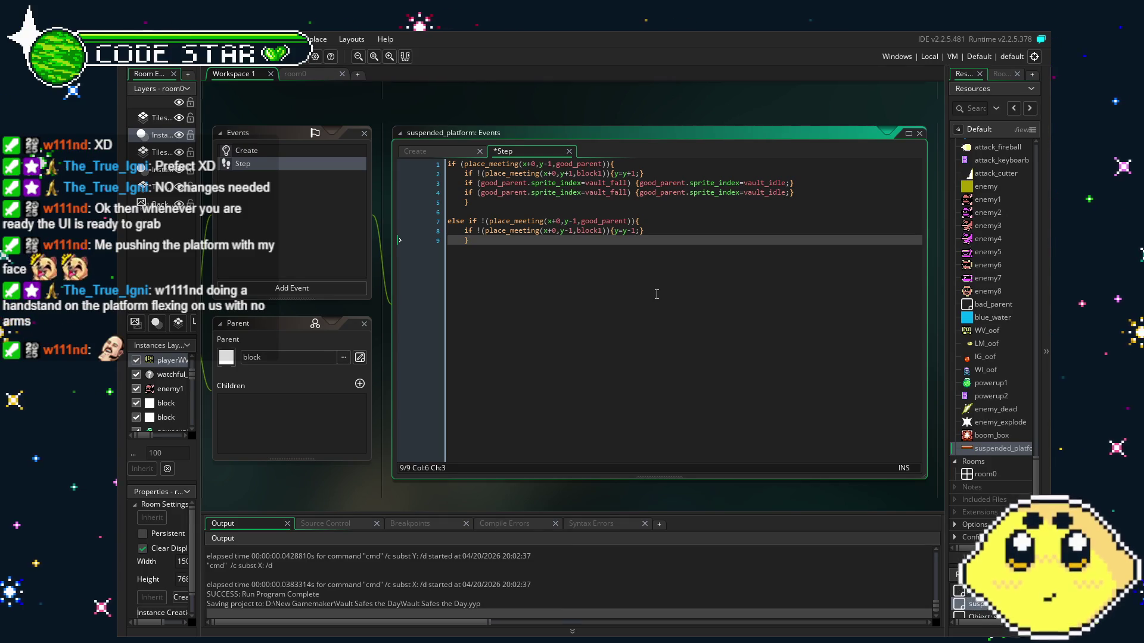
pyautogui.hscroll(-2, 691, 268)
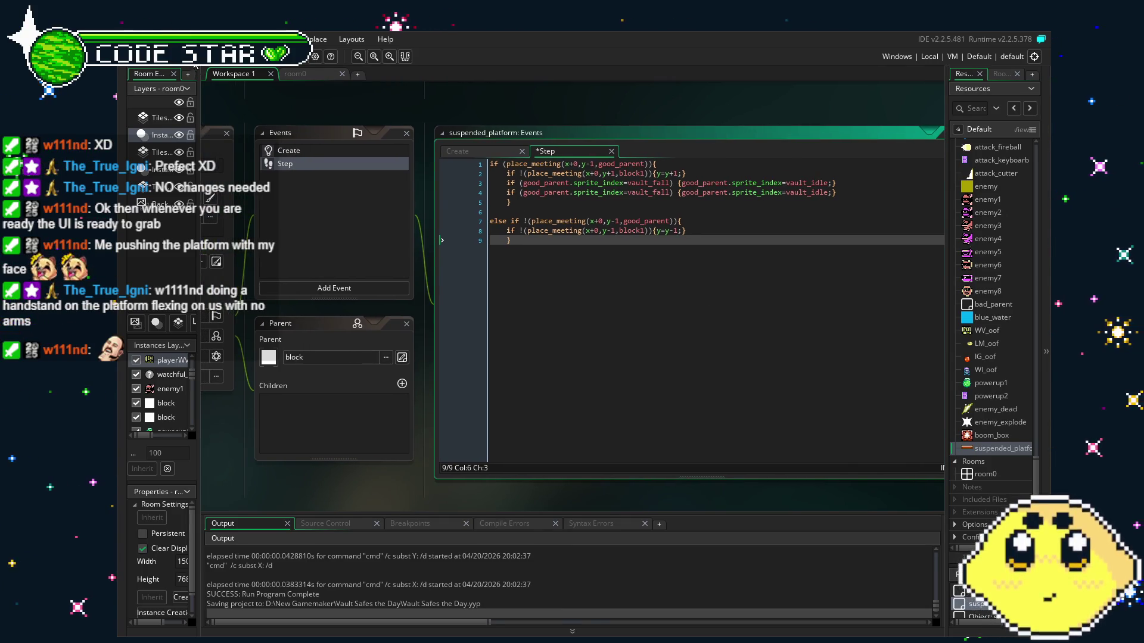
pyautogui.hotkey('ctrl', 's')
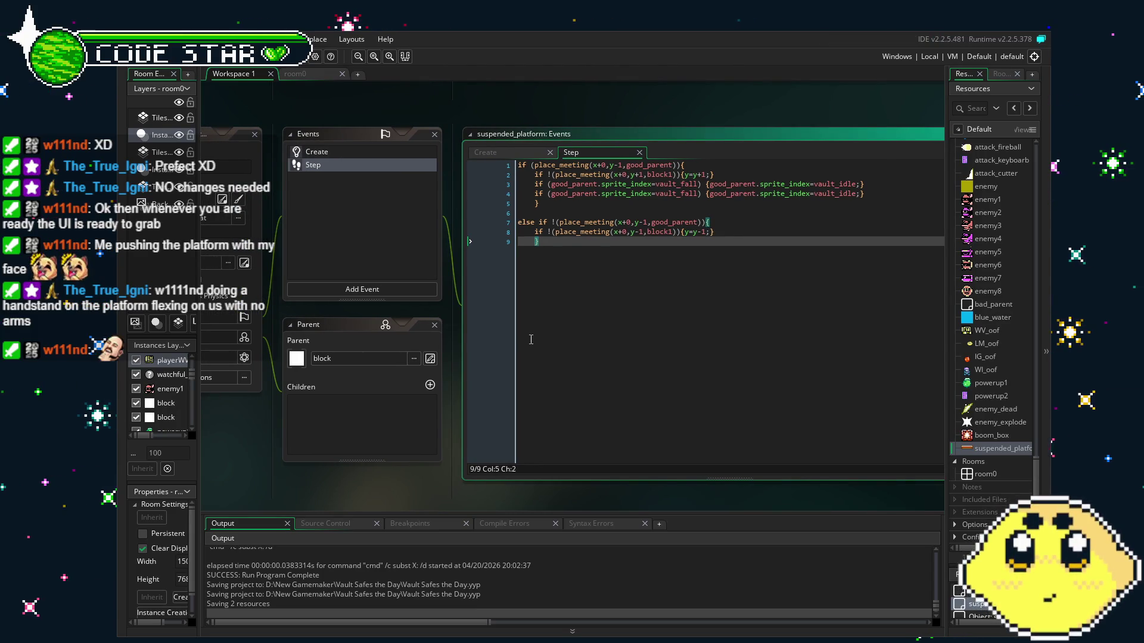
# - Change vault_fall to wind_fall on line 4, save, and run the game with F5
pyautogui.click(667, 195)
pyautogui.press('BackSpace')
pyautogui.press('BackSpace')
pyautogui.press('BackSpace')
pyautogui.press('Delete')
pyautogui.press('Delete')
pyautogui.write('windf')
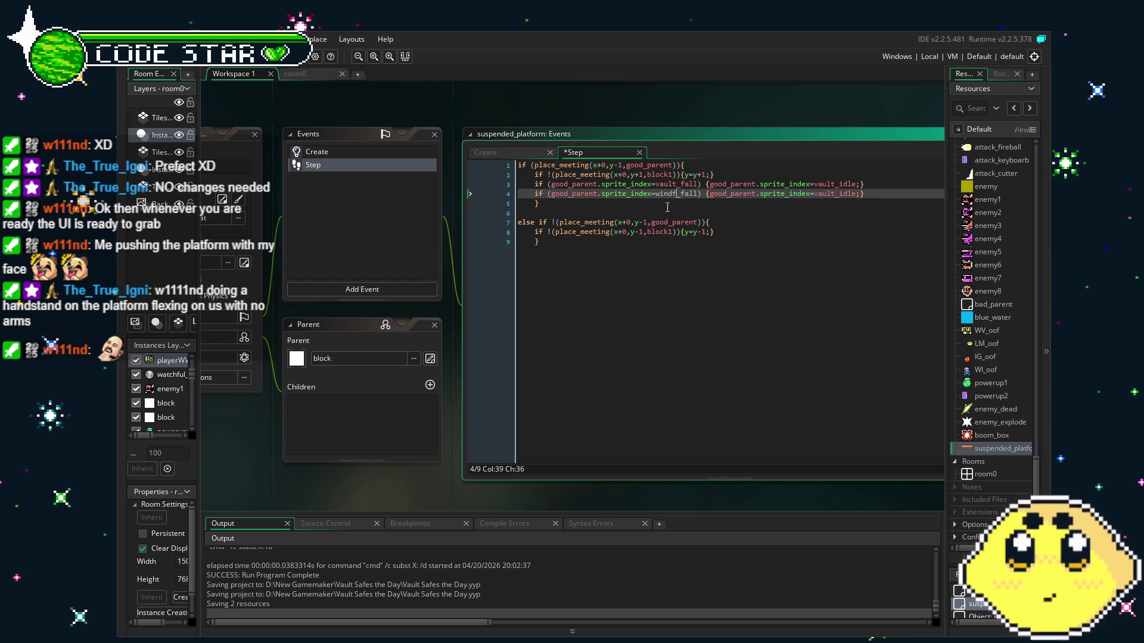
pyautogui.hotkey('ctrl', 's')
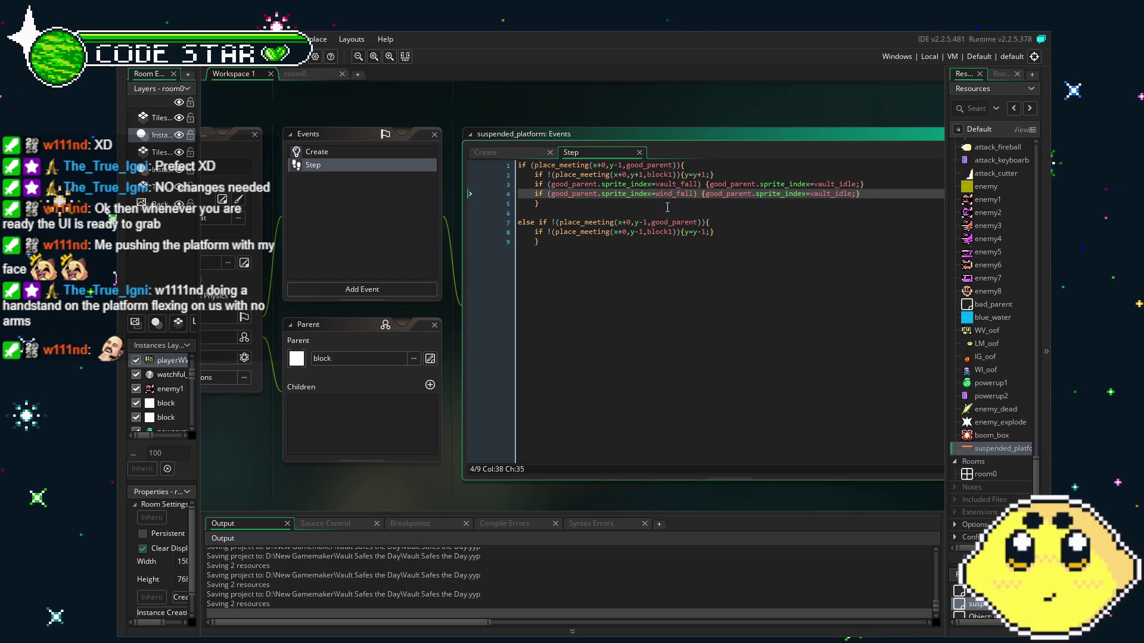
pyautogui.press('F5')
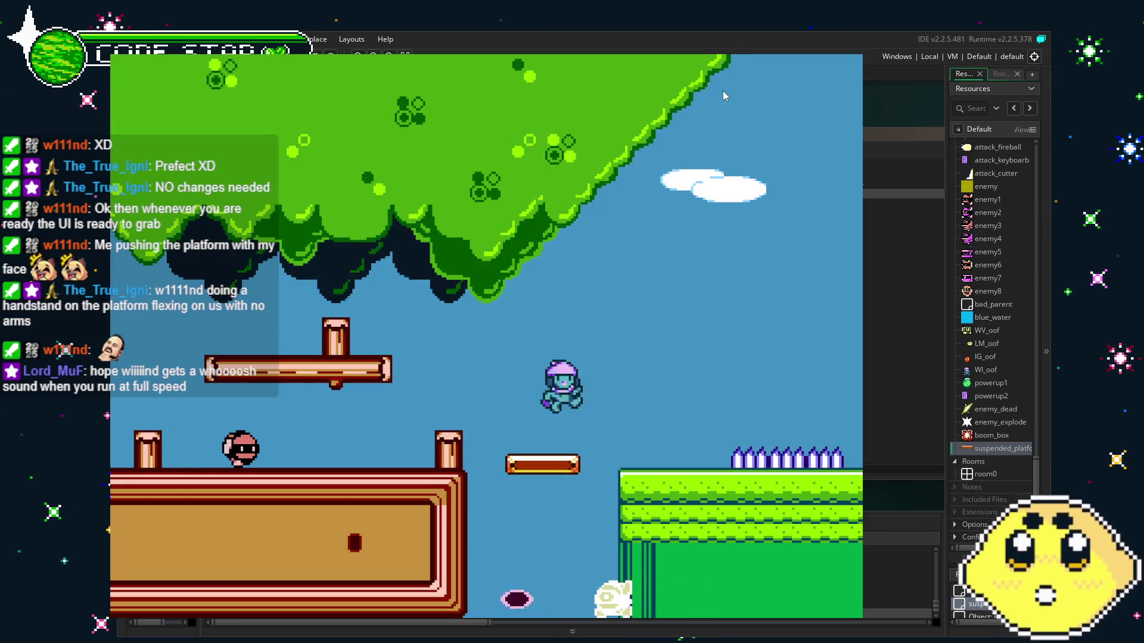
pyautogui.press('Right')
pyautogui.press('space')
pyautogui.press('Left')
pyautogui.press('space')
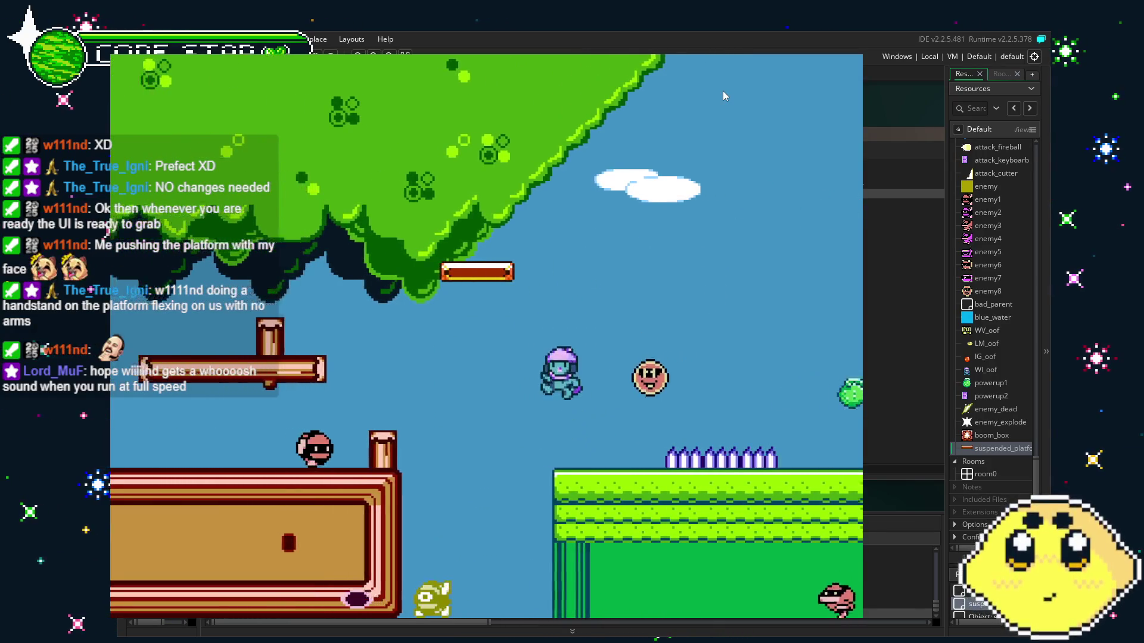
pyautogui.press('Right')
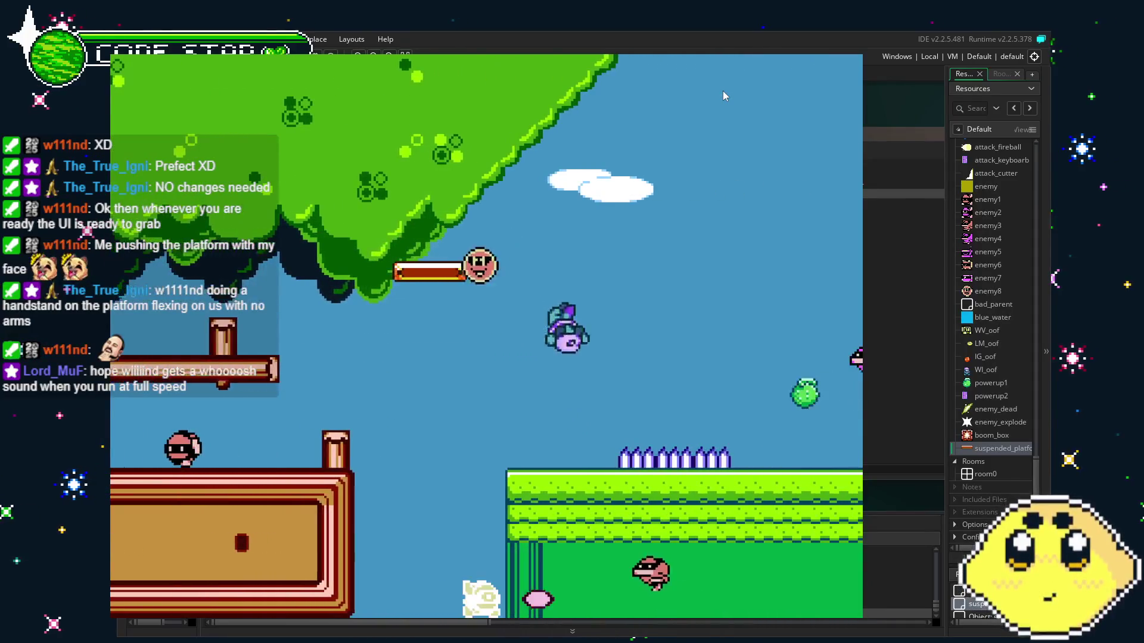
pyautogui.press('Left')
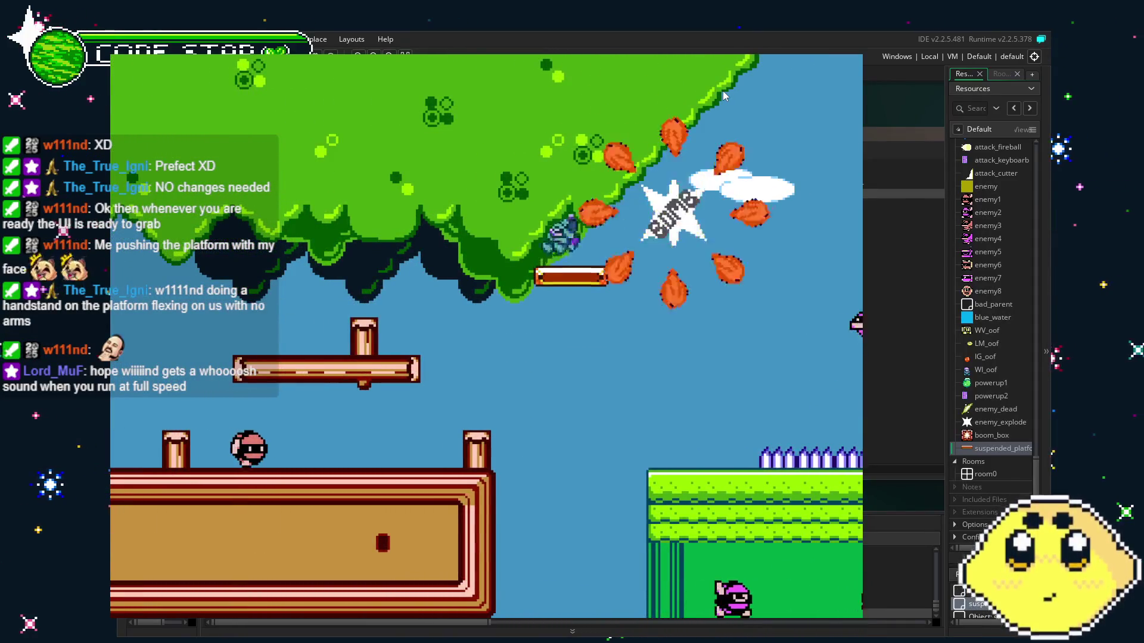
pyautogui.press('Left')
pyautogui.press('Right')
pyautogui.press('space')
pyautogui.press('Left')
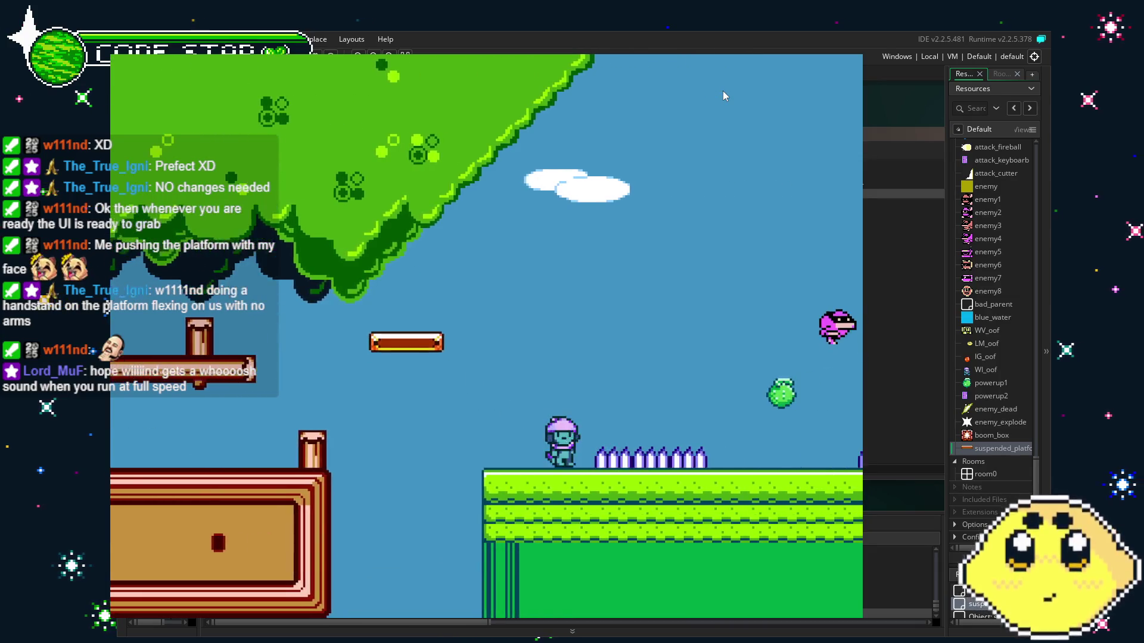
pyautogui.press('Left')
pyautogui.press('space')
pyautogui.press('Left')
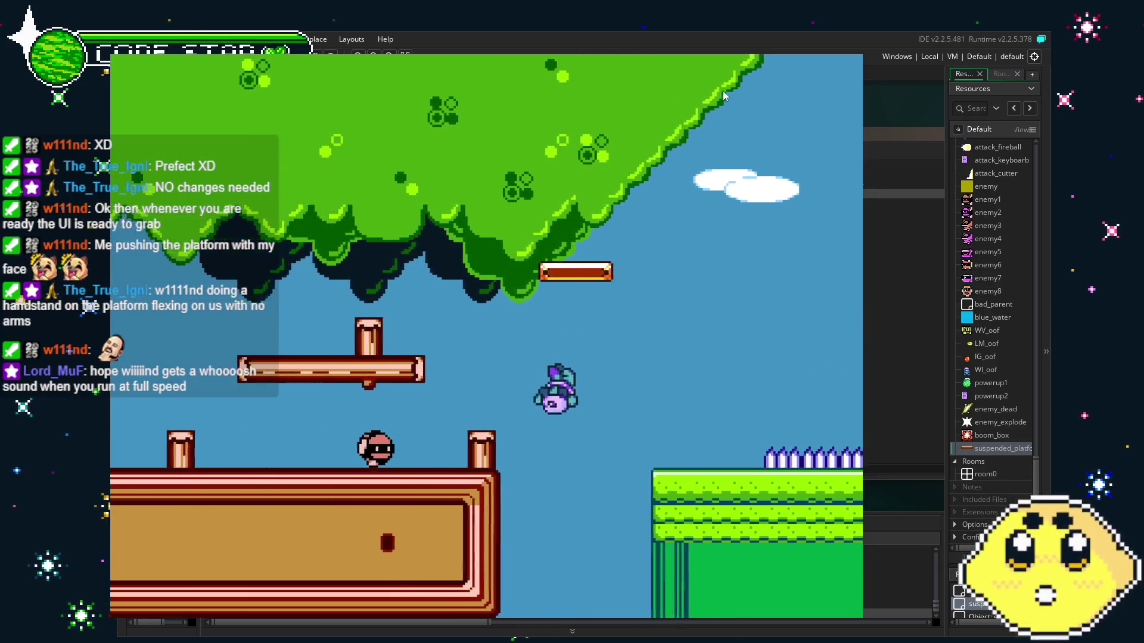
pyautogui.press('space')
pyautogui.press('Right')
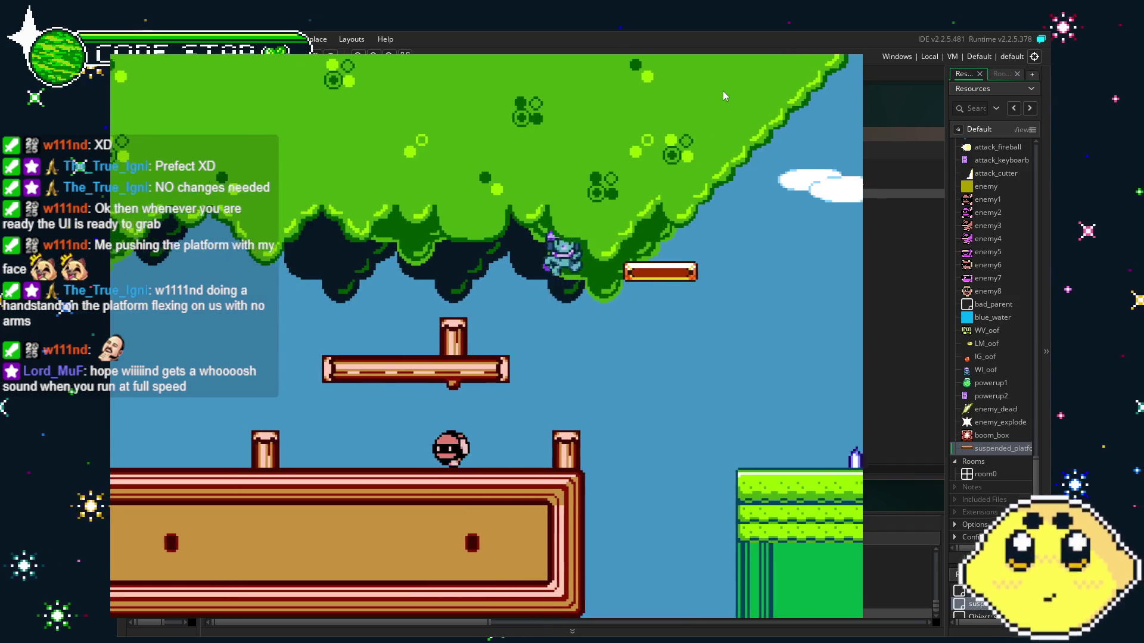
pyautogui.press('Right')
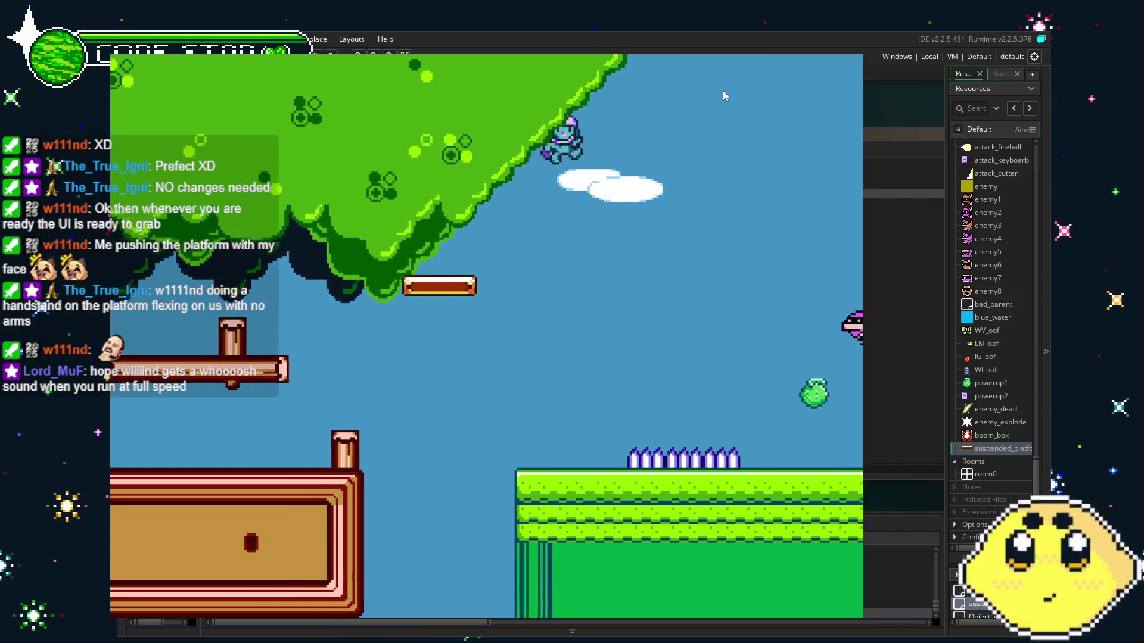
pyautogui.press('x')
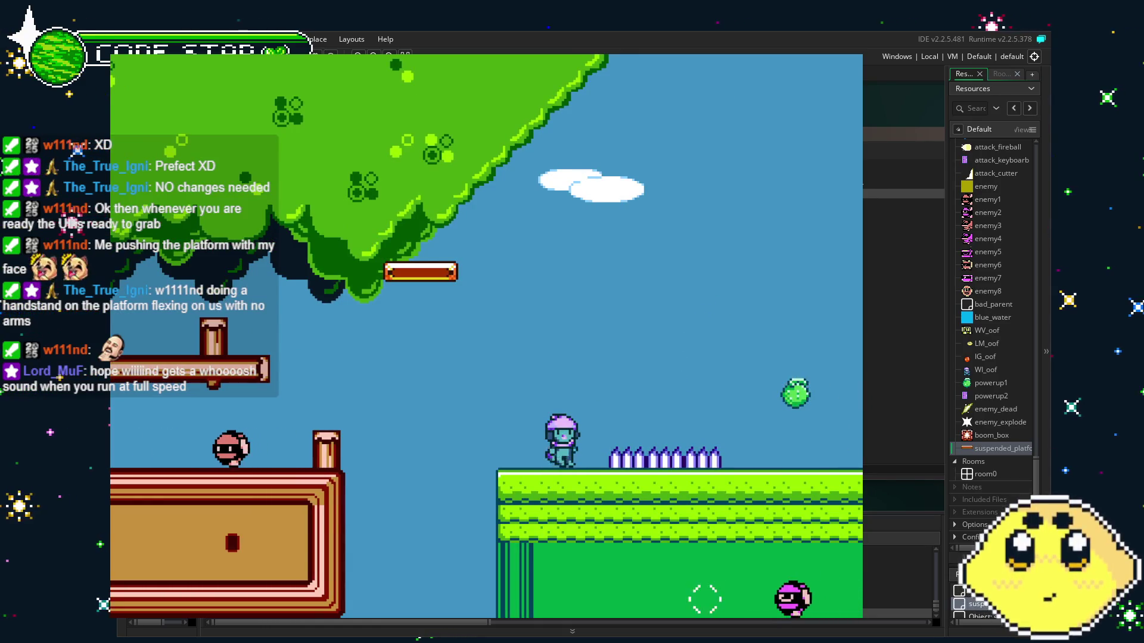
pyautogui.press('Escape')
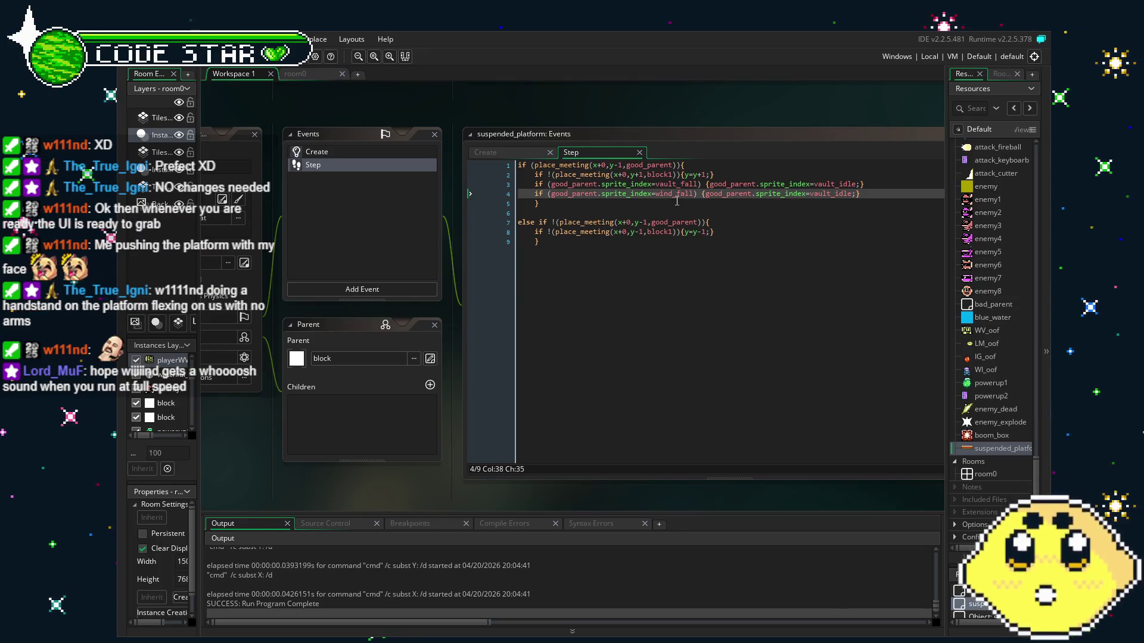
# - Change line 4's vault_idle to wind_idle and save the project
pyautogui.click(822, 196)
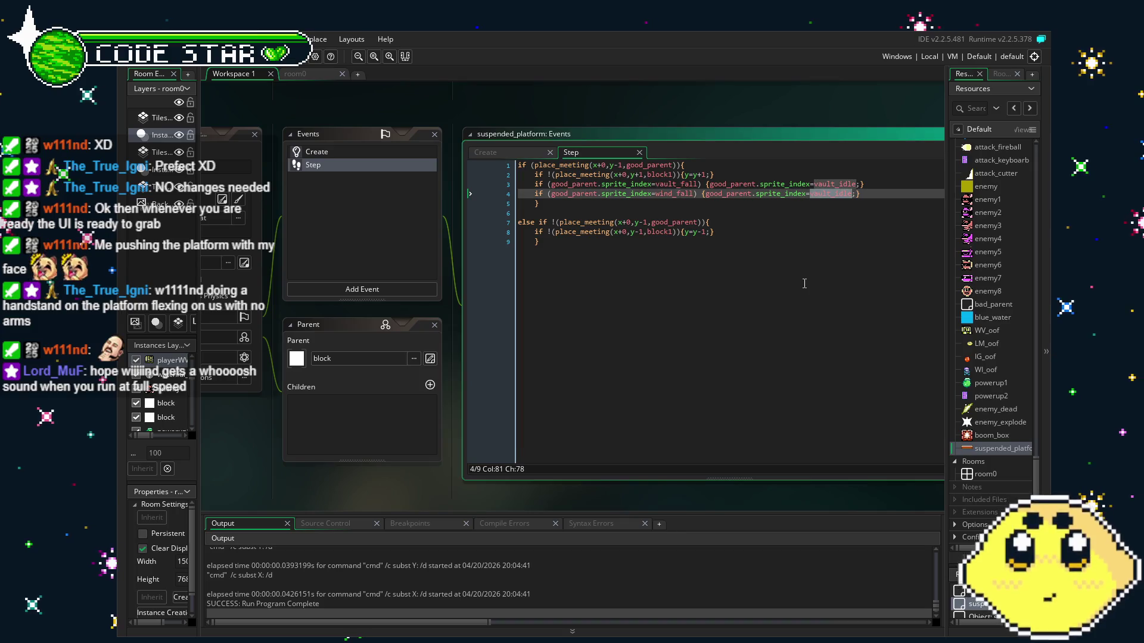
pyautogui.write('wind')
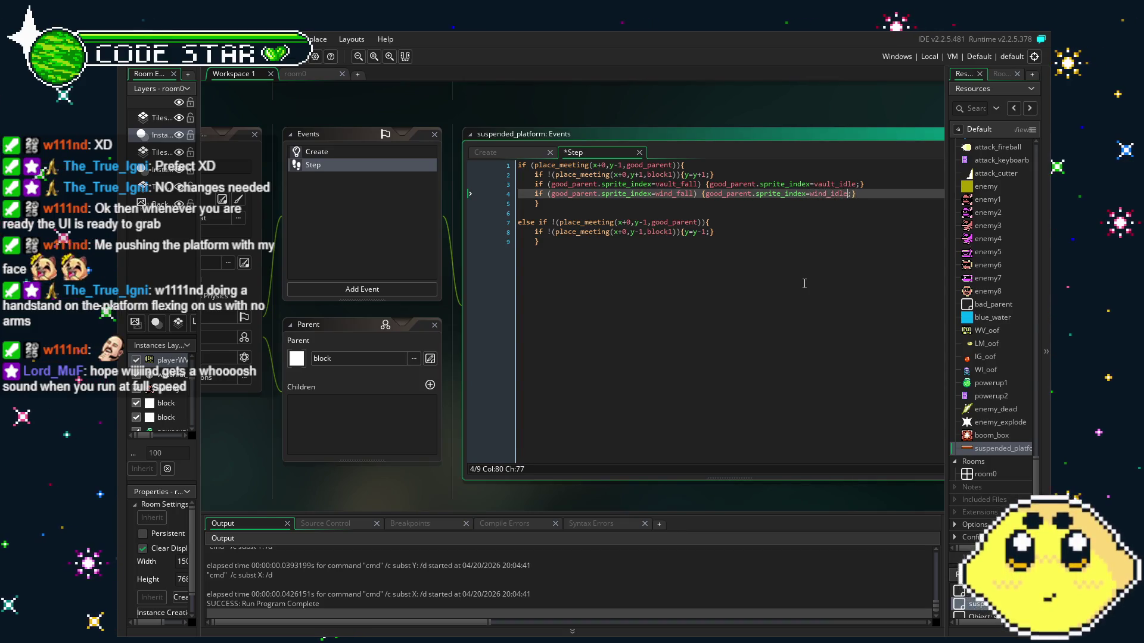
pyautogui.hotkey('ctrl', 's')
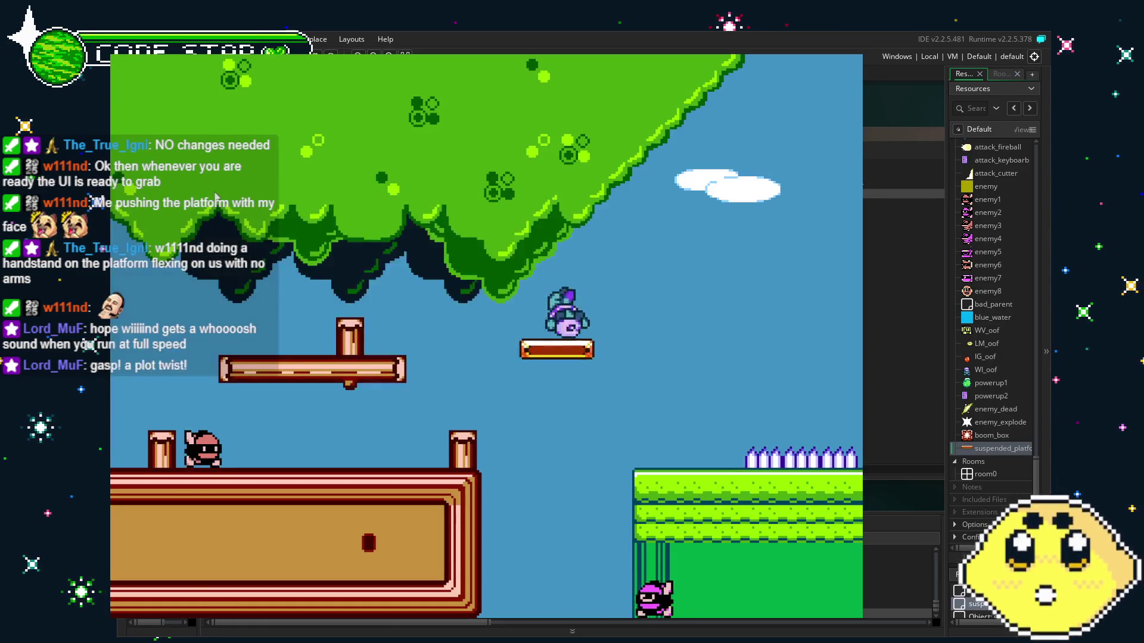
# - Jump off the rising platform, walk right across it, then close the game
pyautogui.press('space')
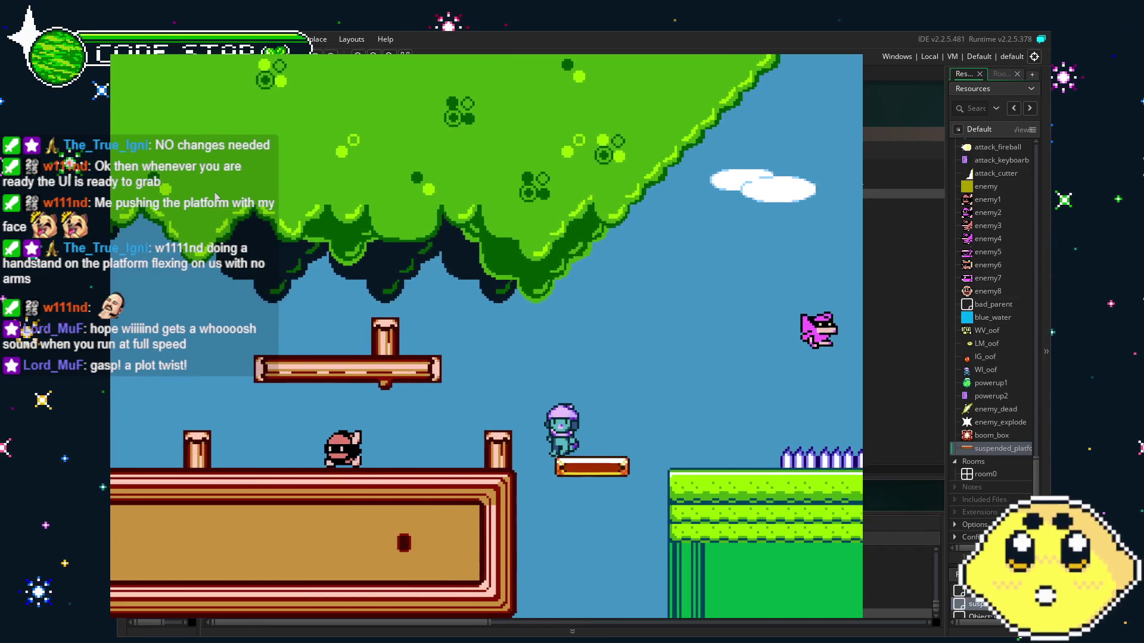
pyautogui.press('Right')
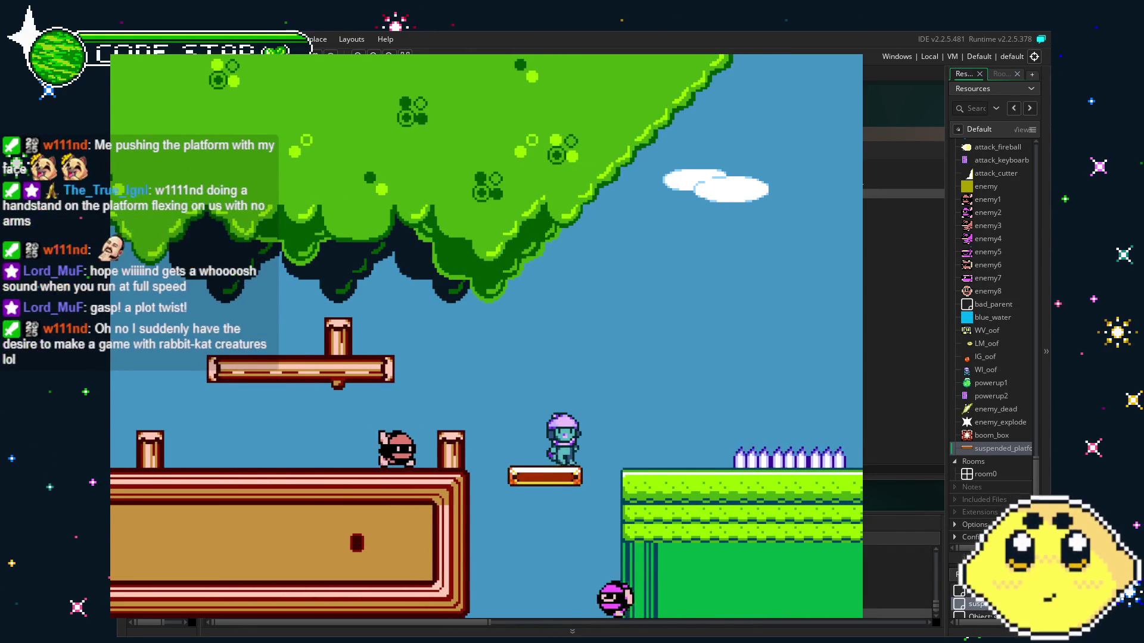
pyautogui.press('Escape')
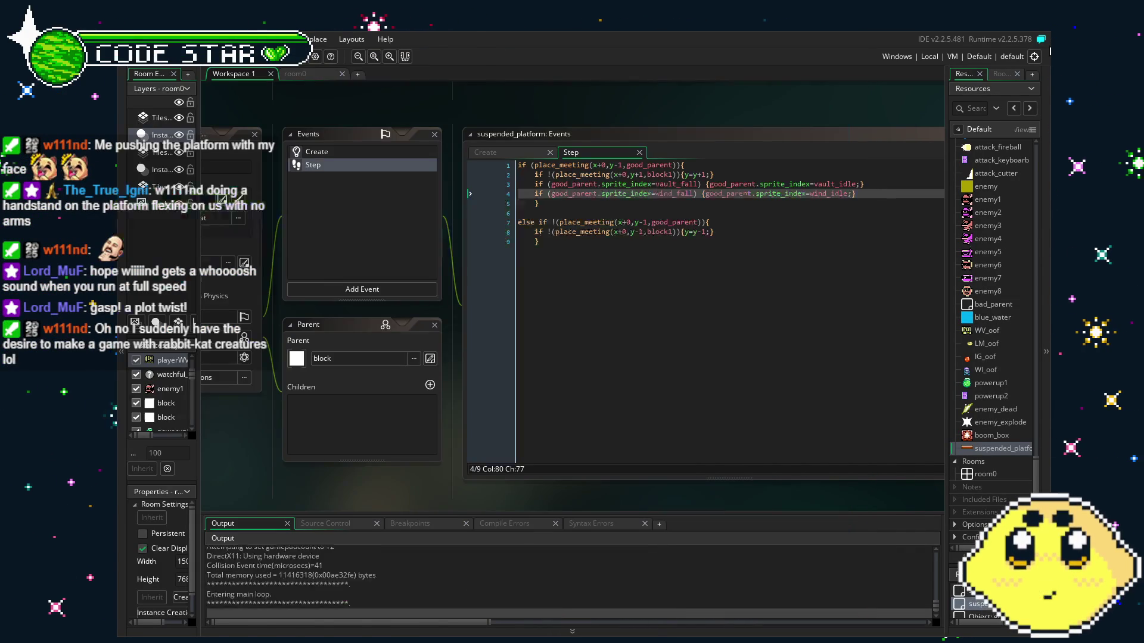
# - Delete line 4's wind_fall-to-wind_idle check from the Step code, keeping the vault_fall check, and save
pyautogui.moveTo(856, 193); pyautogui.dragTo(533, 198)
pyautogui.press('BackSpace')
pyautogui.press('BackSpace')
pyautogui.press('BackSpace')
pyautogui.click(643, 321)
pyautogui.hotkey('ctrl', 's')
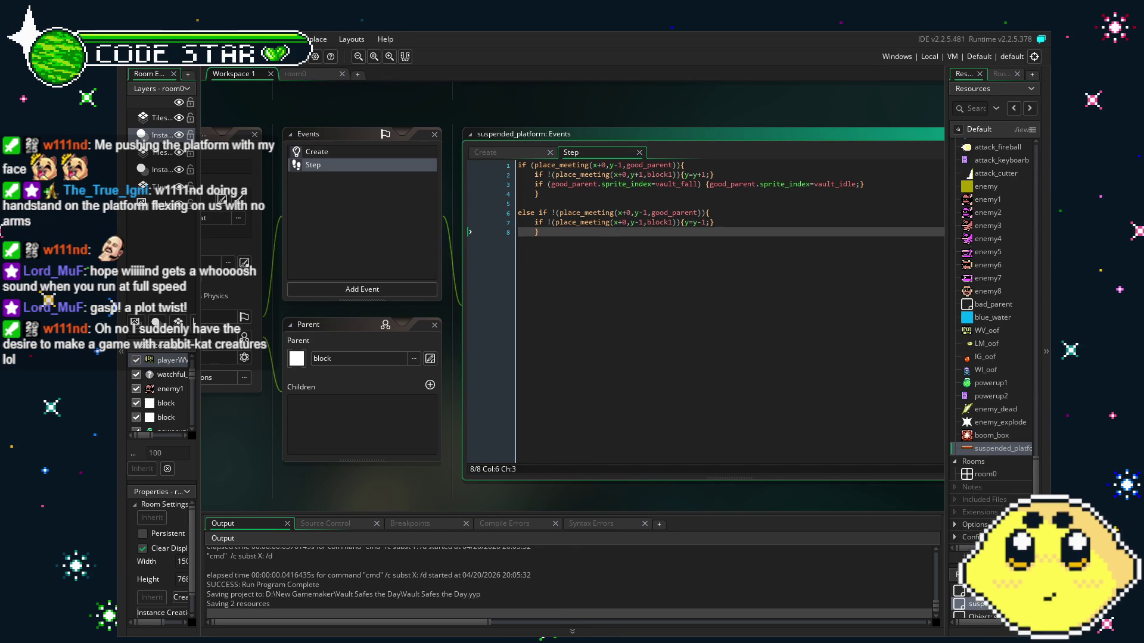
# - In room0, drag the player instance down-left beside the large brick block
pyautogui.click(186, 72)
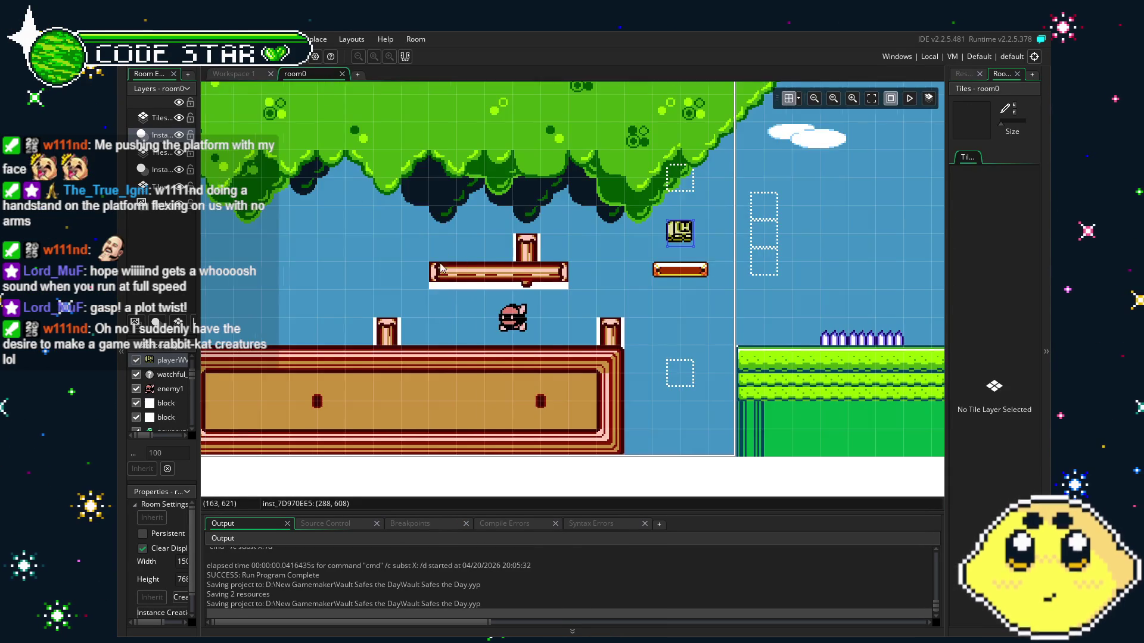
pyautogui.hscroll(10, 571, 268)
pyautogui.hscroll(-15, 786, 335)
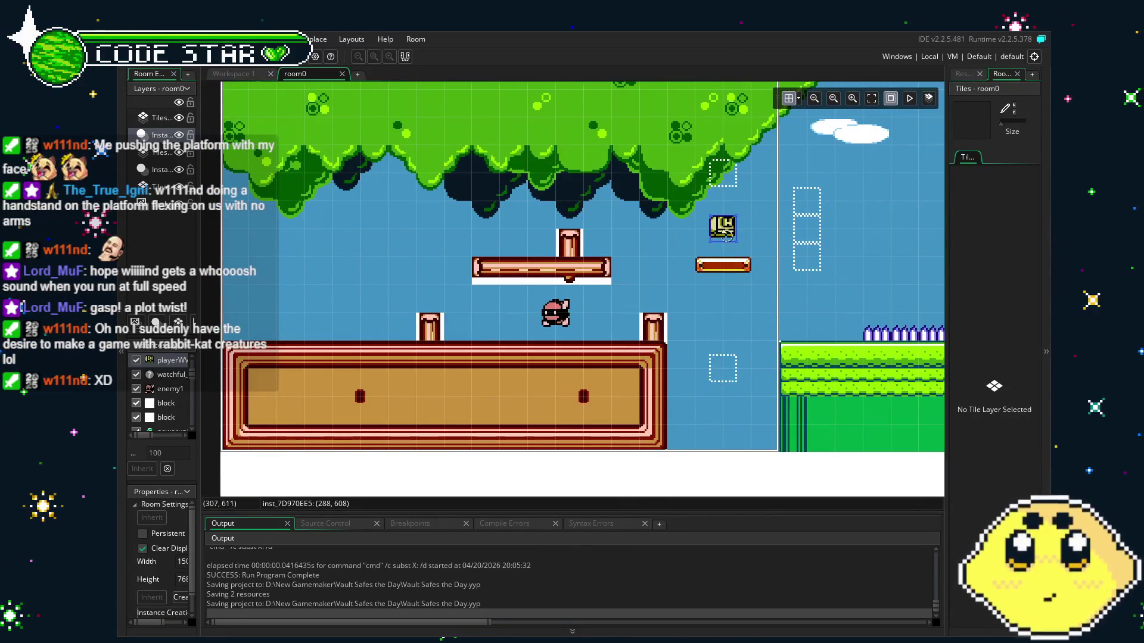
pyautogui.moveTo(706, 231); pyautogui.dragTo(284, 314)
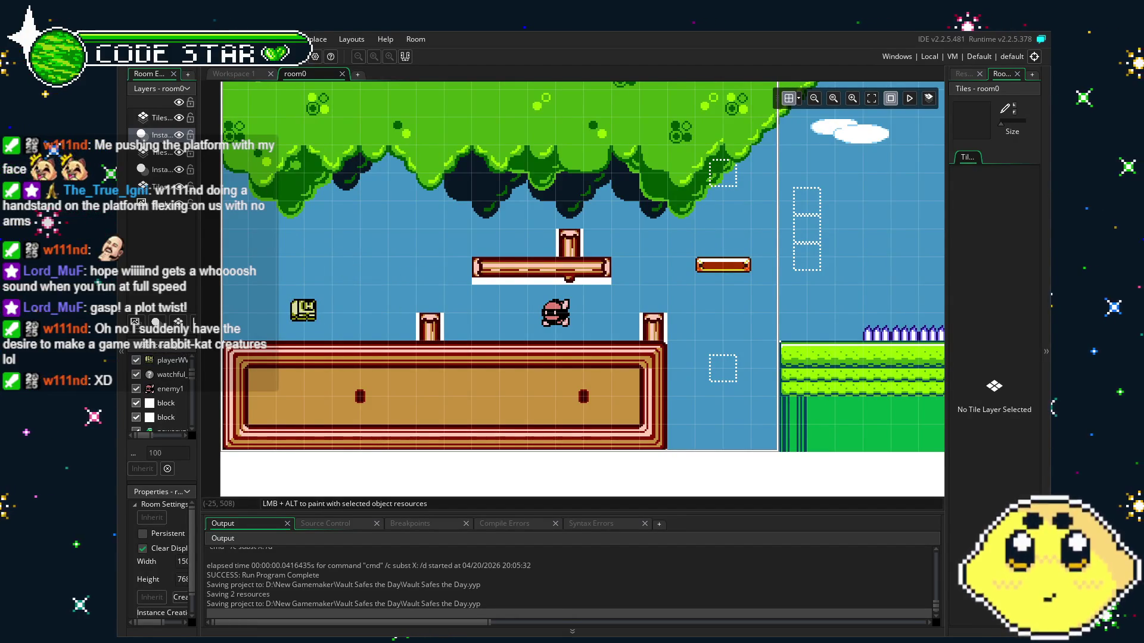
pyautogui.hscroll(6, 455, 353)
pyautogui.hscroll(2, 456, 353)
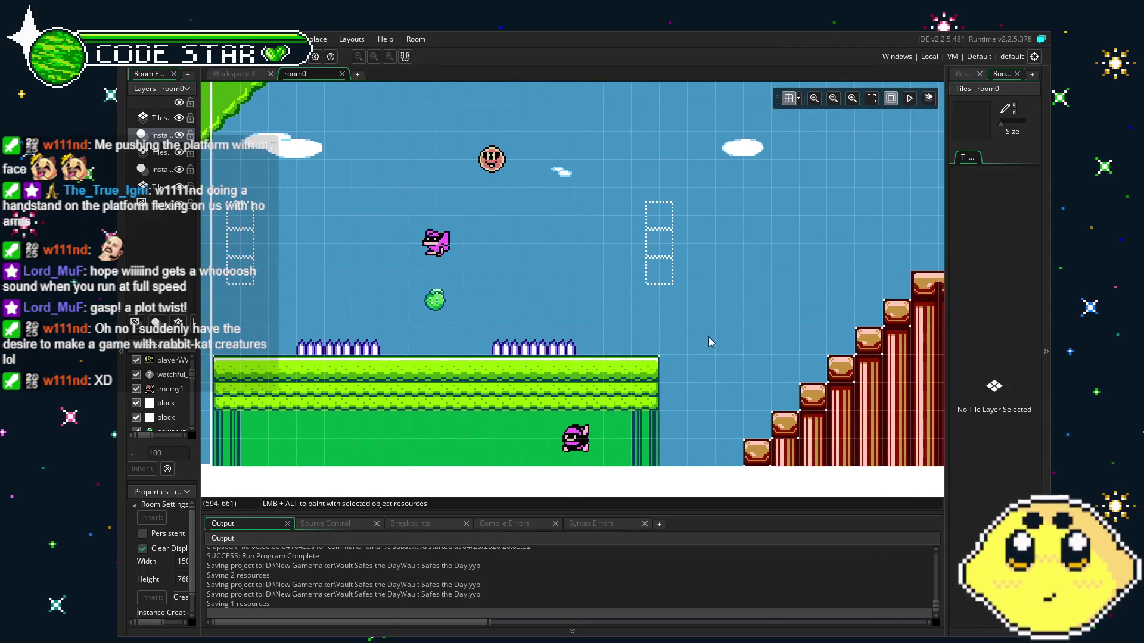
pyautogui.hscroll(10, 733, 336)
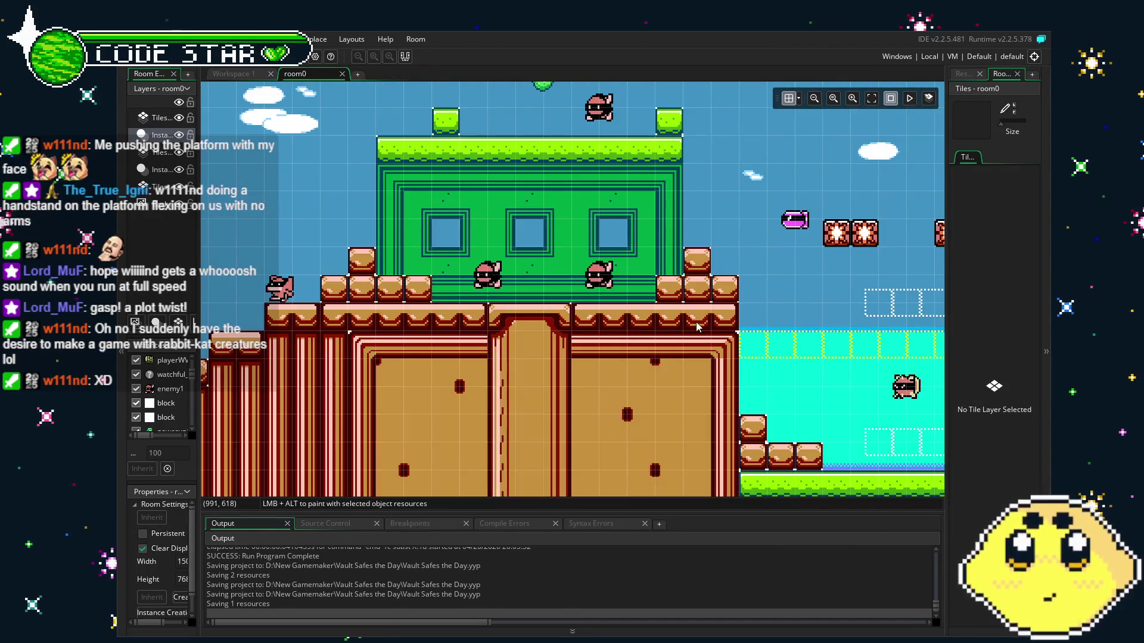
pyautogui.hscroll(5, 354, 338)
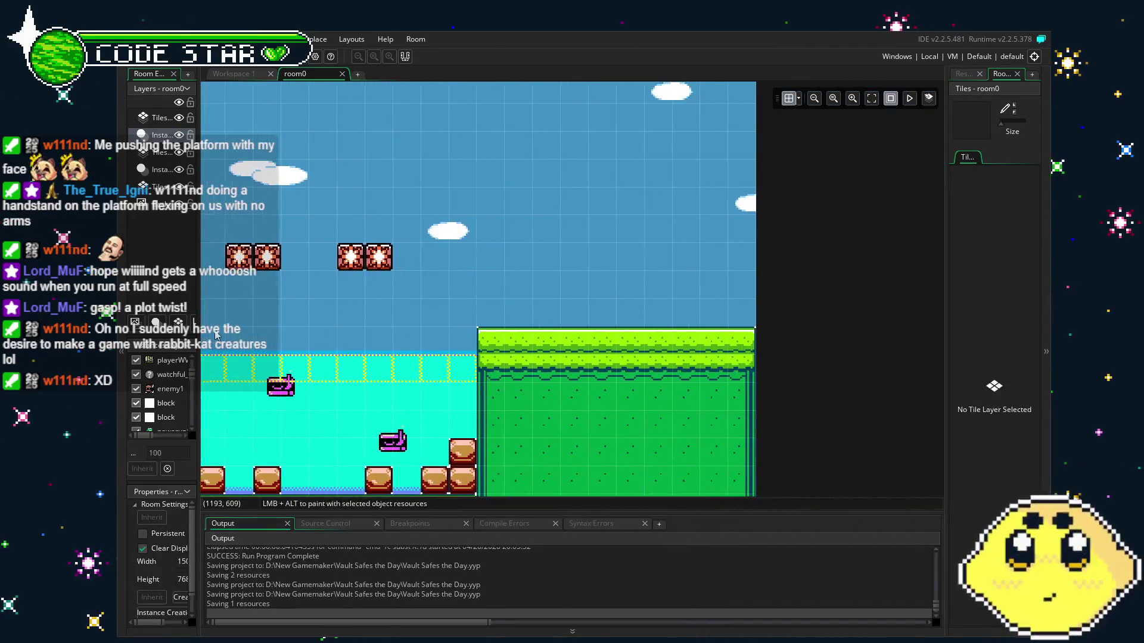
pyautogui.hscroll(-15, 348, 338)
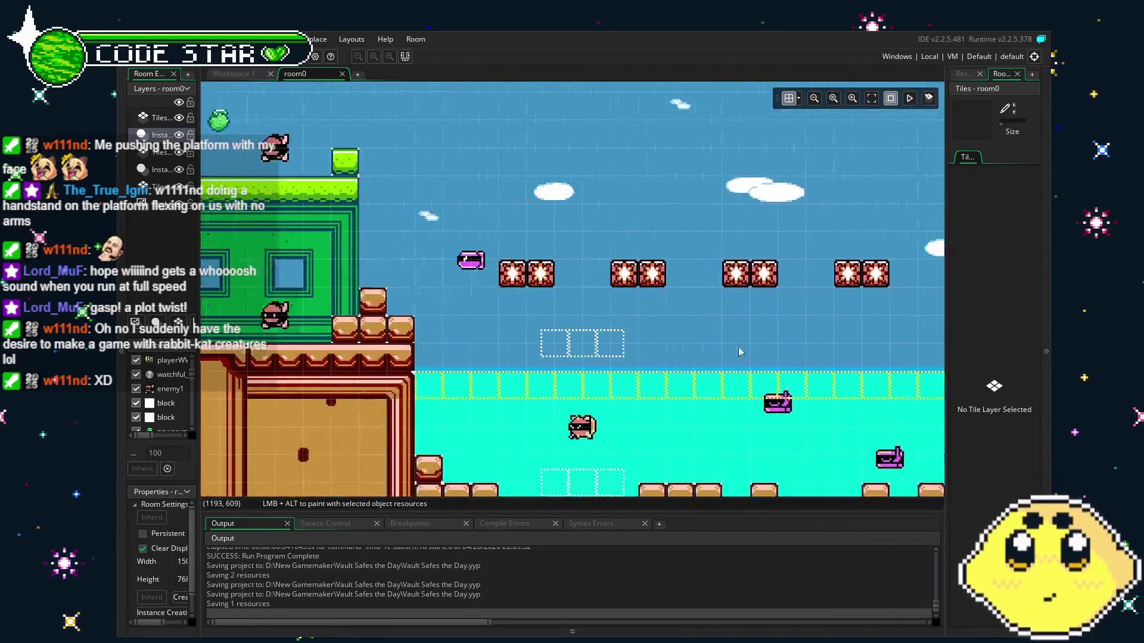
pyautogui.hscroll(-15, 752, 325)
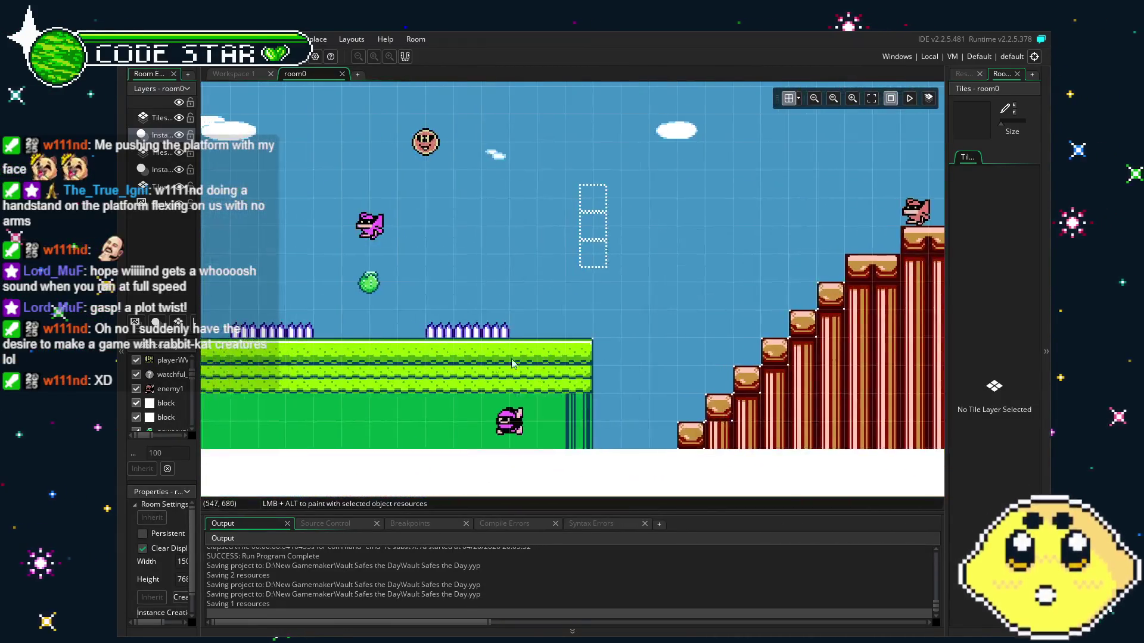
pyautogui.hscroll(-4, 553, 398)
pyautogui.hscroll(2, 577, 399)
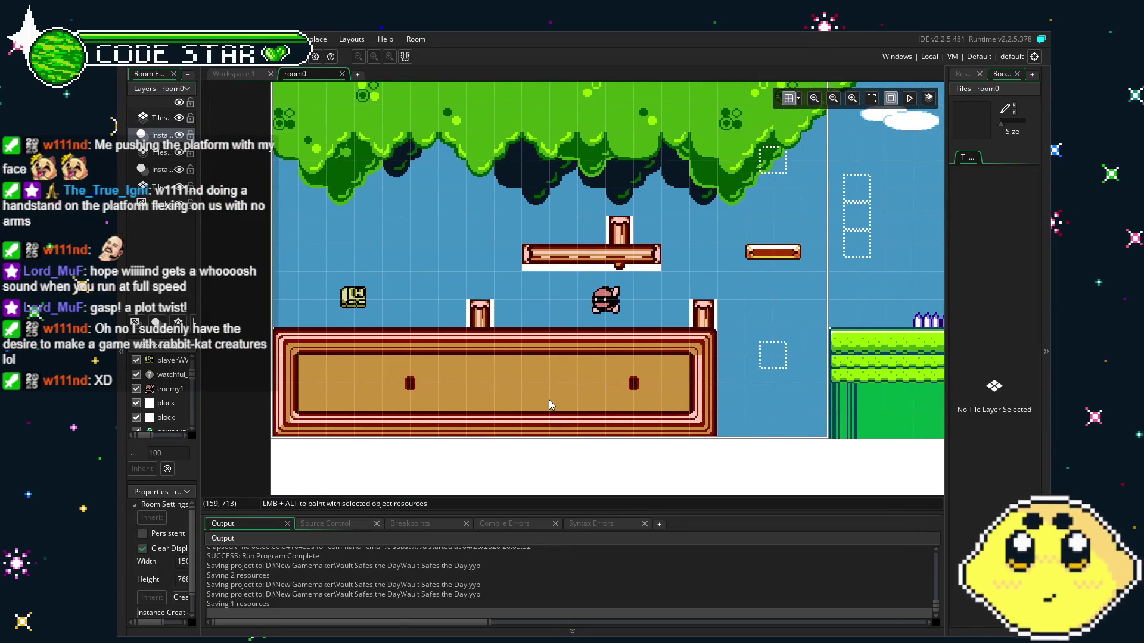
pyautogui.click(262, 73)
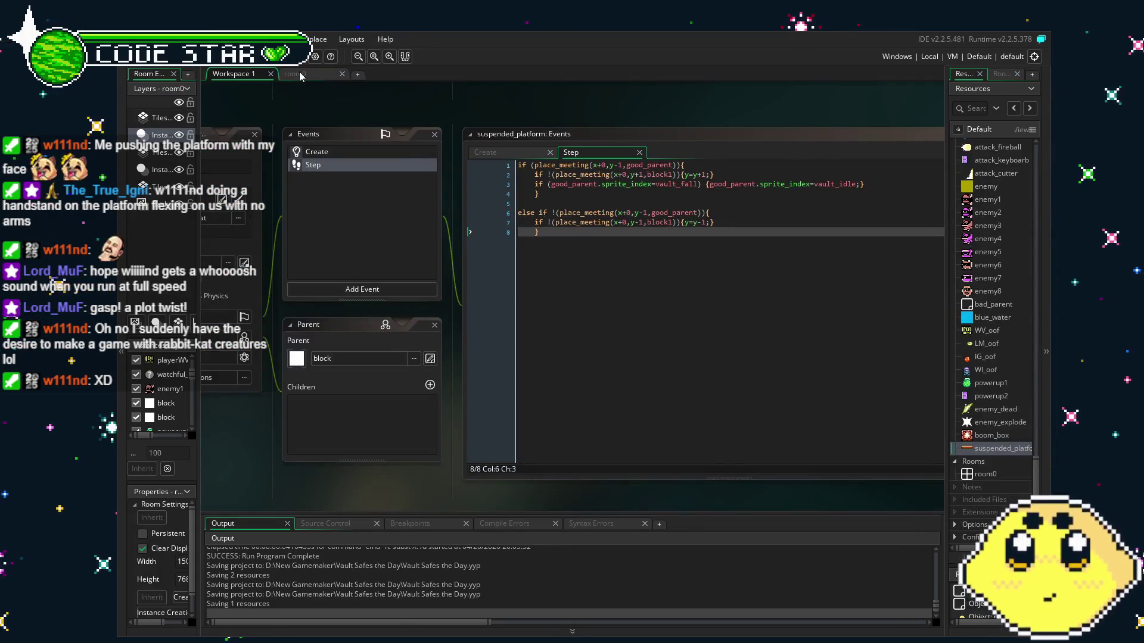
pyautogui.click(295, 74)
# - Show the project's asset tree and select the playerWI object
pyautogui.click(962, 74)
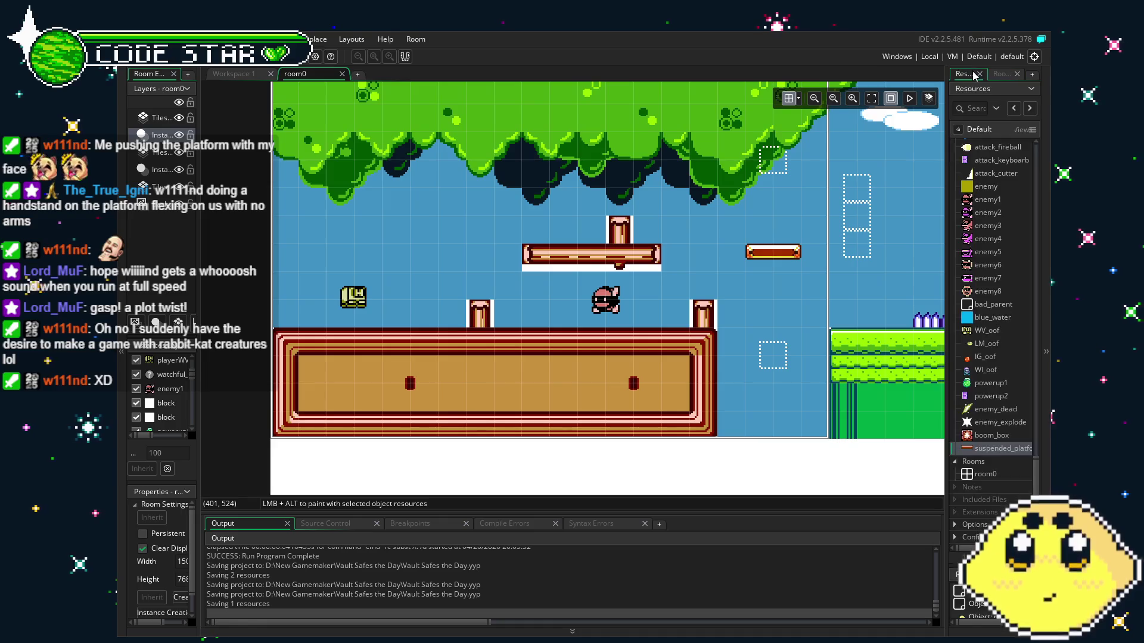
pyautogui.scroll(4, 995, 374)
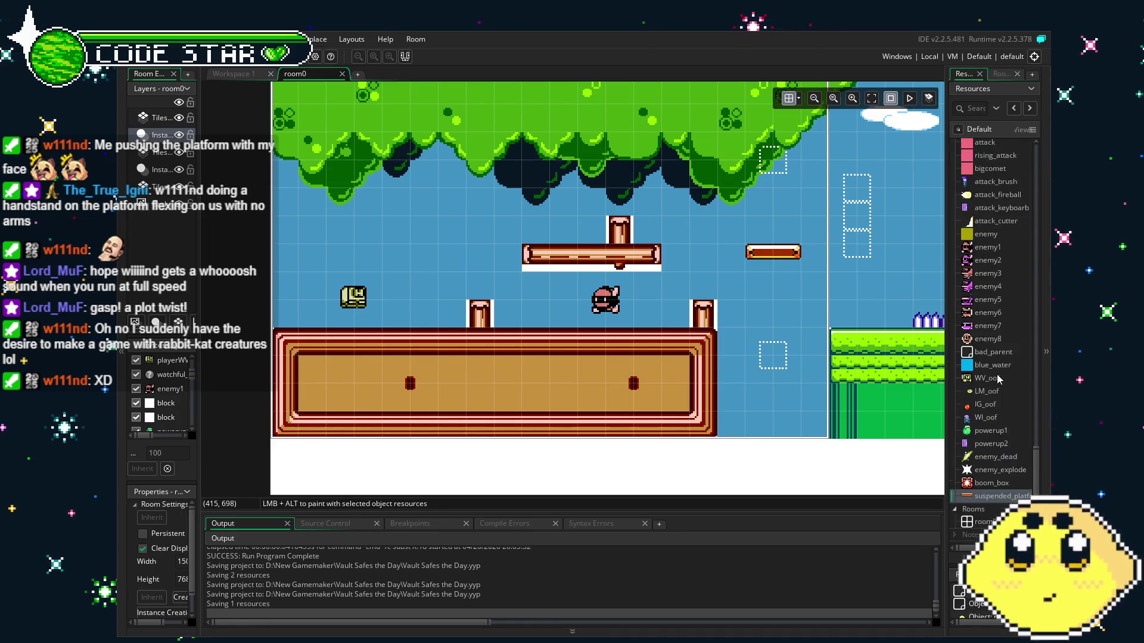
pyautogui.scroll(4, 996, 374)
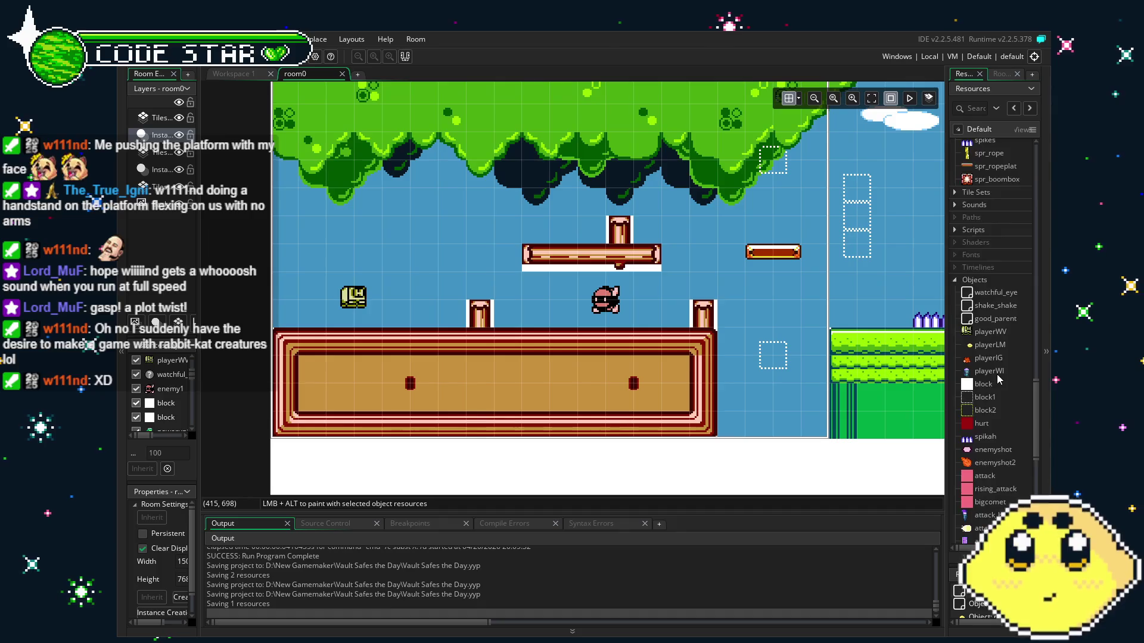
pyautogui.scroll(-2, 996, 375)
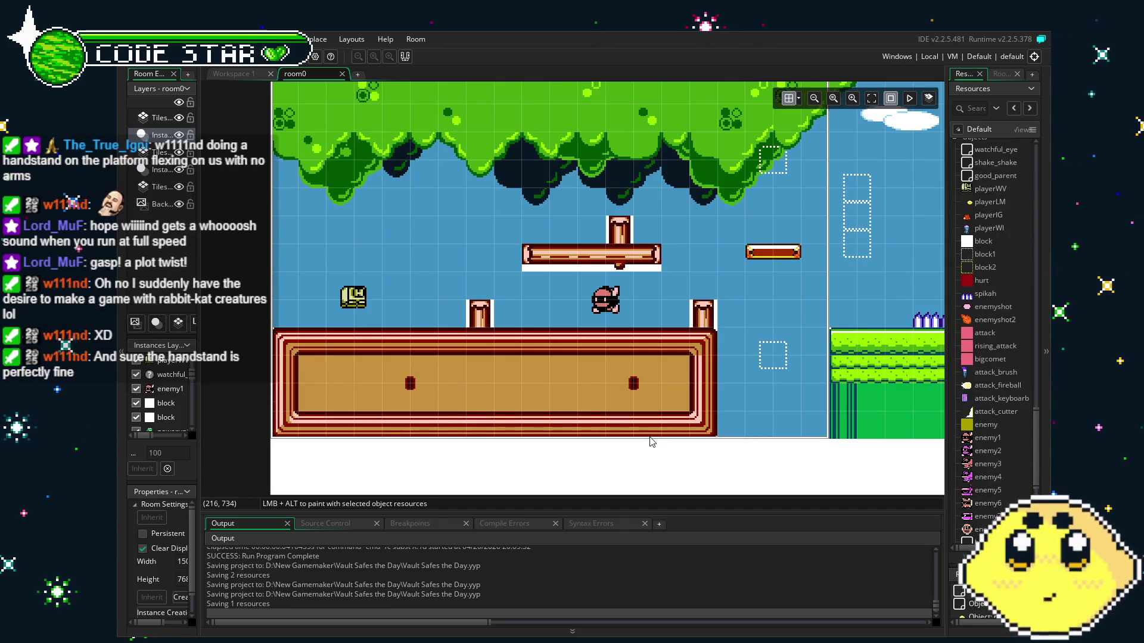
pyautogui.moveTo(694, 400); pyautogui.dragTo(641, 405)
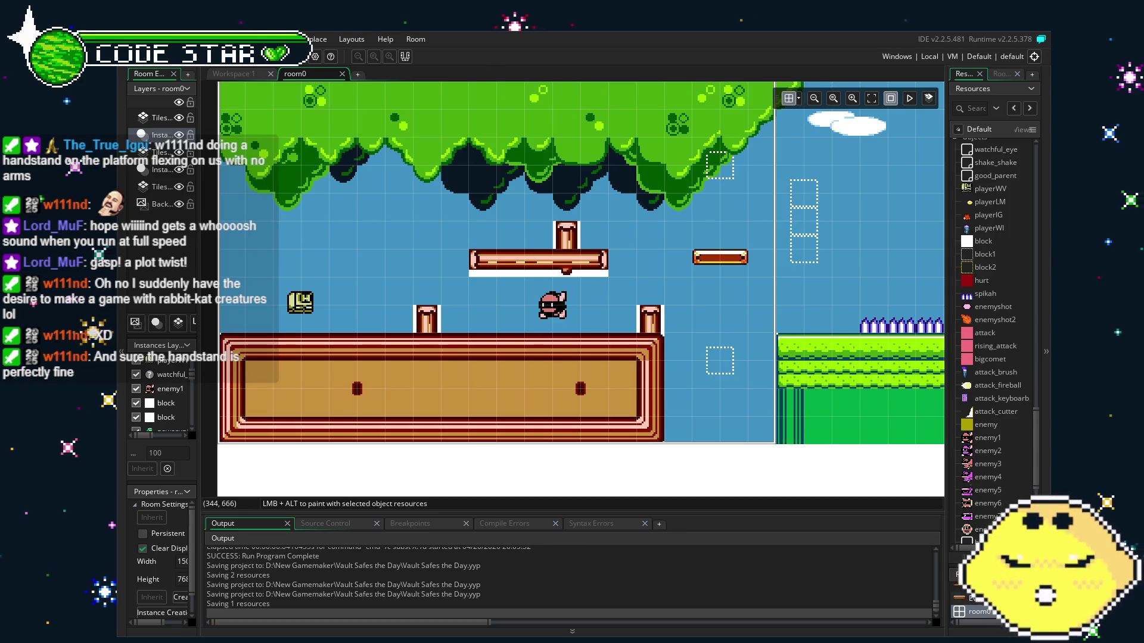
pyautogui.moveTo(782, 333); pyautogui.dragTo(751, 346)
pyautogui.scroll(3, 993, 329)
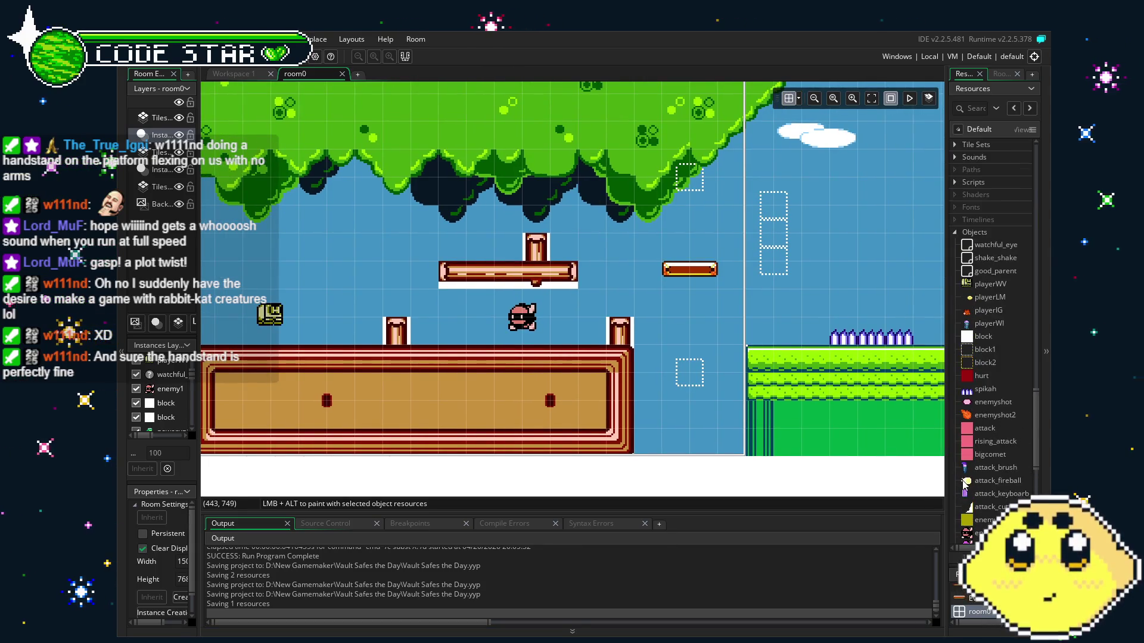
pyautogui.click(993, 325)
# - Open playerWI's block collision event code at the wind_fall sprite check on line 15
pyautogui.doubleClick(994, 325)
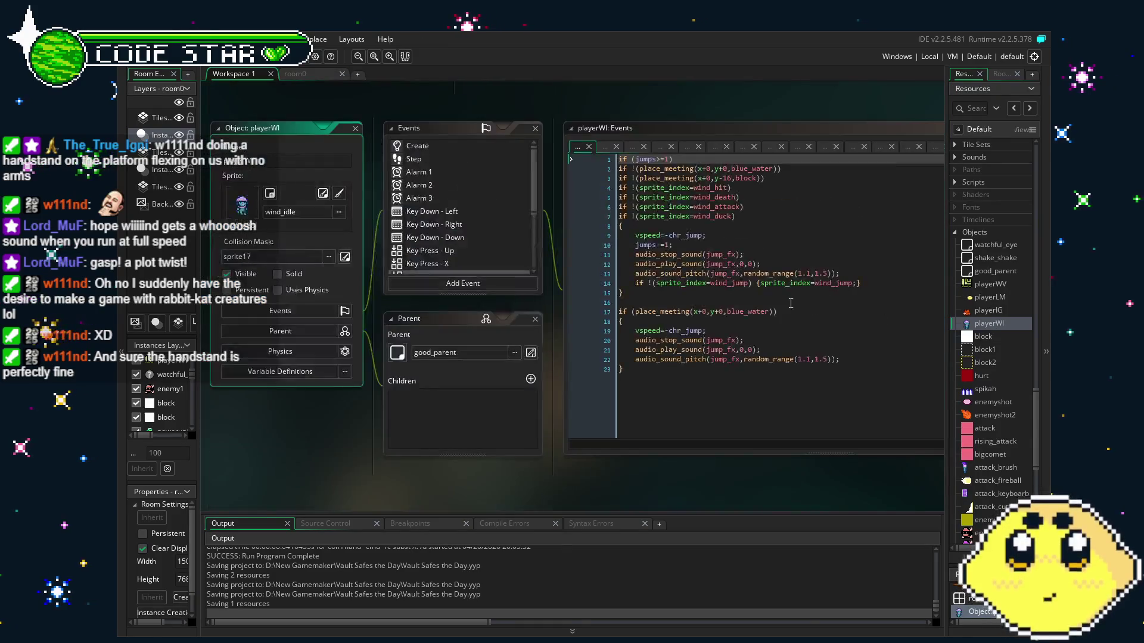
pyautogui.scroll(-2, 470, 252)
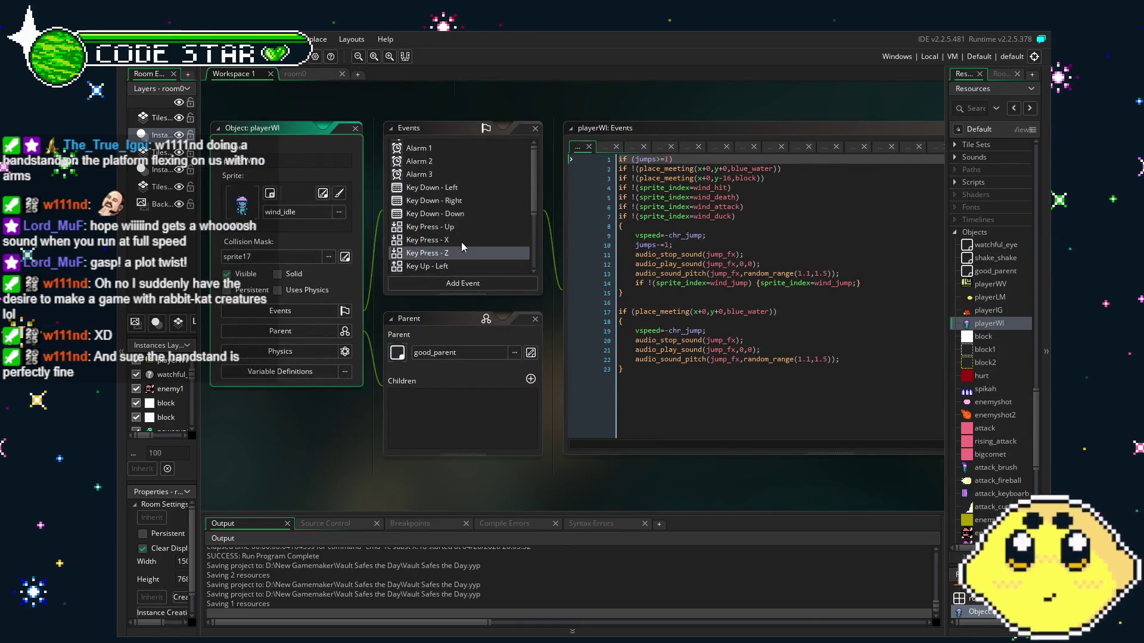
pyautogui.click(461, 229)
pyautogui.scroll(-2, 482, 274)
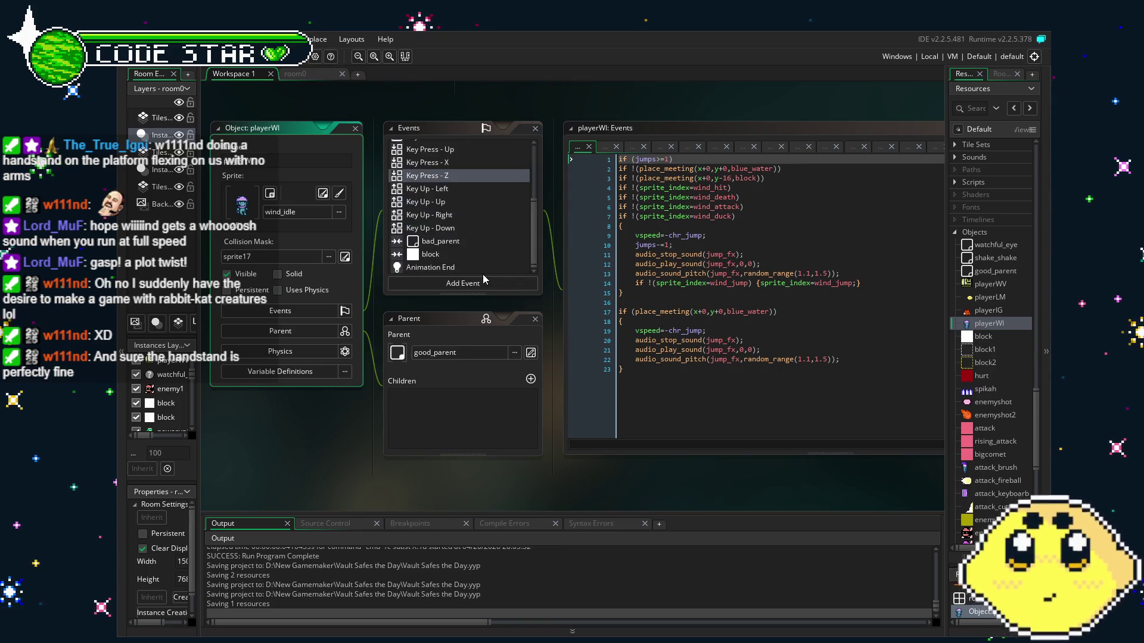
pyautogui.click(442, 255)
pyautogui.click(646, 415)
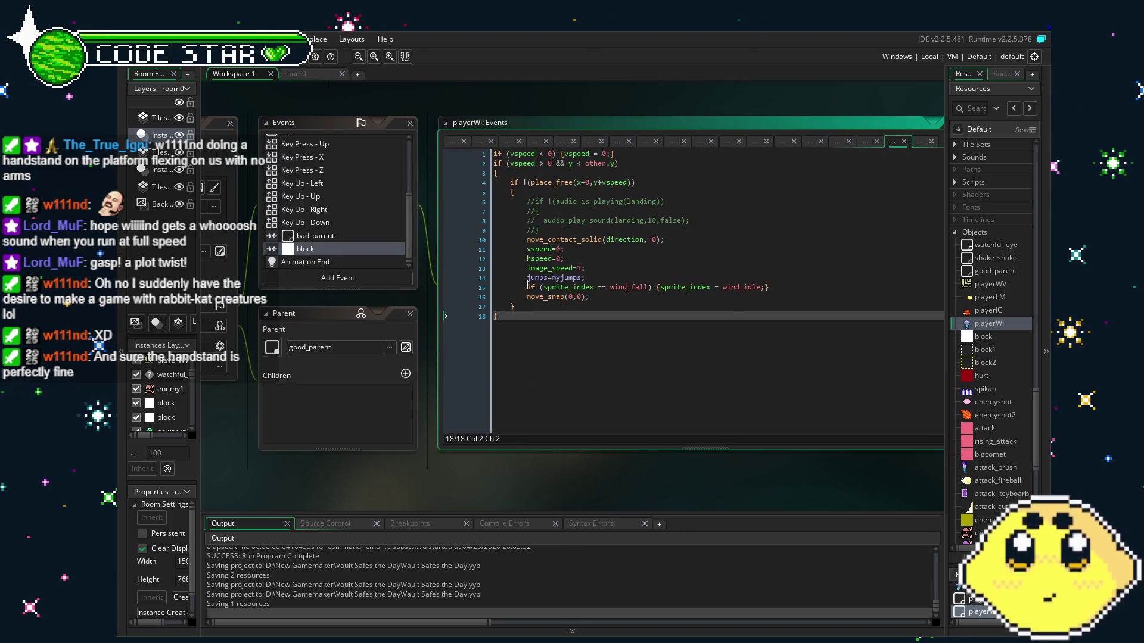
pyautogui.click(527, 287)
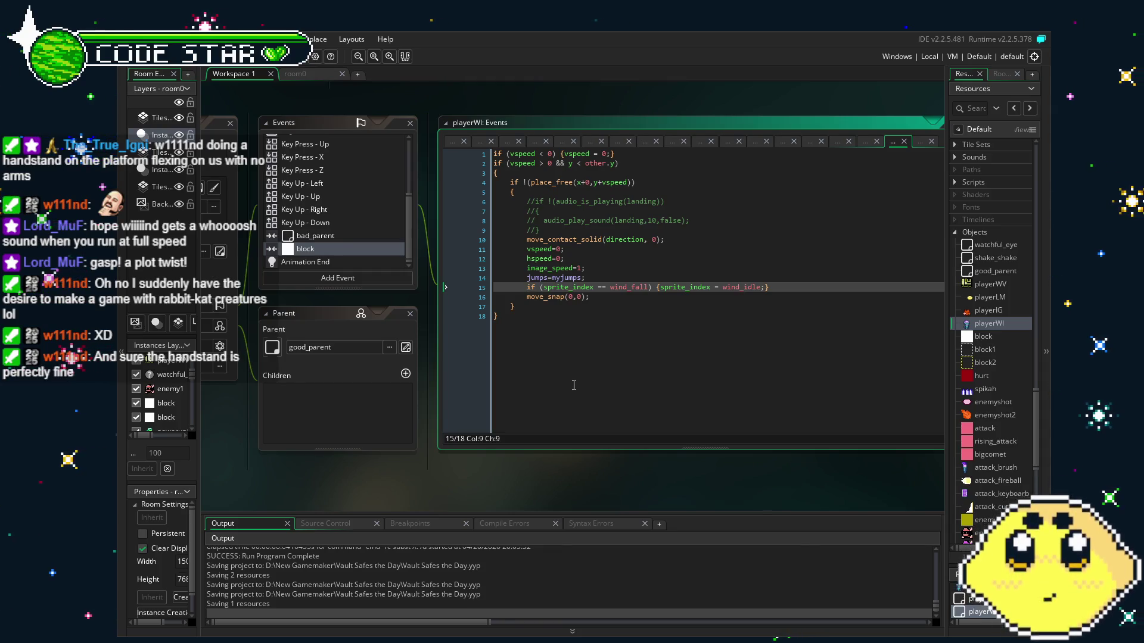
# - Wrap the wind_fall line in if !(other.sprite_index=spr_ropeplat){ … } and run the game
pyautogui.press('Return')
pyautogui.press('Up')
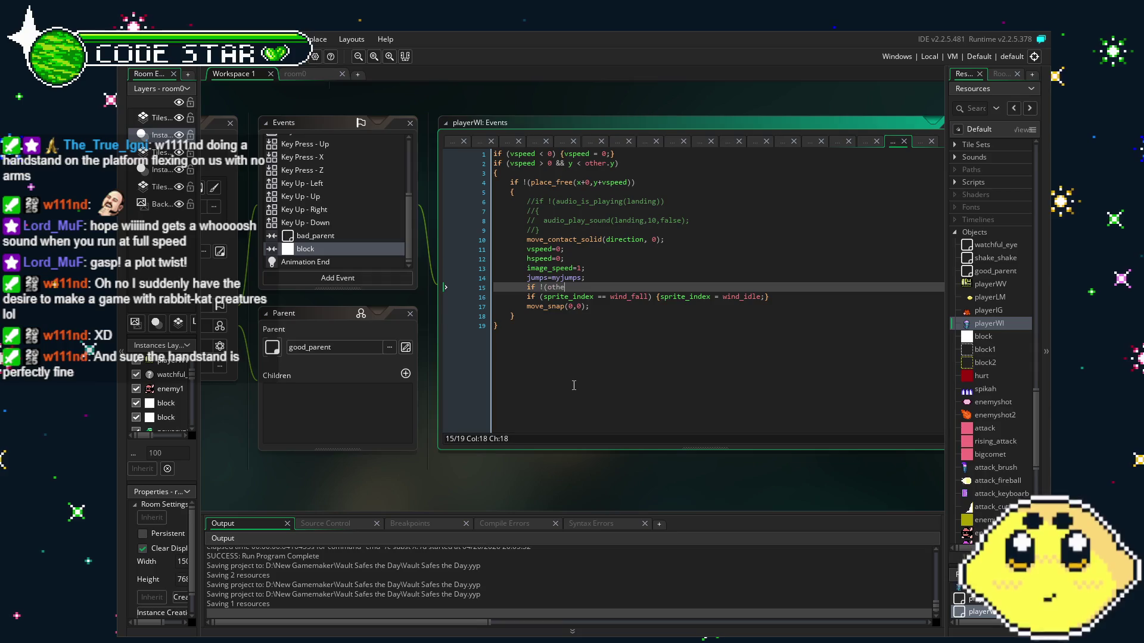
pyautogui.write('r.')
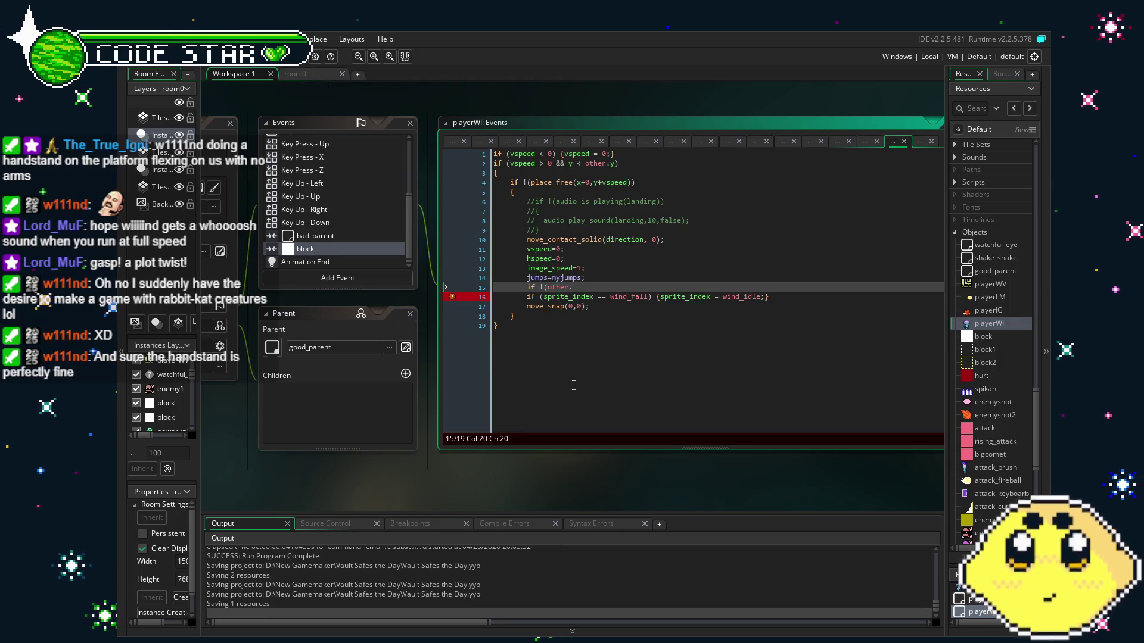
pyautogui.write('sprite_index=')
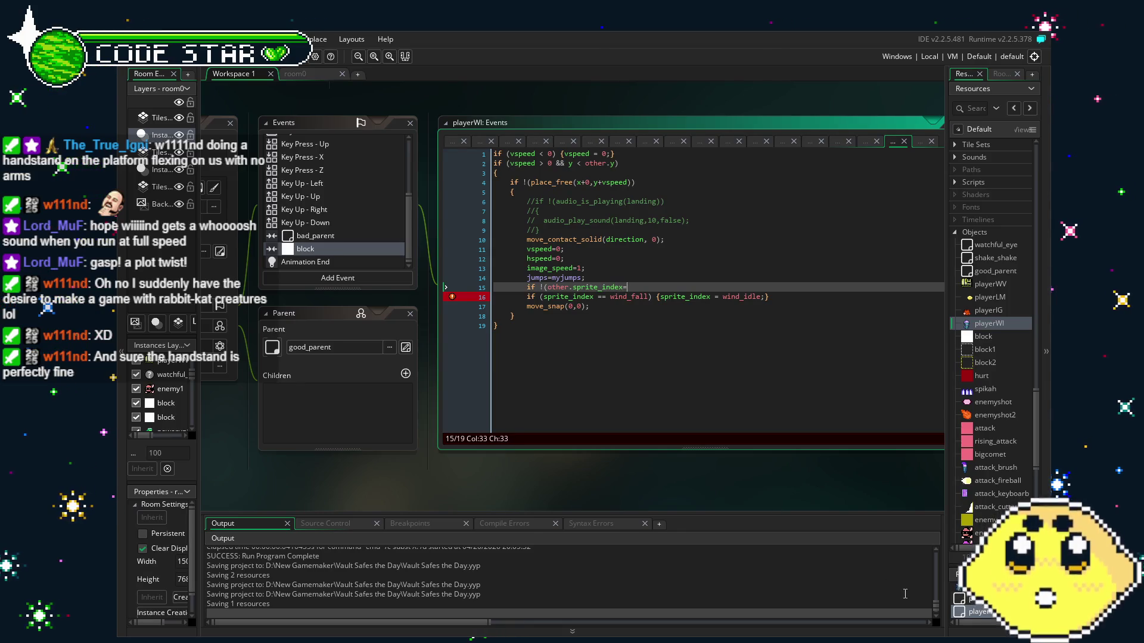
pyautogui.scroll(-8, 1022, 502)
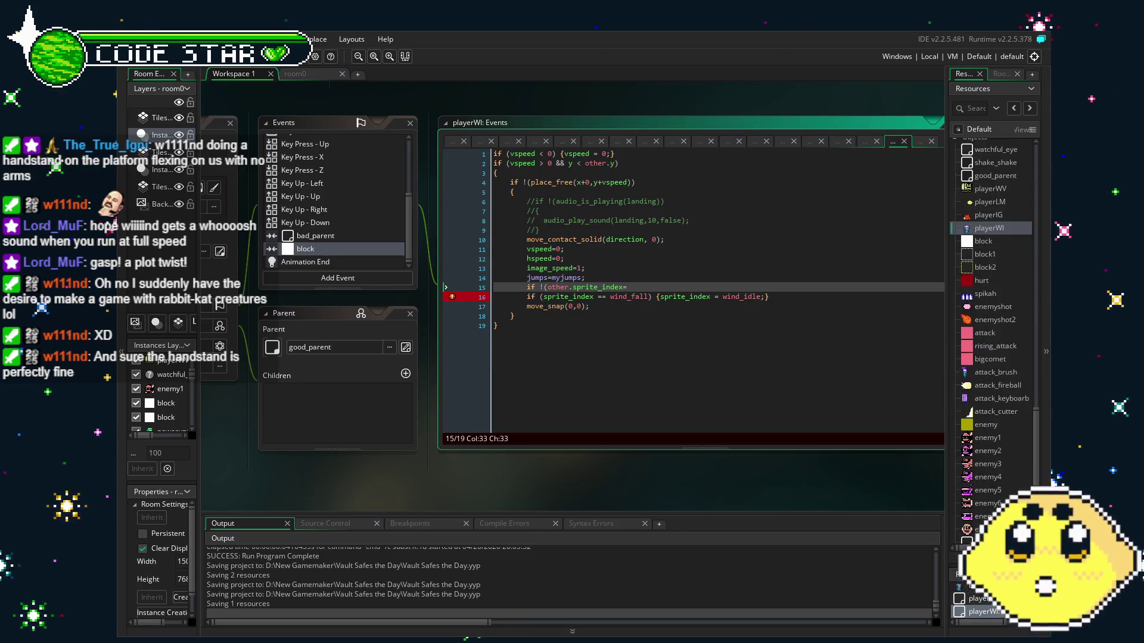
pyautogui.scroll(1, 1001, 357)
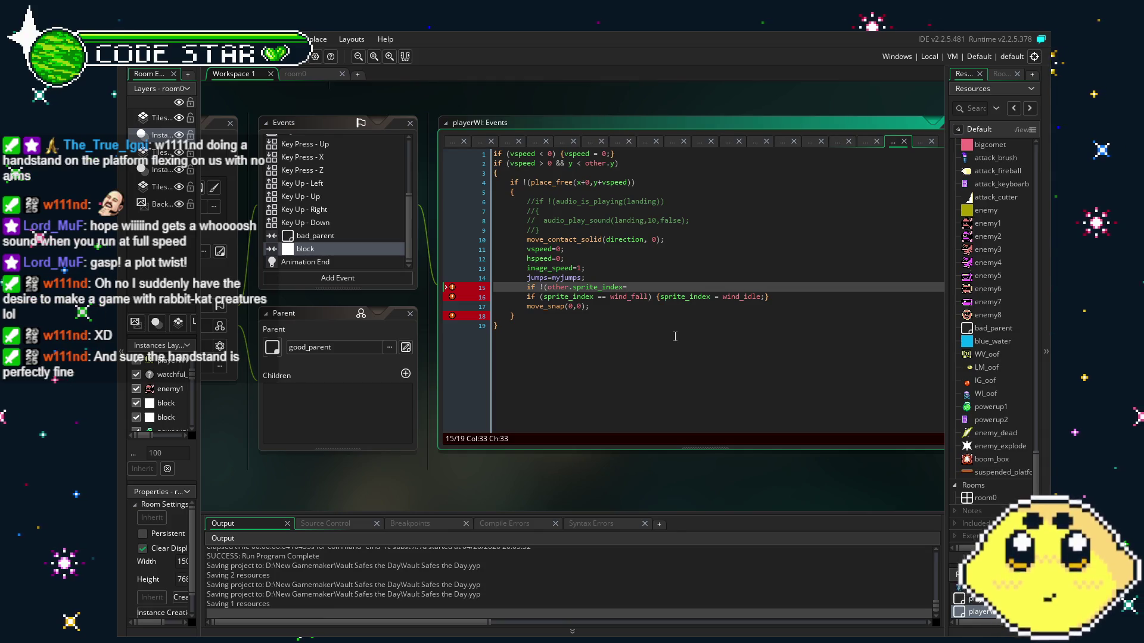
pyautogui.scroll(-10, 1026, 244)
pyautogui.write('=spr')
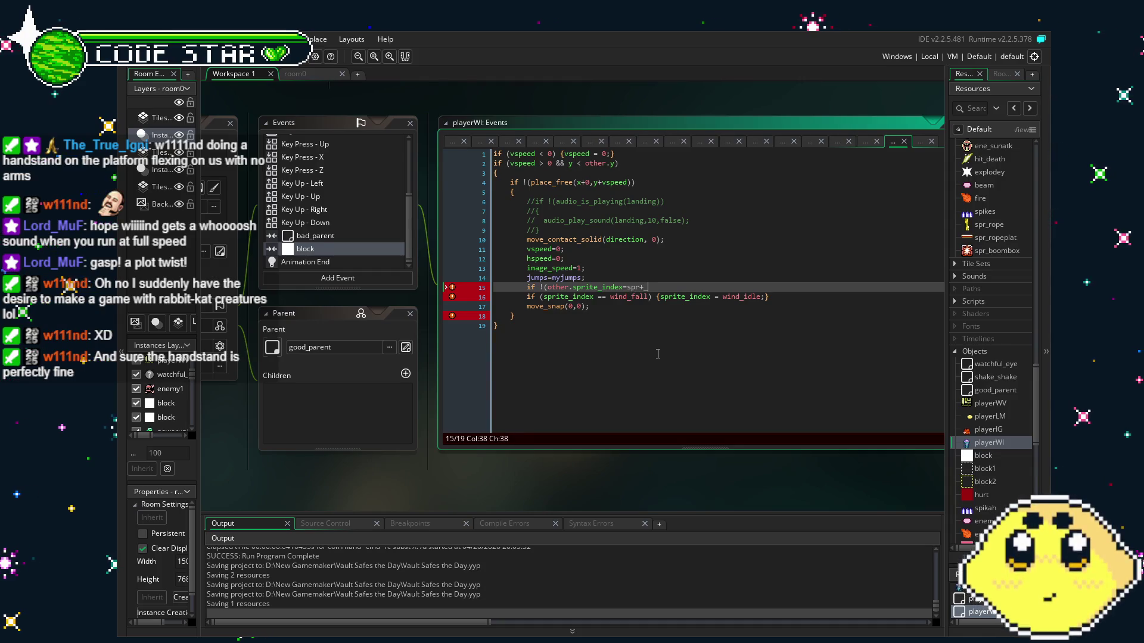
pyautogui.write('_ropepl')
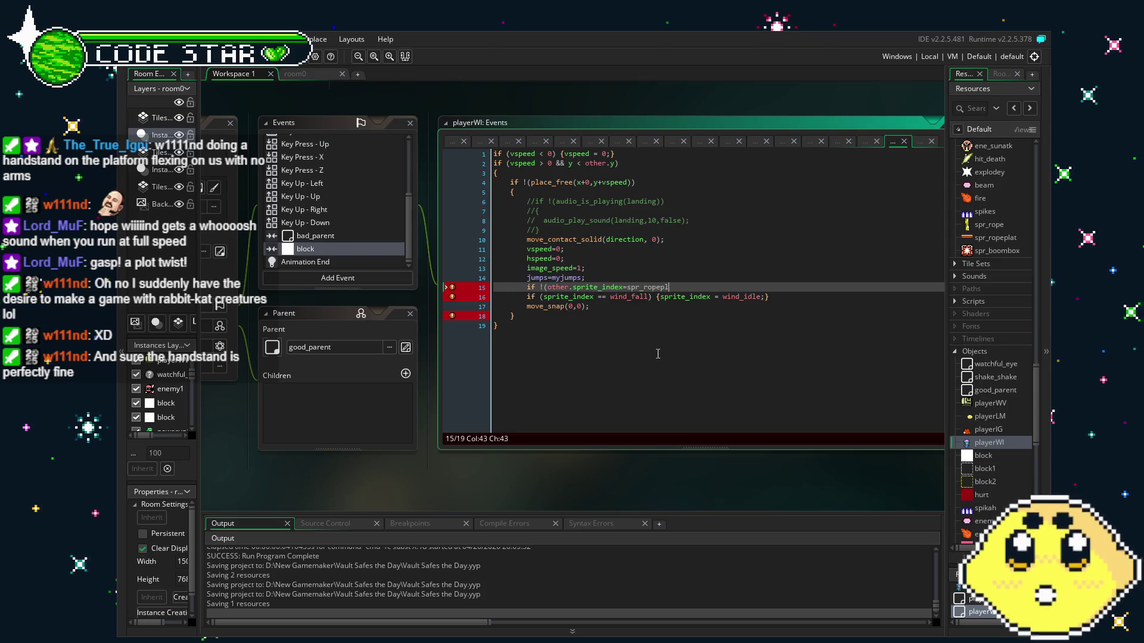
pyautogui.write('{')
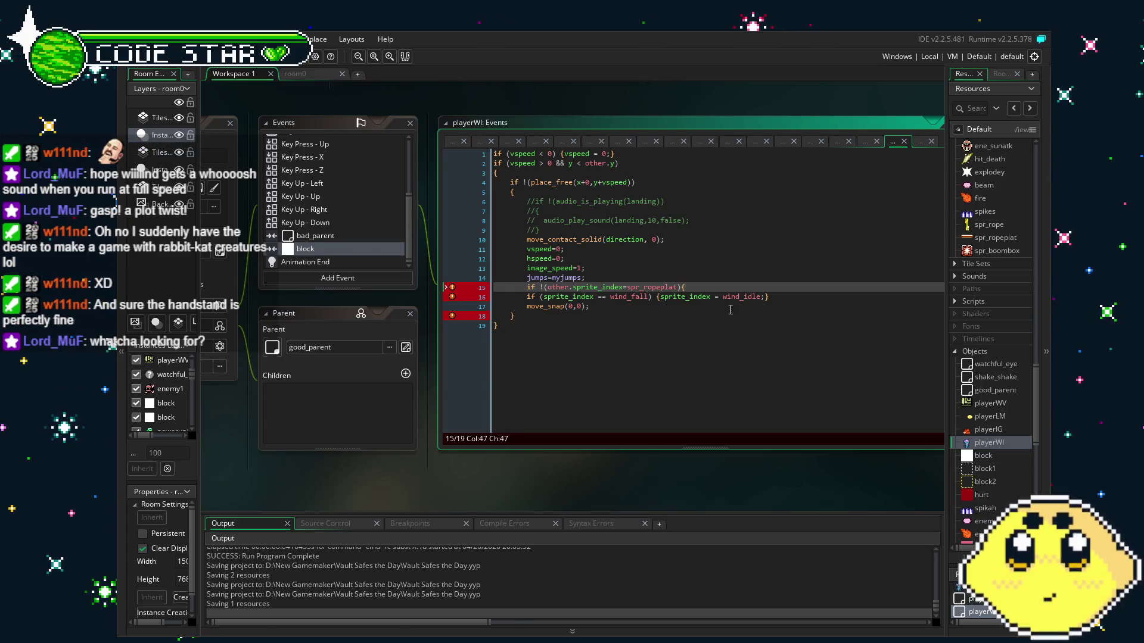
pyautogui.click(804, 296)
pyautogui.write('}')
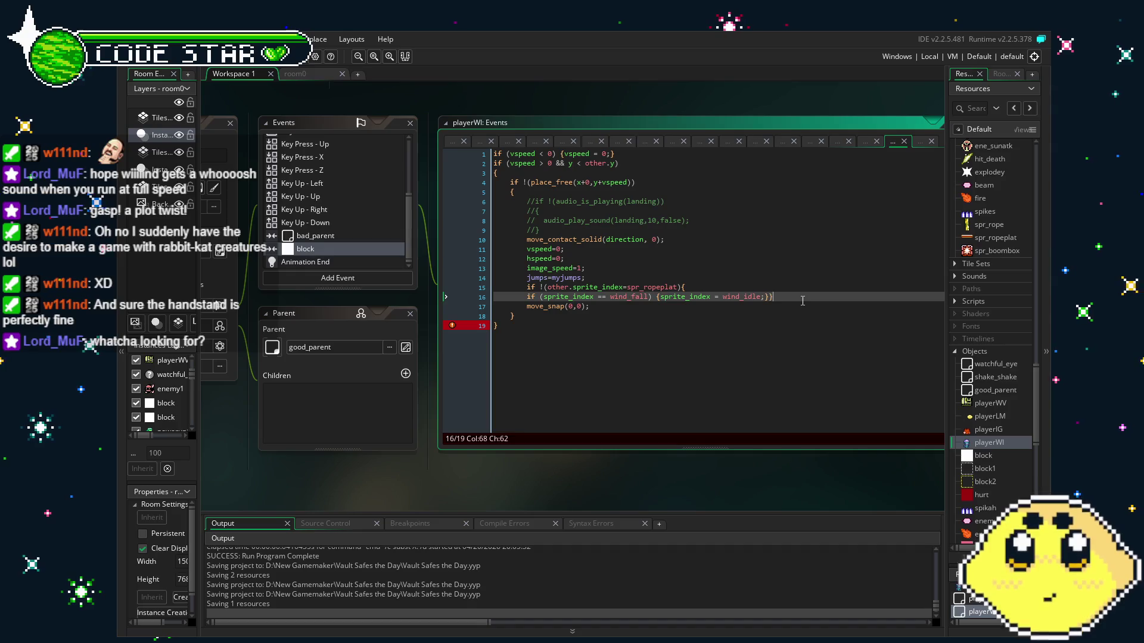
pyautogui.click(696, 387)
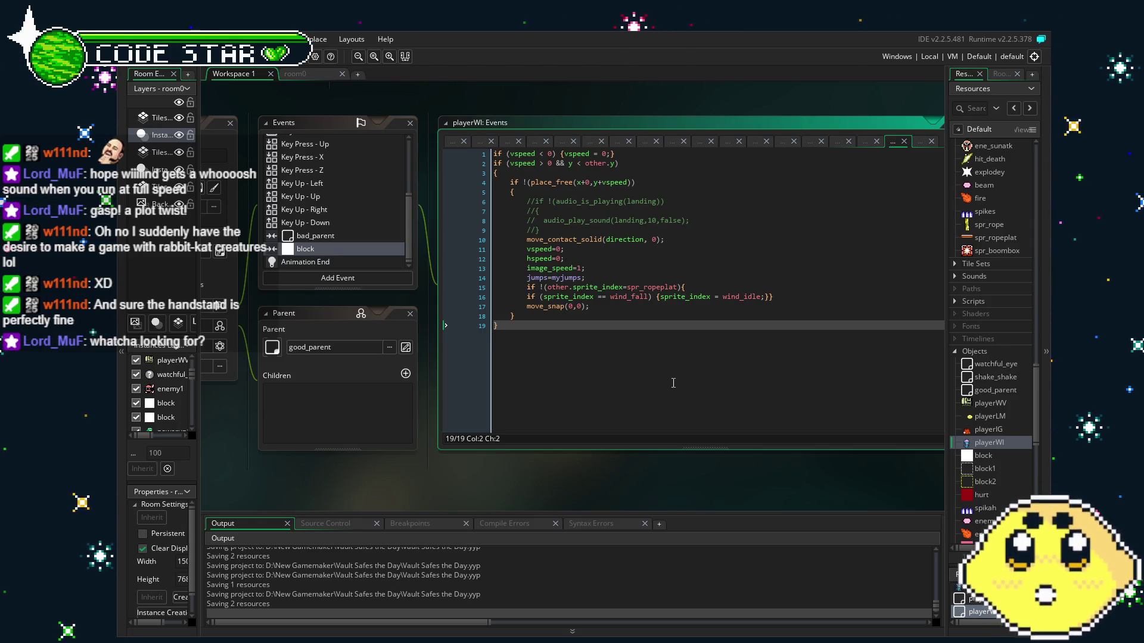
pyautogui.press('F5')
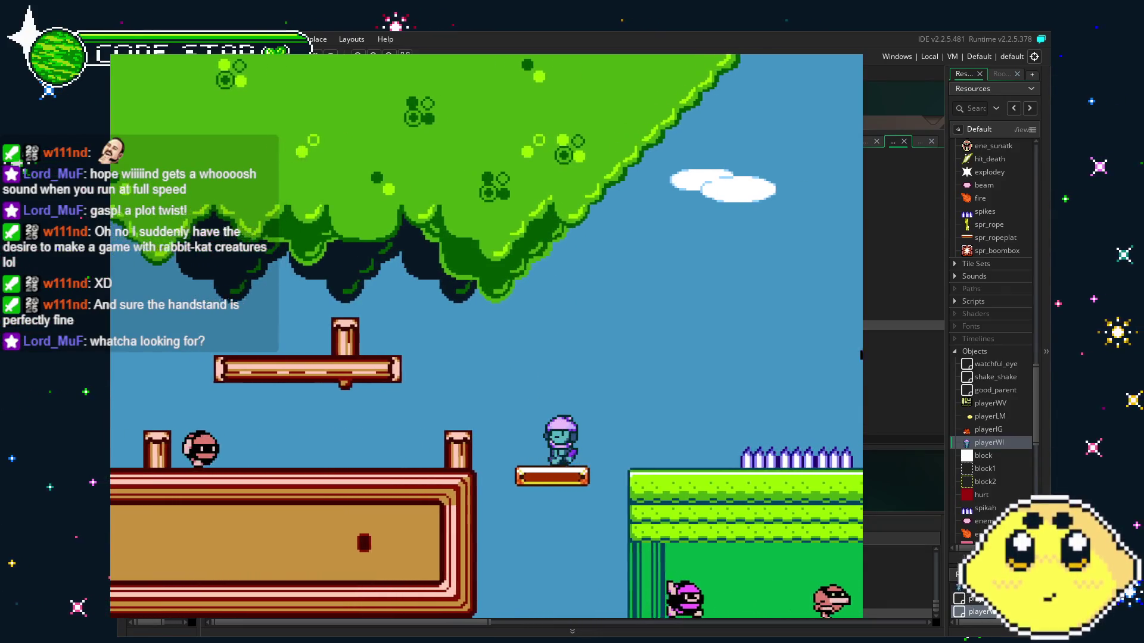
# - Ride the moving rope platforms, jumping and switching to the yellow block form
pyautogui.press('space')
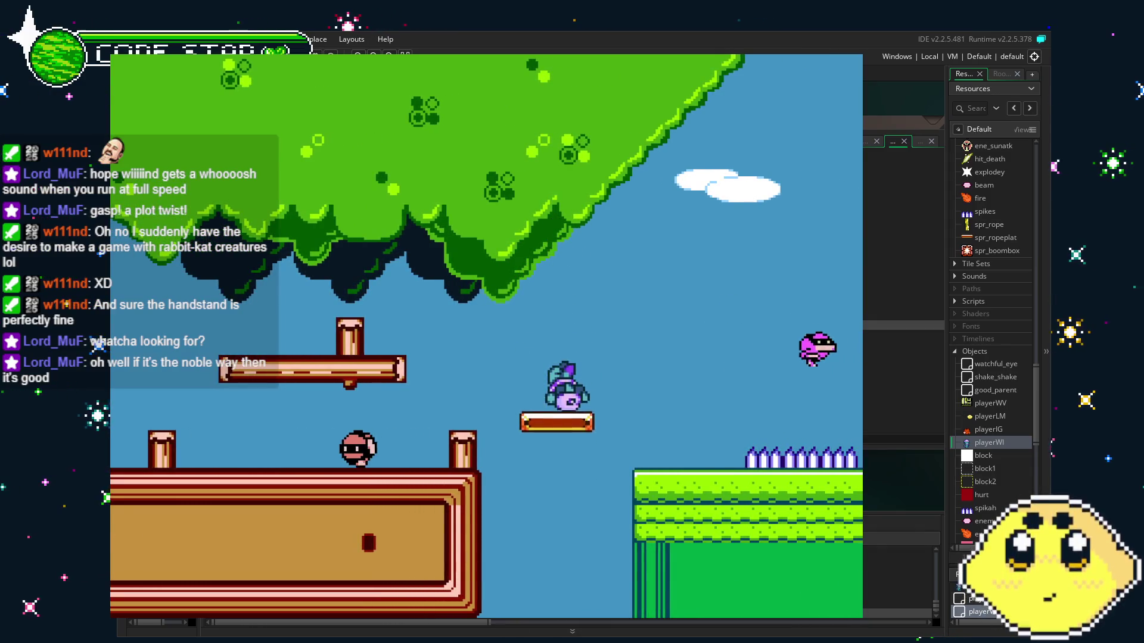
pyautogui.press('space')
pyautogui.press('space')
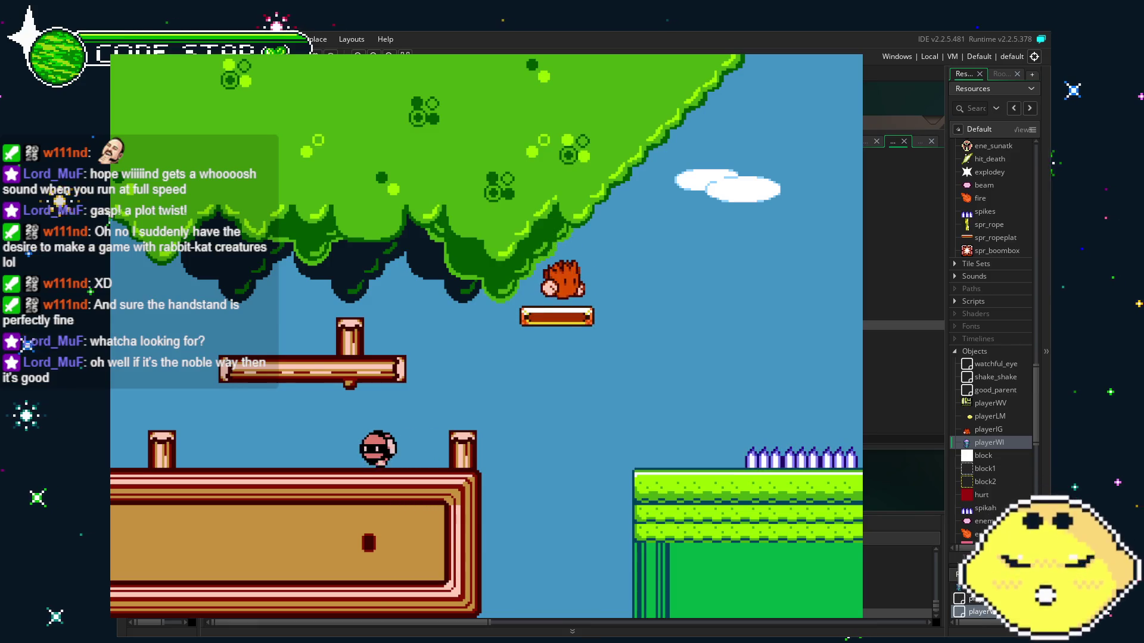
pyautogui.press('Right')
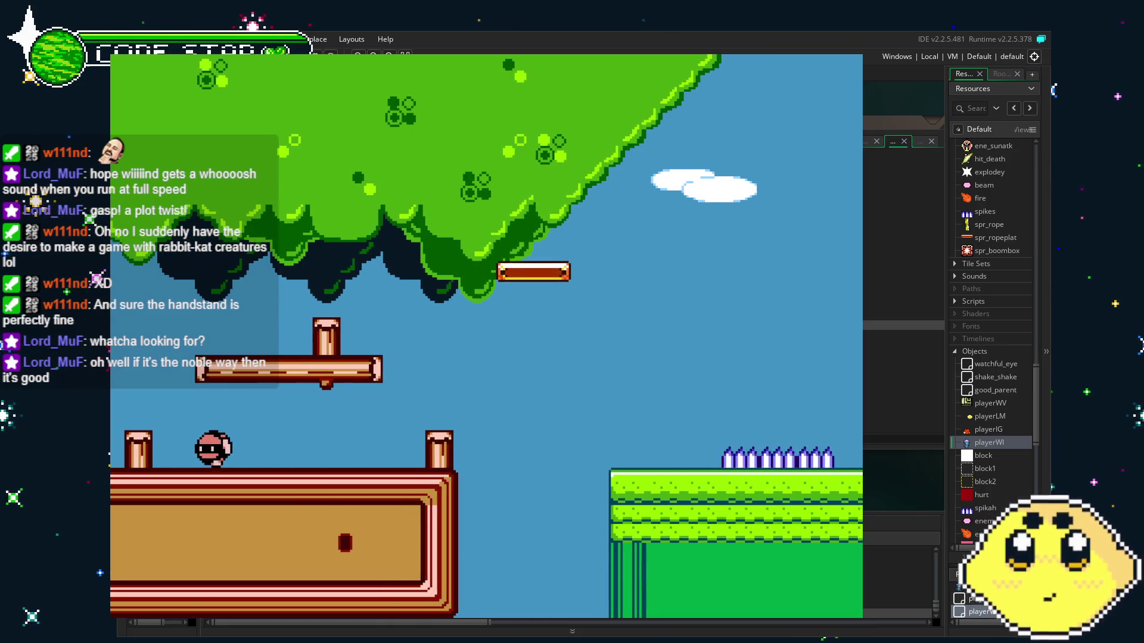
pyautogui.press('Left')
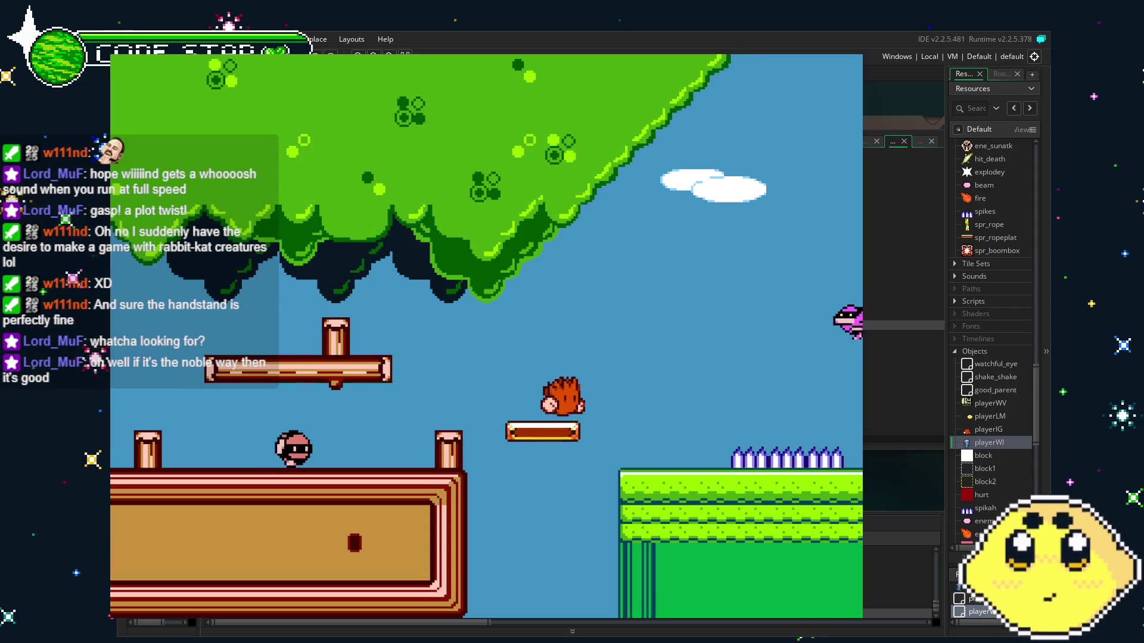
pyautogui.press('Up')
pyautogui.press('Left')
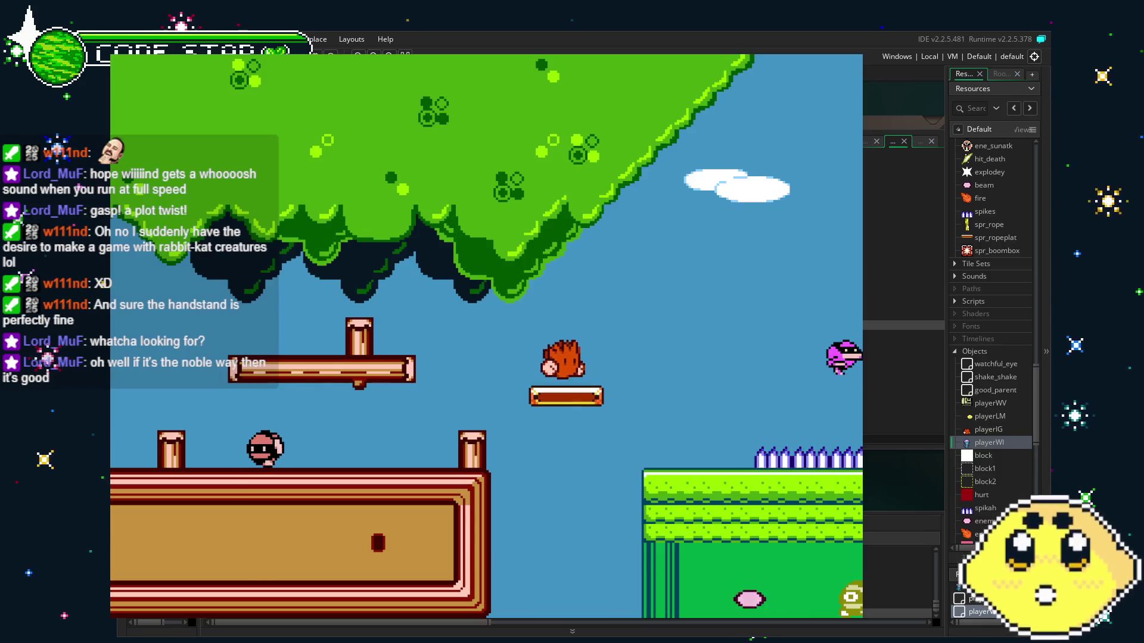
pyautogui.press('Right')
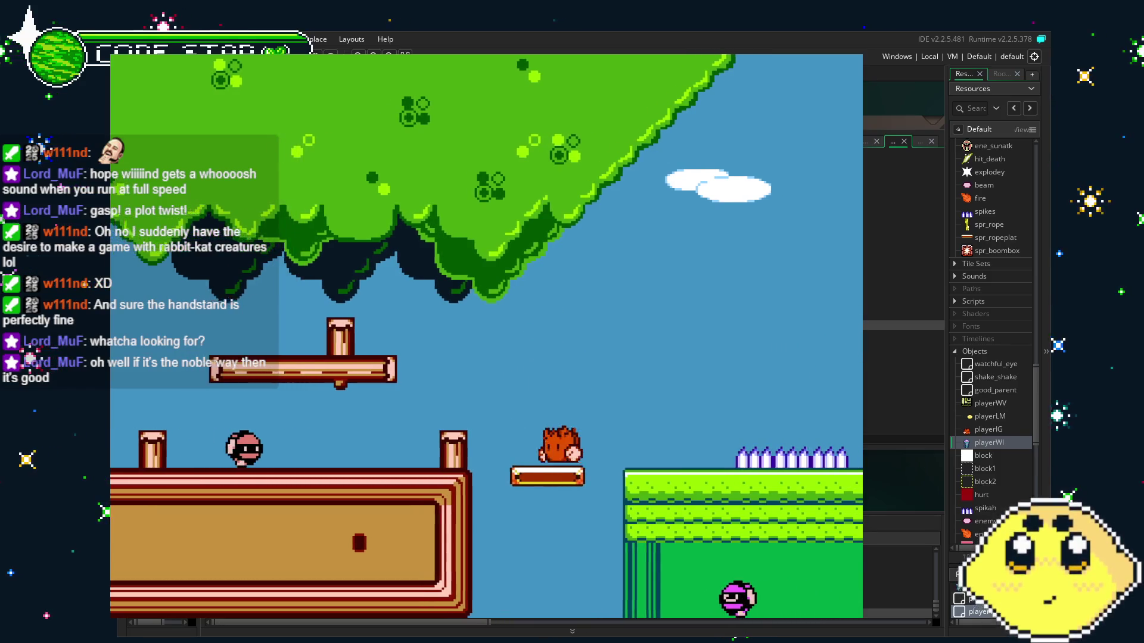
pyautogui.press('Up')
pyautogui.press('Left')
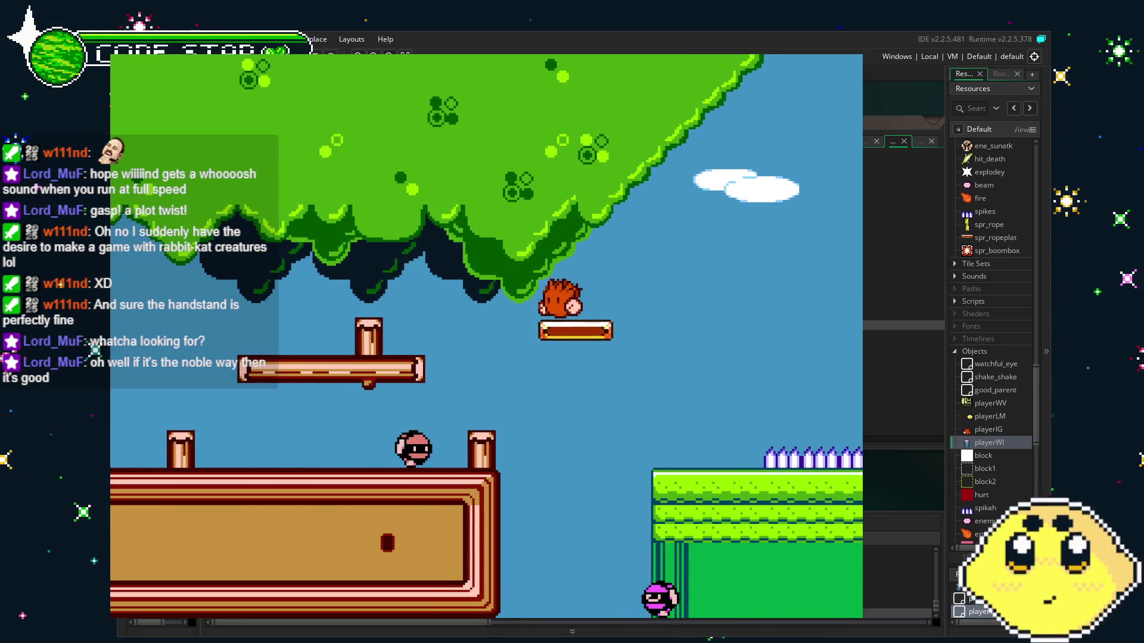
pyautogui.press('Right')
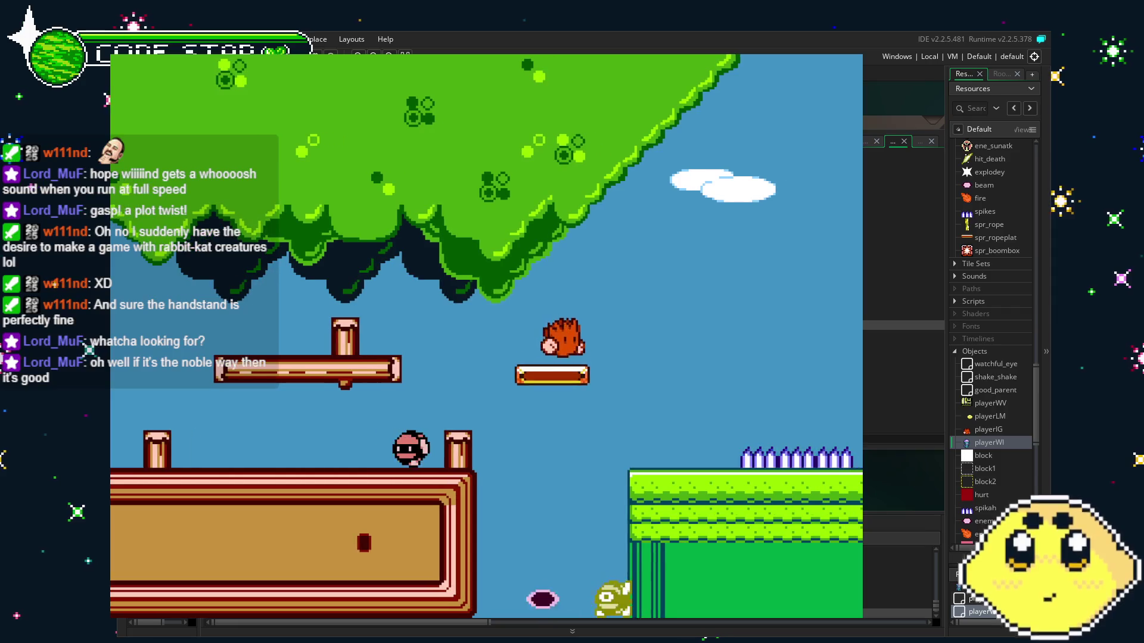
pyautogui.press('Down')
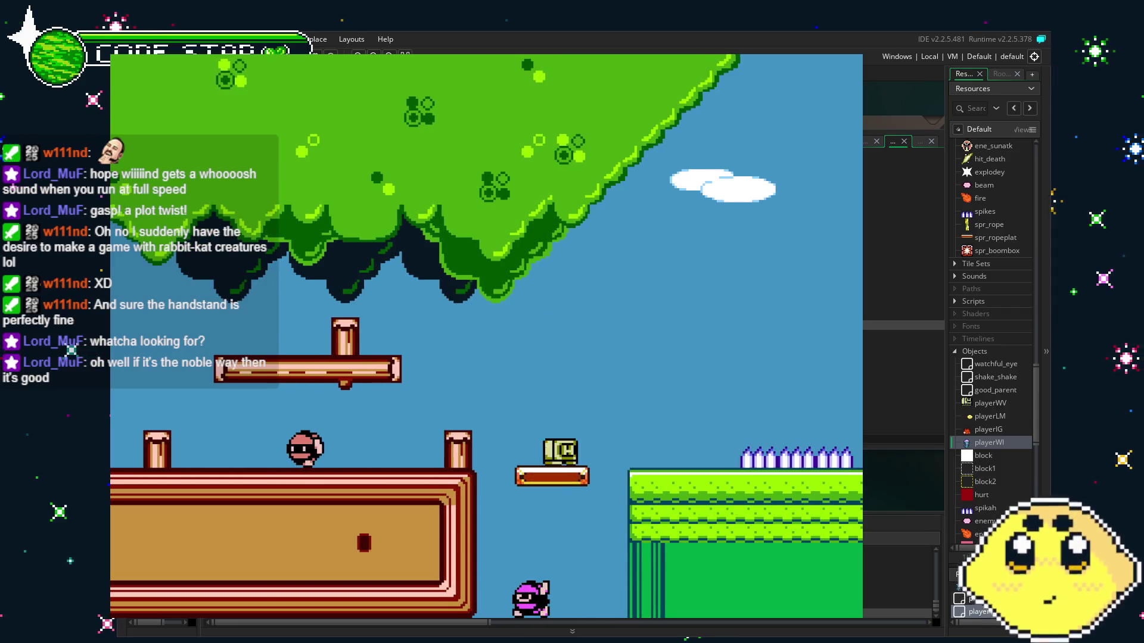
pyautogui.press('Up')
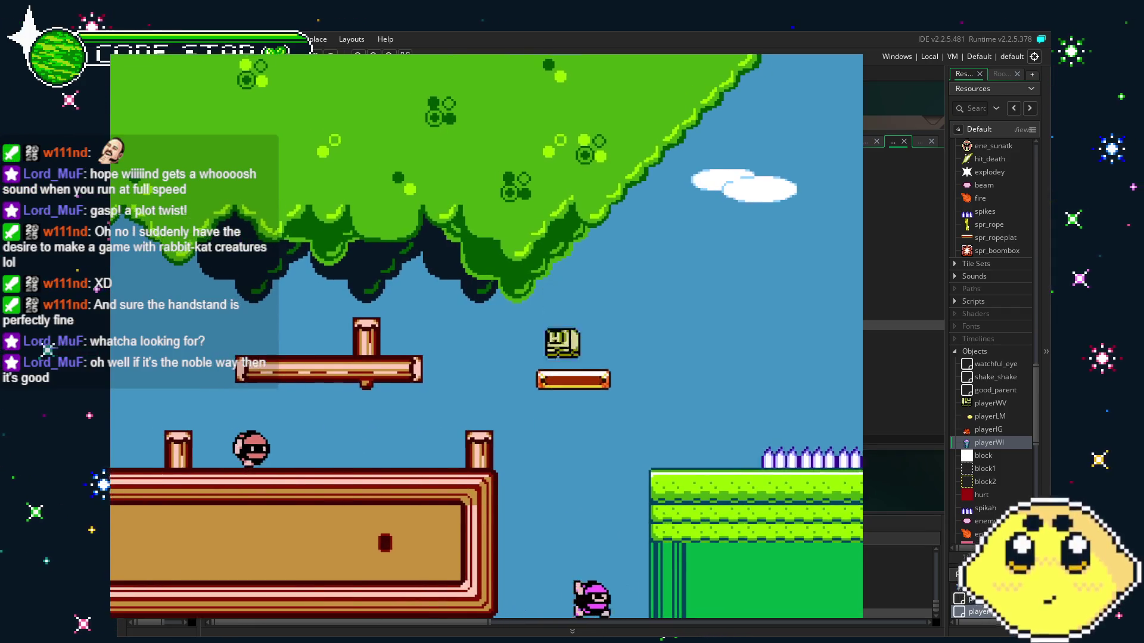
# - Move along the tree underside and platforms, then stop the game with Escape
pyautogui.press('Right')
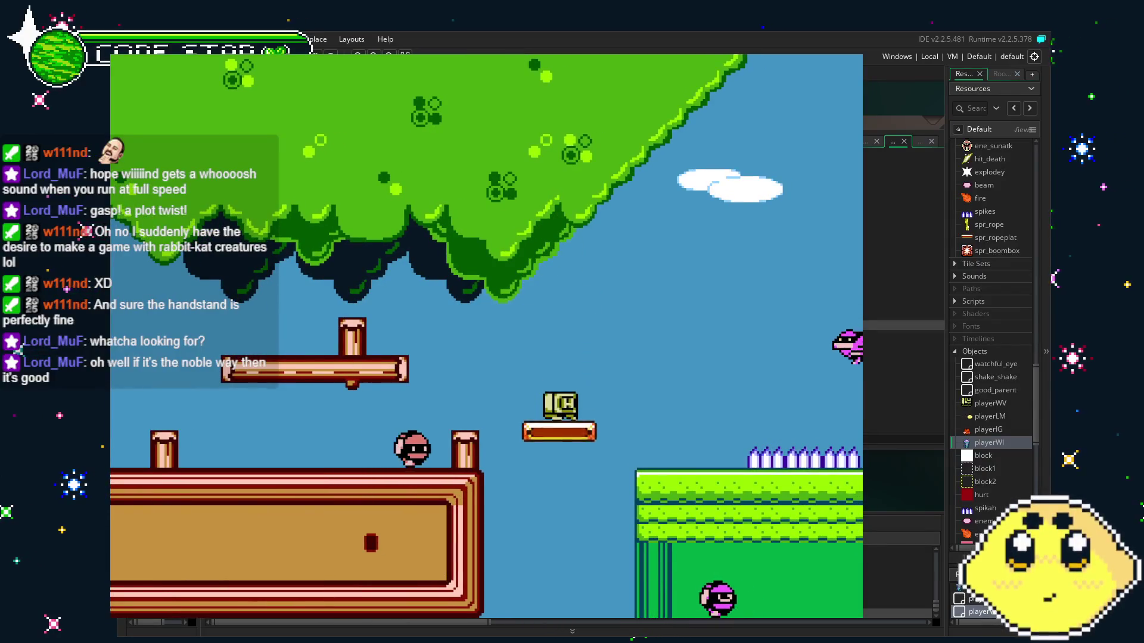
pyautogui.press('Up')
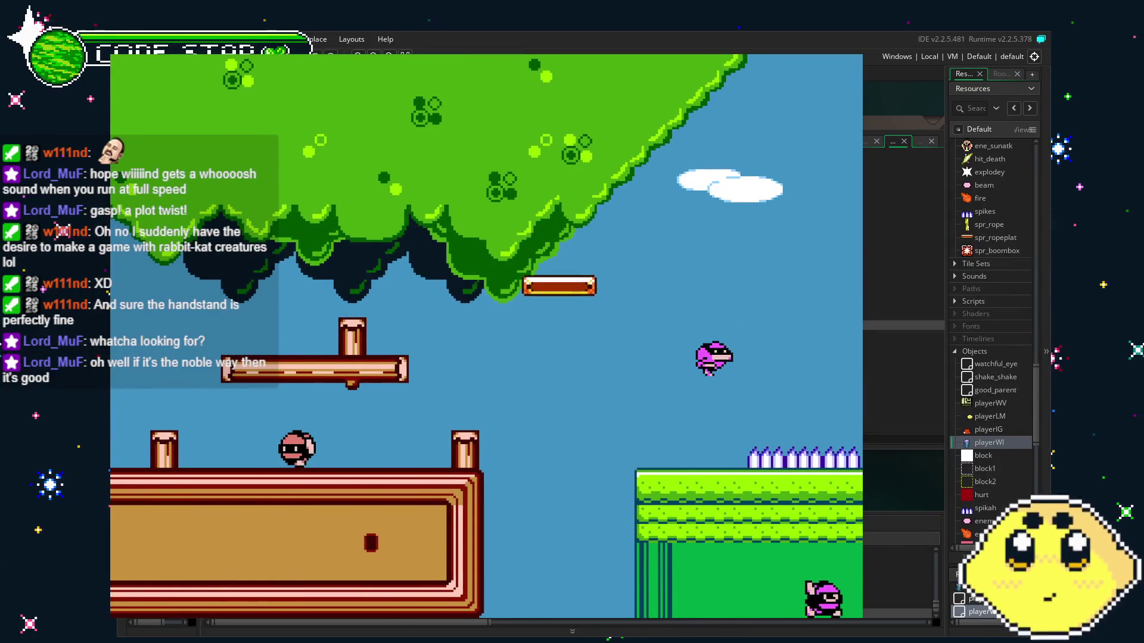
pyautogui.press('Left')
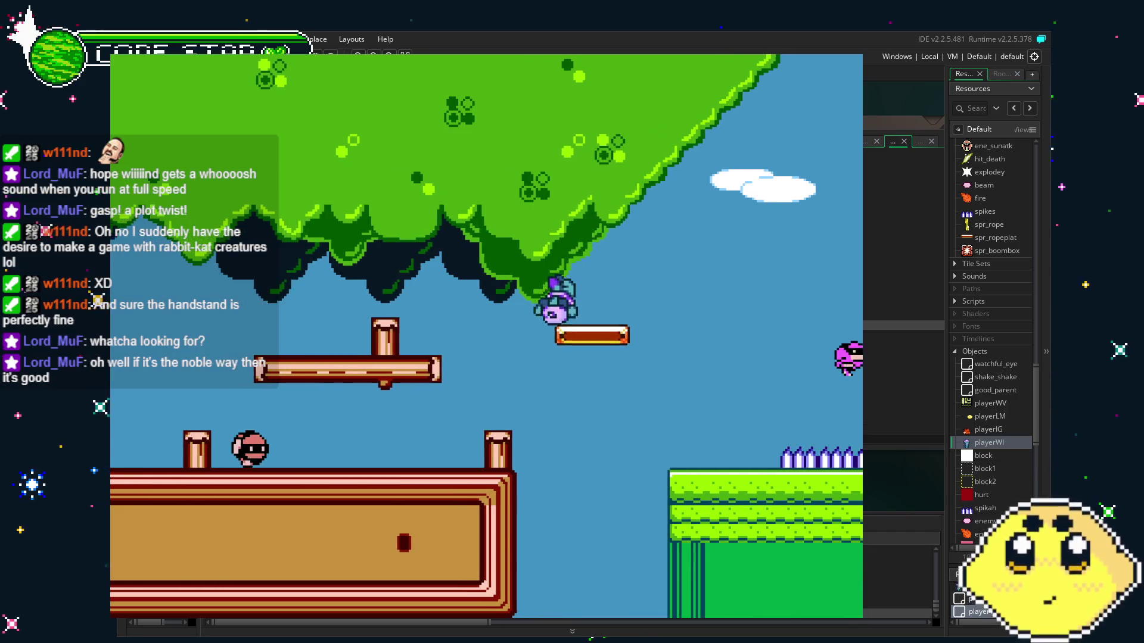
pyautogui.press('Left')
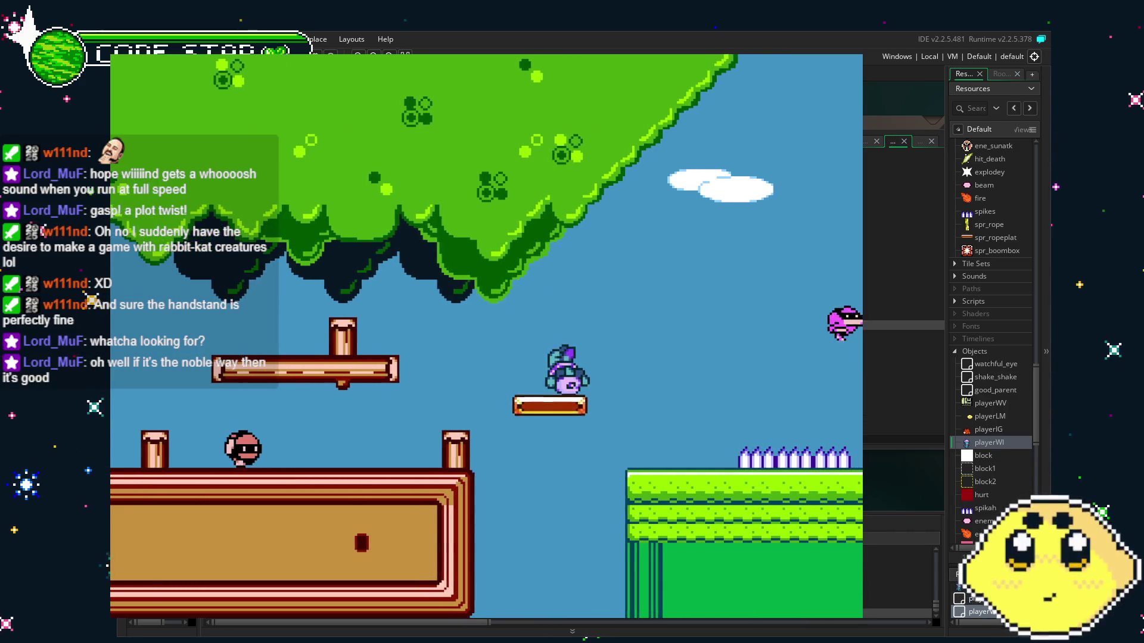
pyautogui.press('Up')
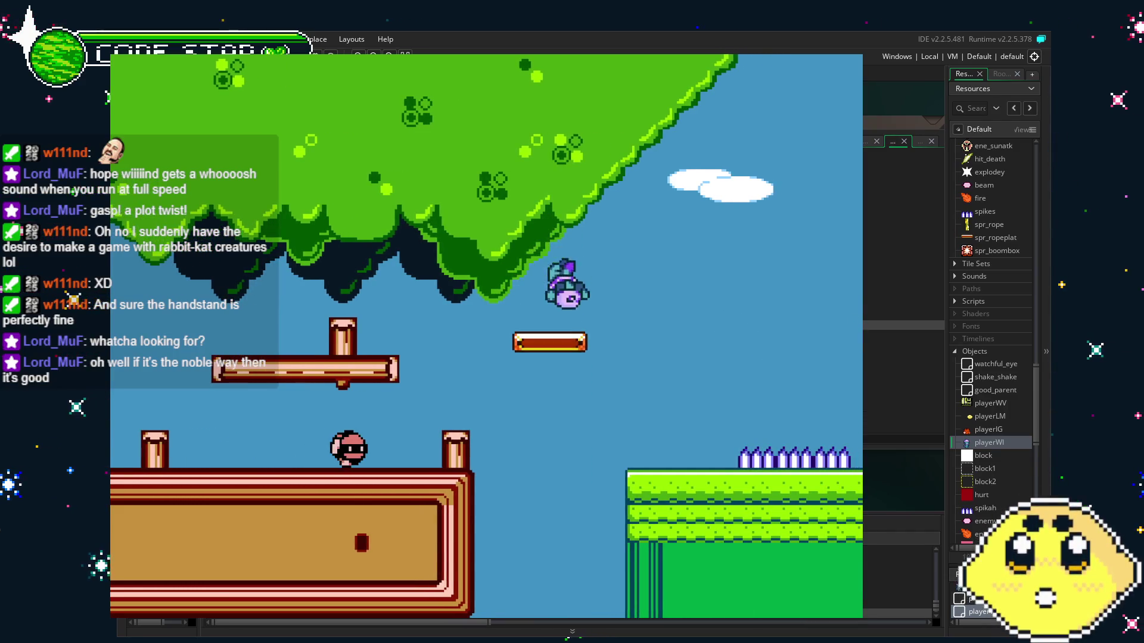
pyautogui.press('Up')
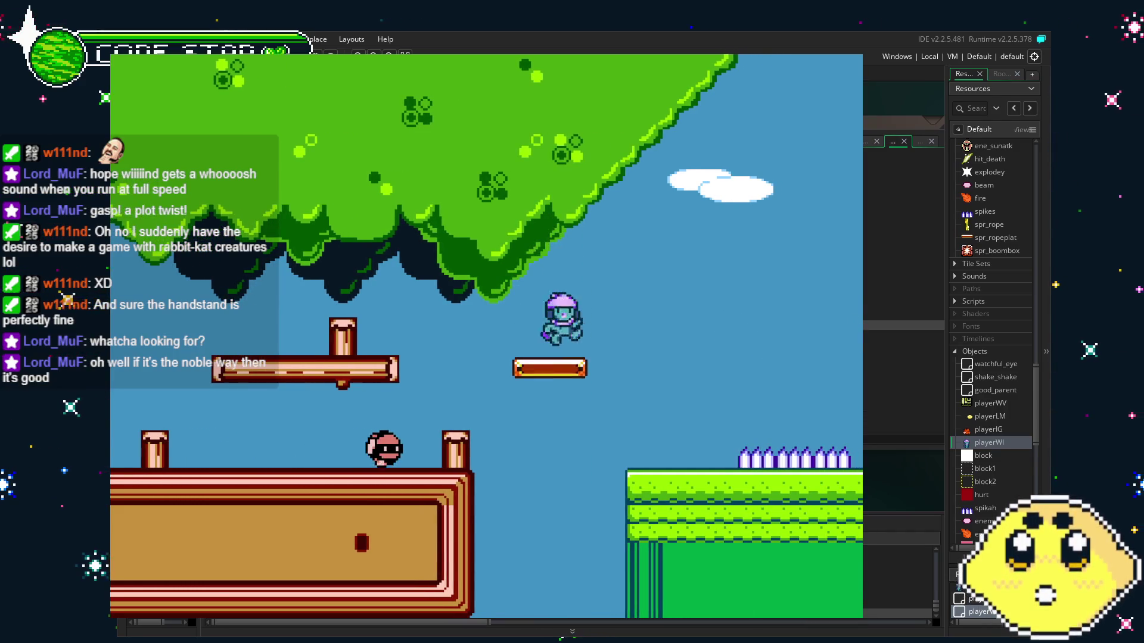
pyautogui.press('Up')
pyautogui.press('Up')
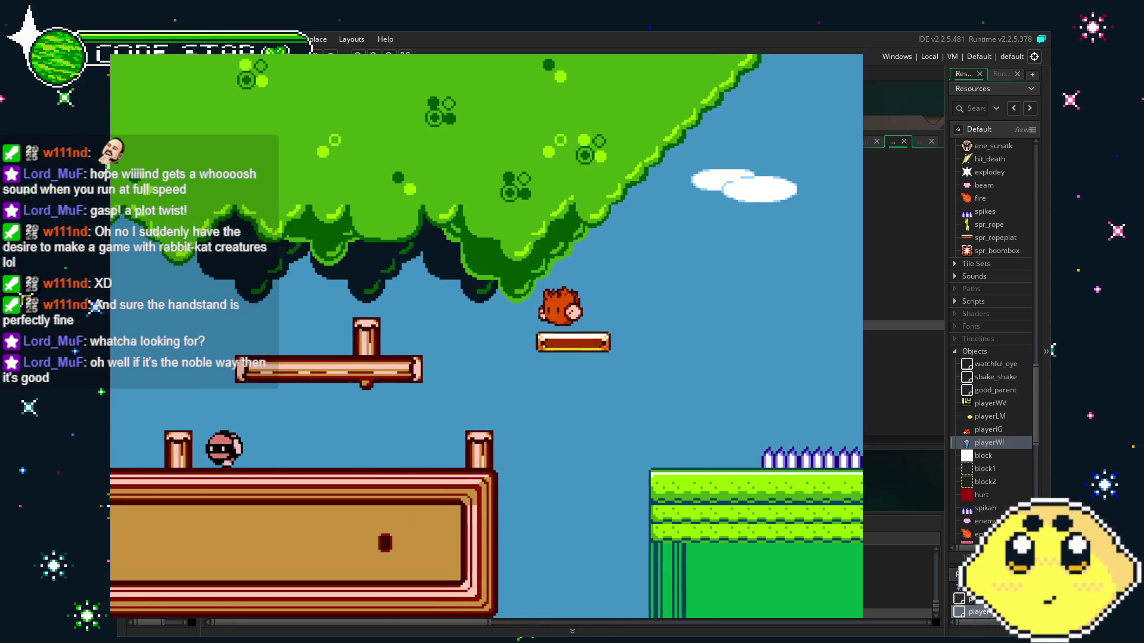
pyautogui.press('Right')
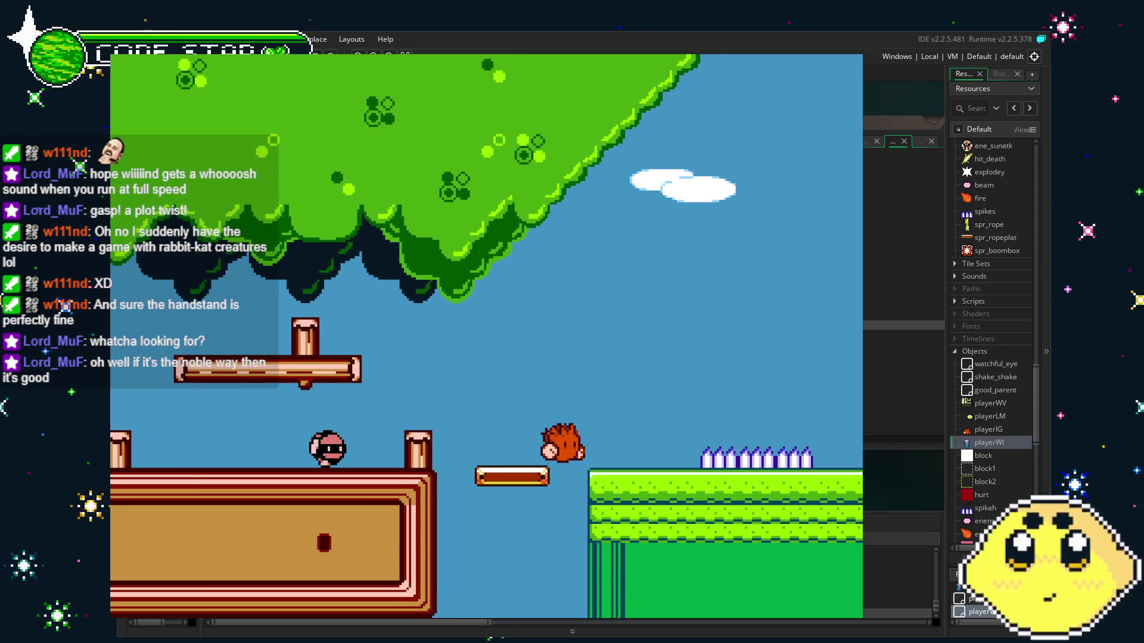
pyautogui.press('Up')
pyautogui.press('Left')
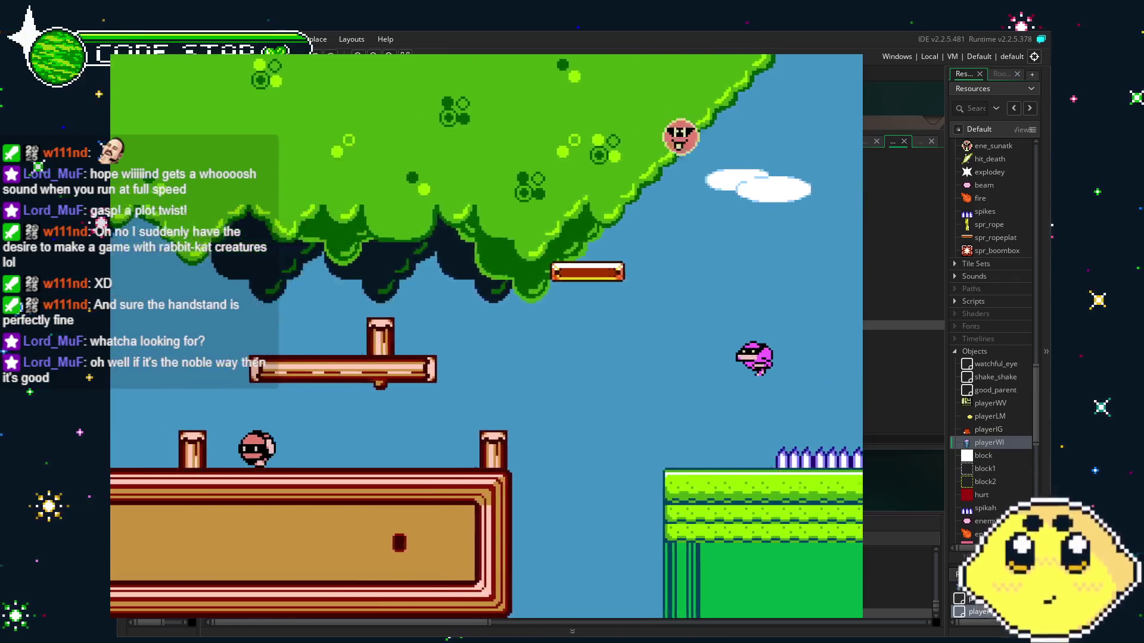
pyautogui.press('Left')
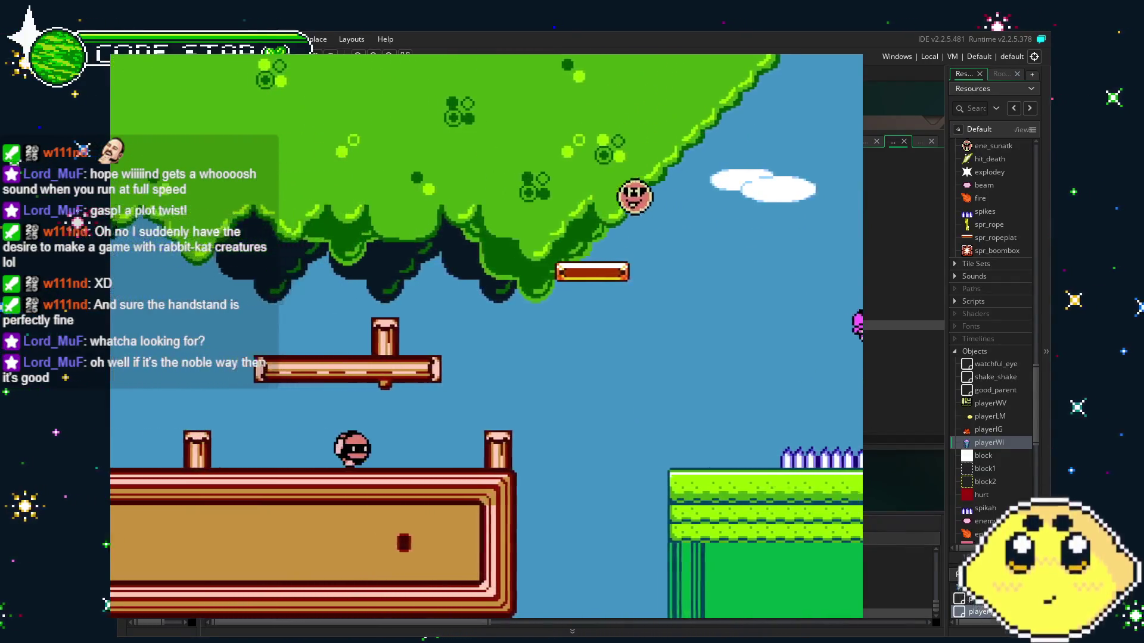
pyautogui.press('Left')
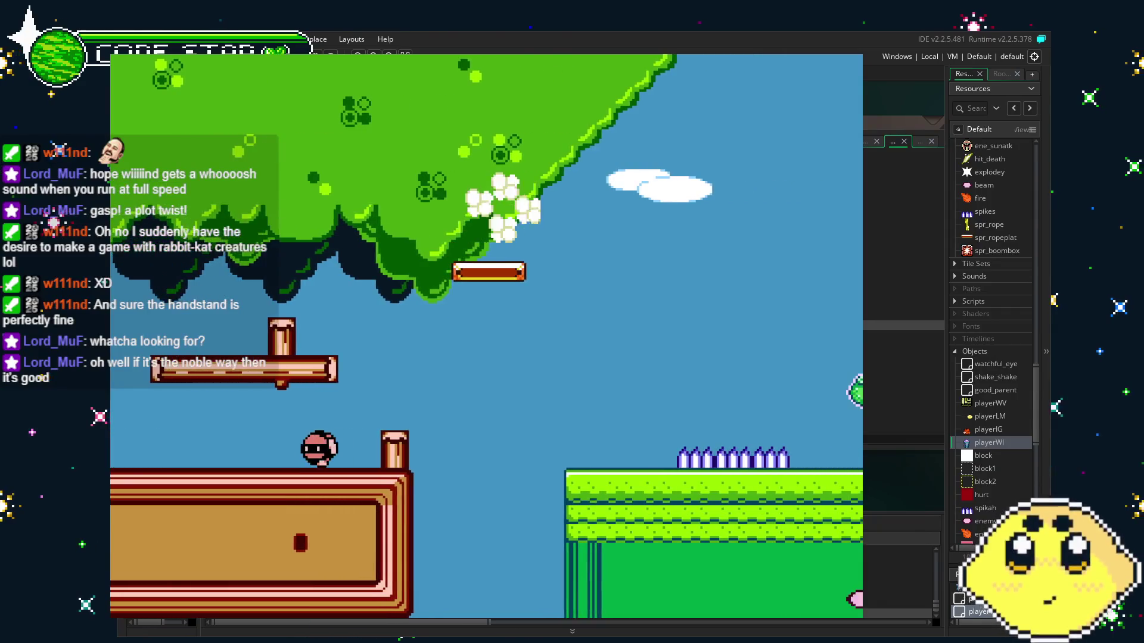
pyautogui.press('Left')
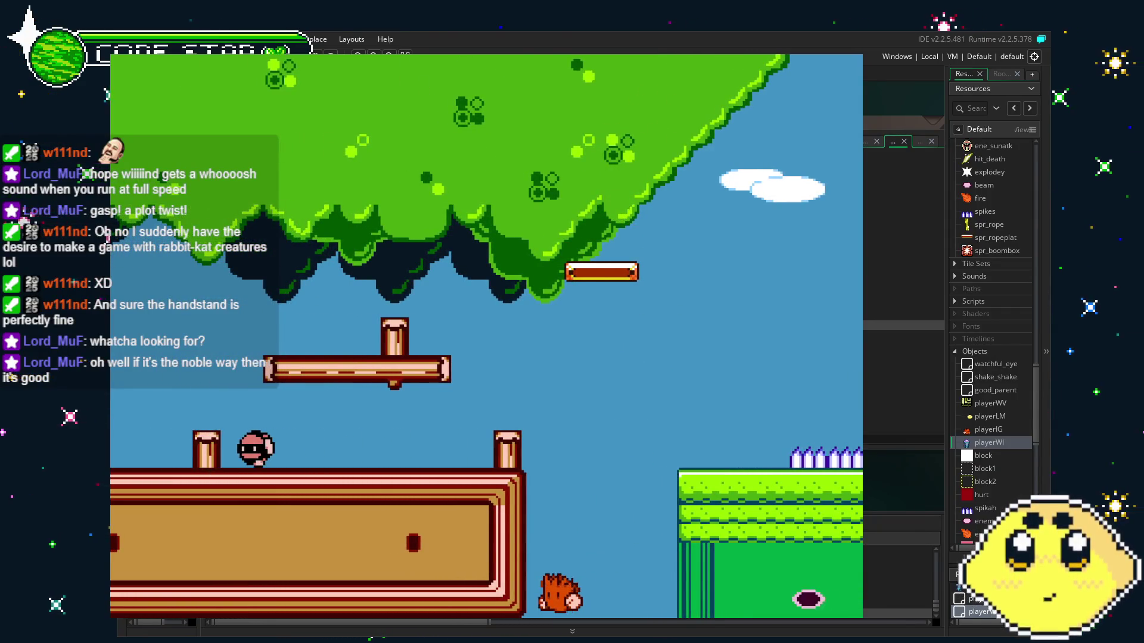
pyautogui.press('Escape')
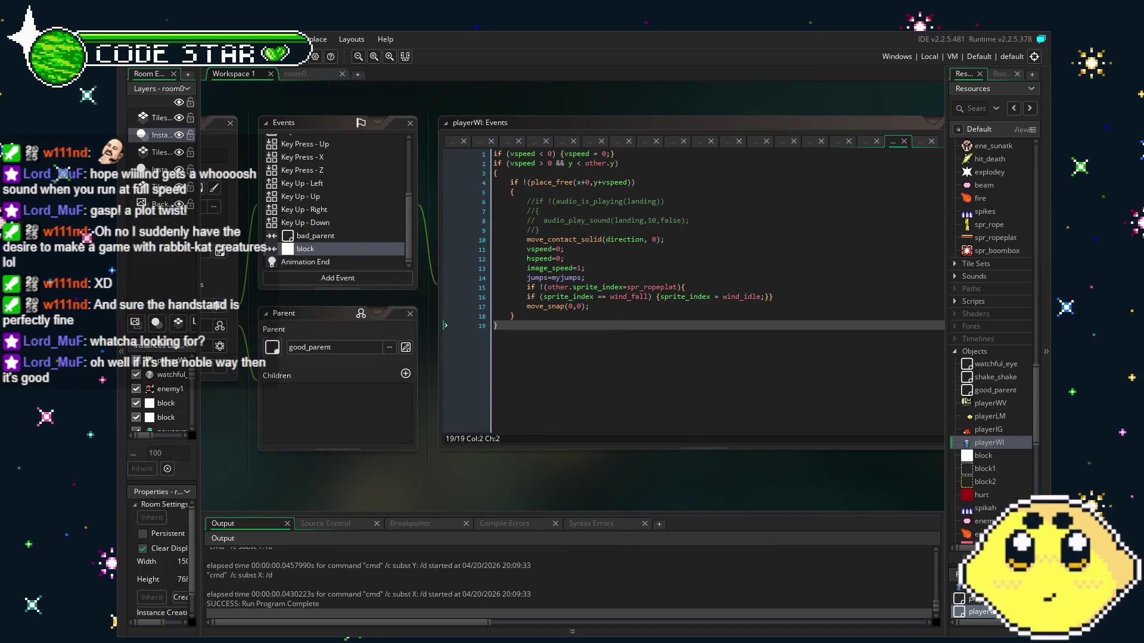
# - Delete the 'if !(other.sprite_index=spr_ropeplat){' line and the extra closing brace from the collision code
pyautogui.moveTo(567, 492); pyautogui.dragTo(526, 484)
pyautogui.moveTo(426, 471)
pyautogui.mouseDown()
pyautogui.moveTo(416, 470)
pyautogui.moveTo(426, 473)
pyautogui.mouseUp()
pyautogui.click(620, 276)
pyautogui.hotkey('shift', 'Home')
pyautogui.press('BackSpace')
pyautogui.press('BackSpace')
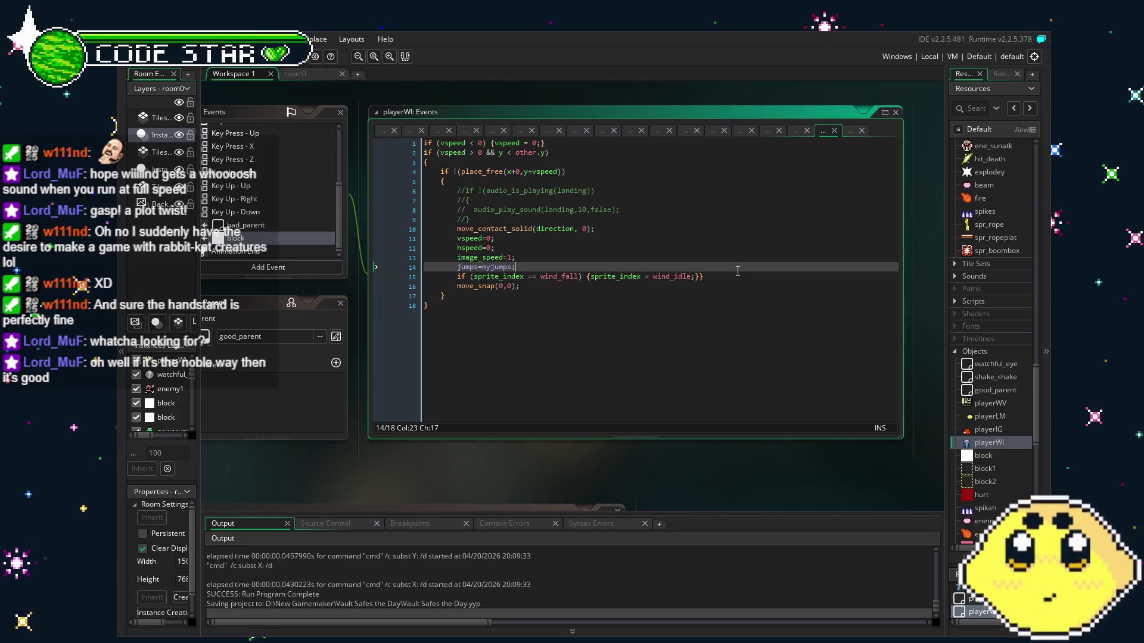
pyautogui.click(719, 276)
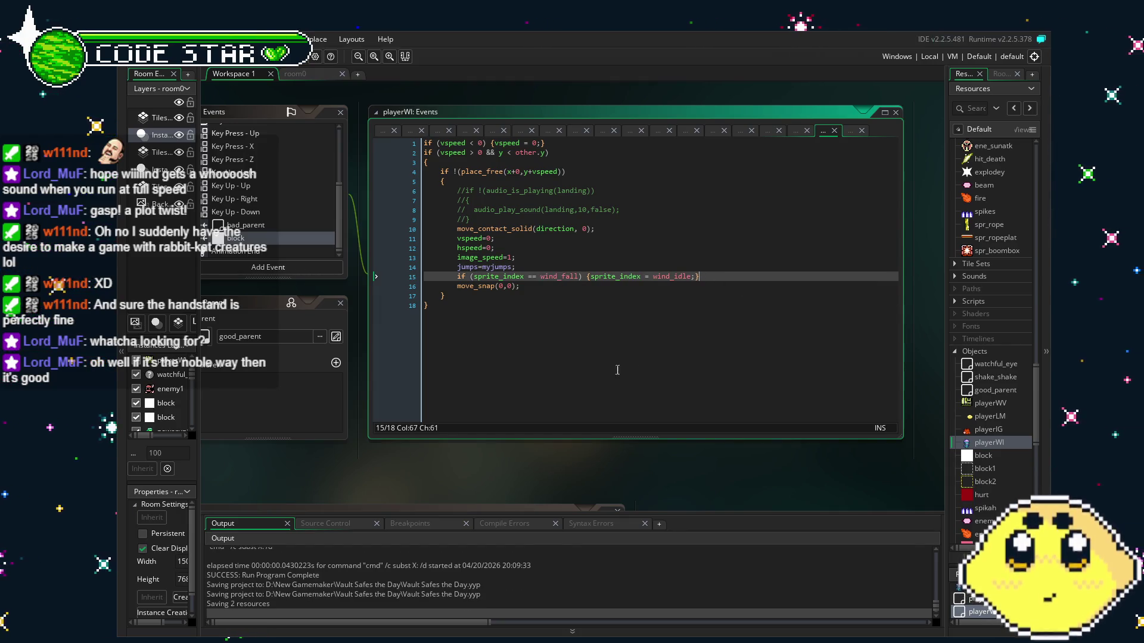
pyautogui.moveTo(567, 386); pyautogui.dragTo(606, 380)
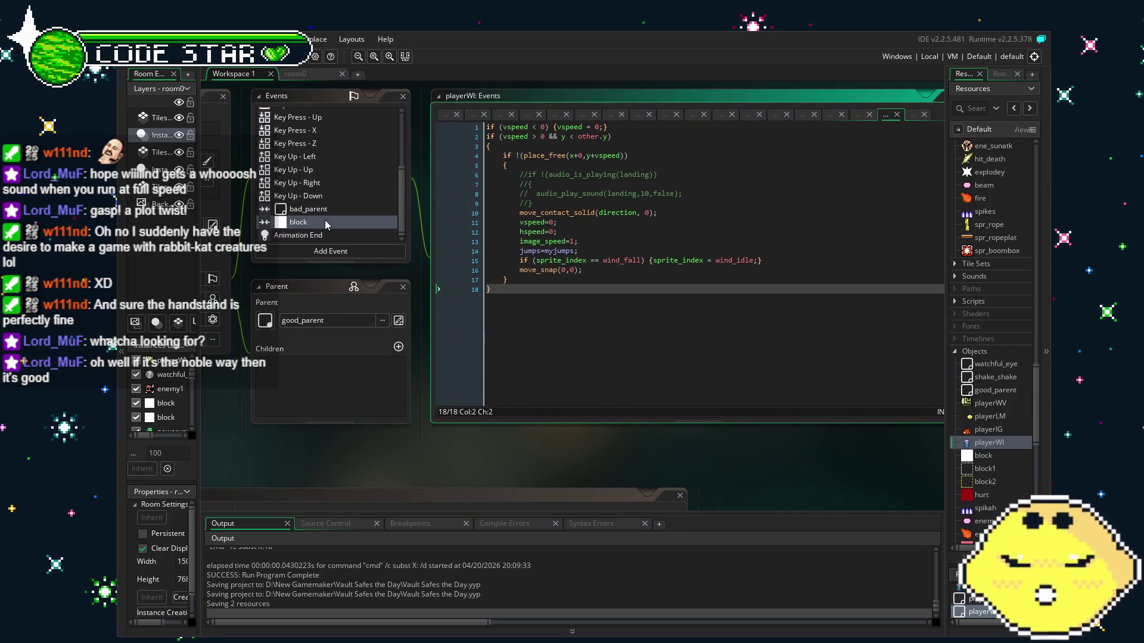
pyautogui.click(302, 222)
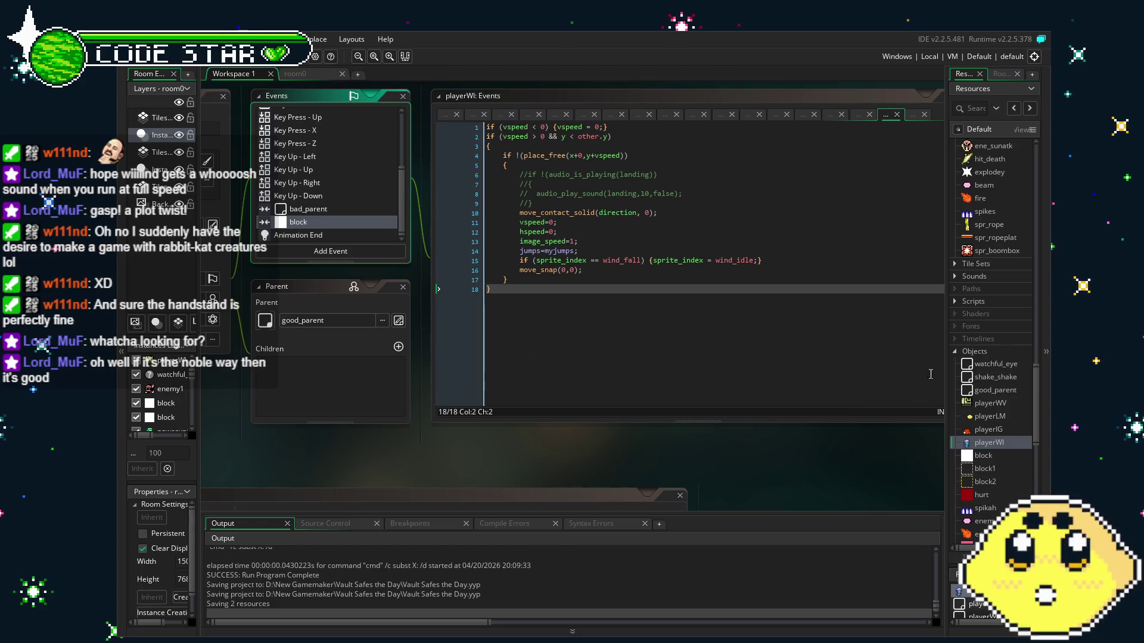
pyautogui.click(593, 334)
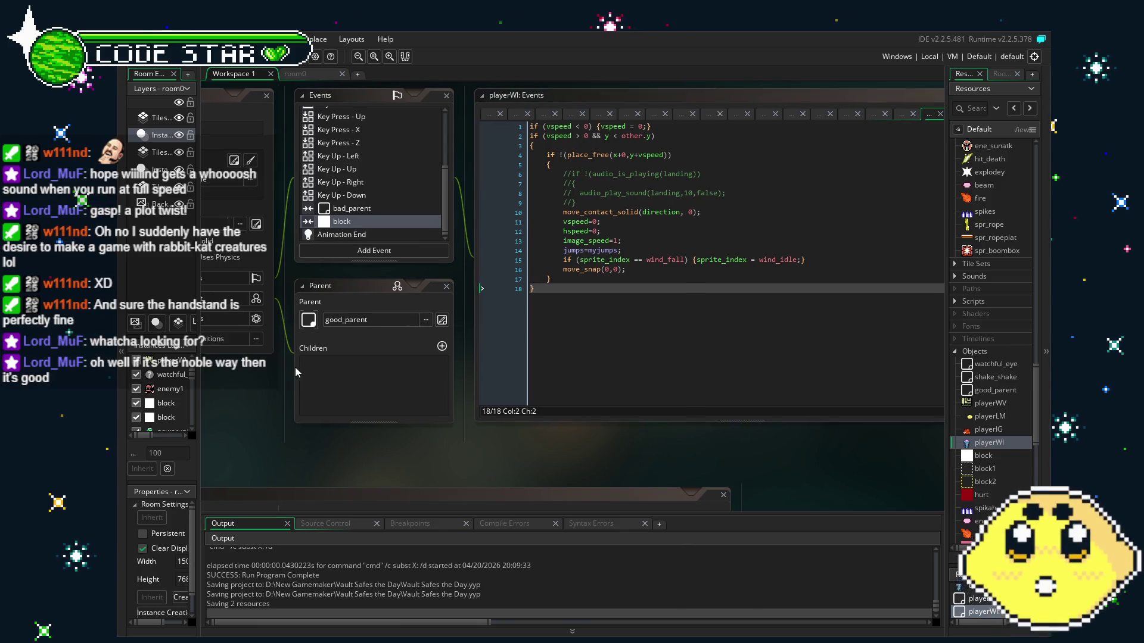
pyautogui.click(338, 221)
# - Add a Collision event with suspended_platform to playerWI, then delete it and confirm
pyautogui.rightClick(338, 221)
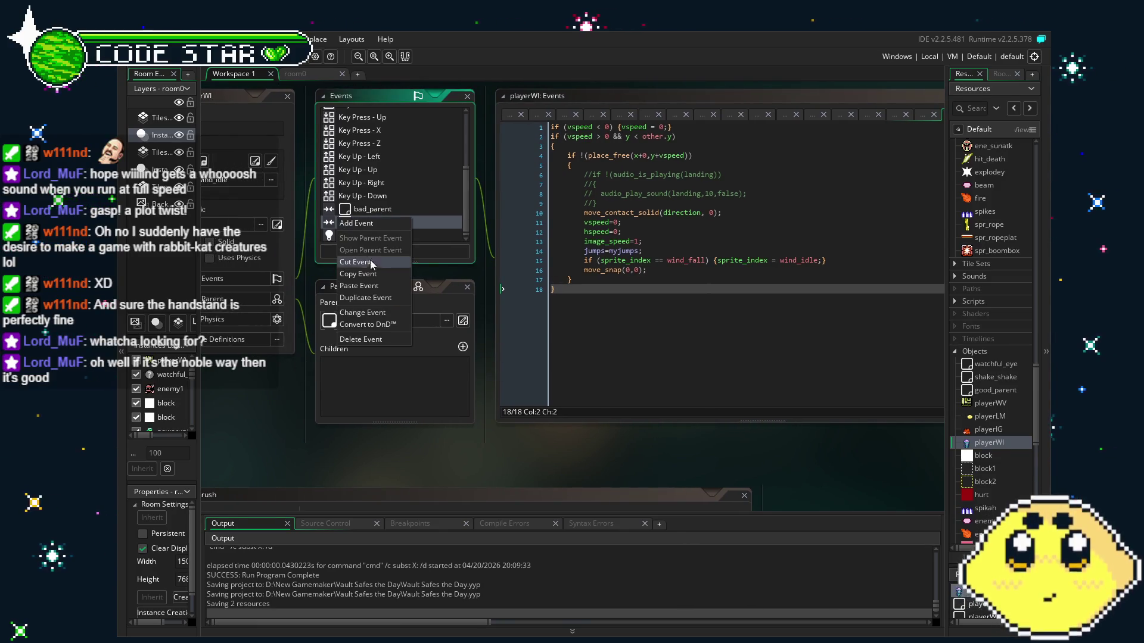
pyautogui.click(381, 301)
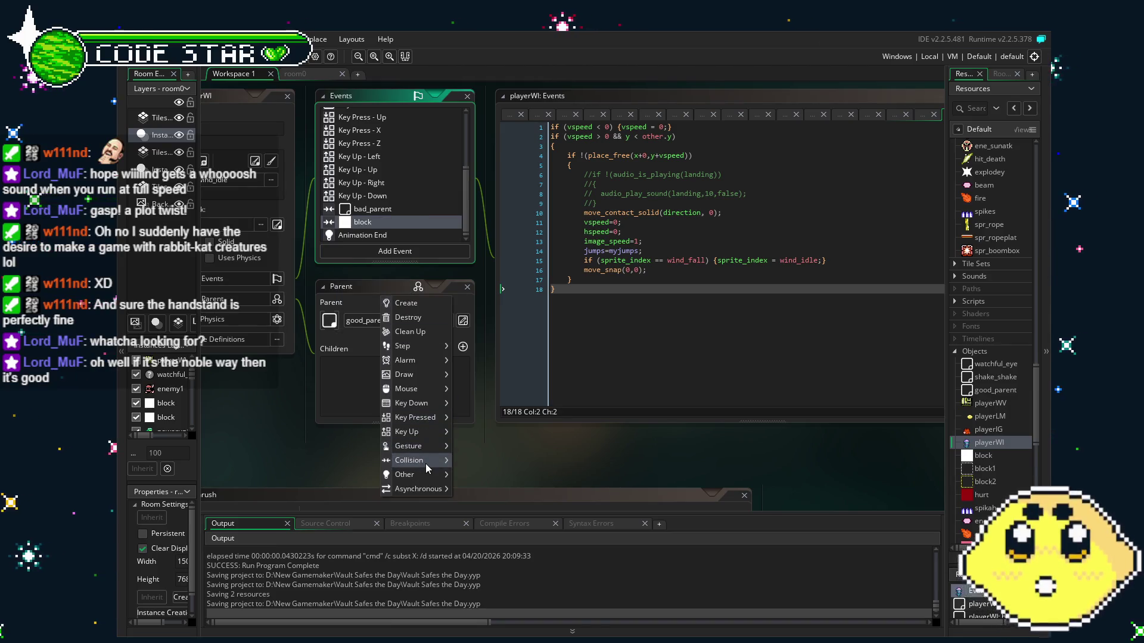
pyautogui.moveTo(425, 464)
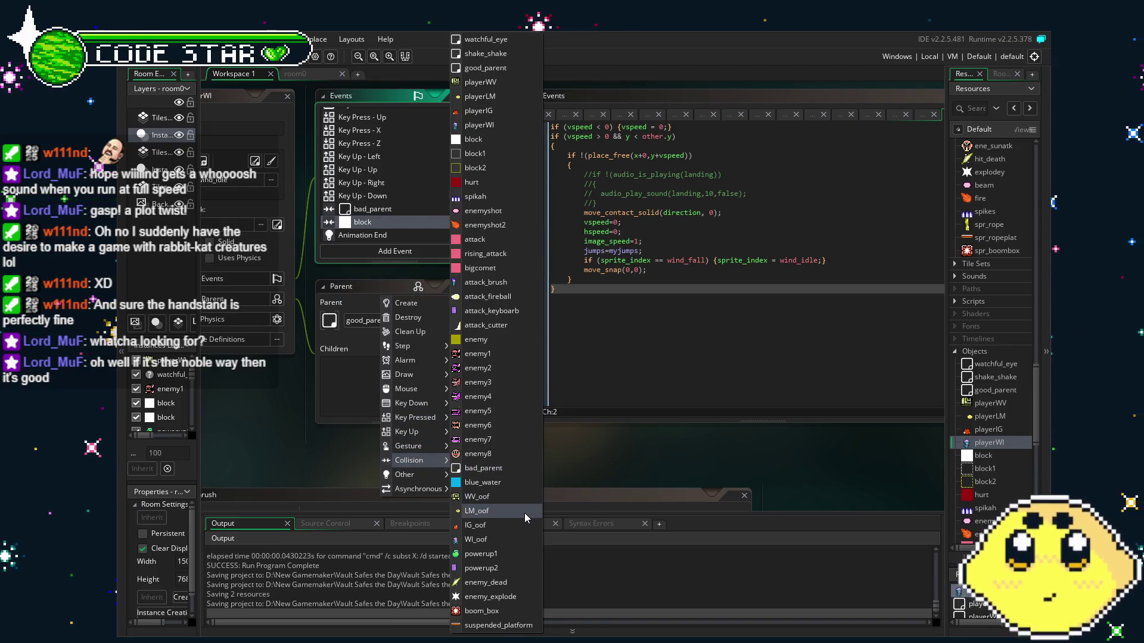
pyautogui.click(523, 626)
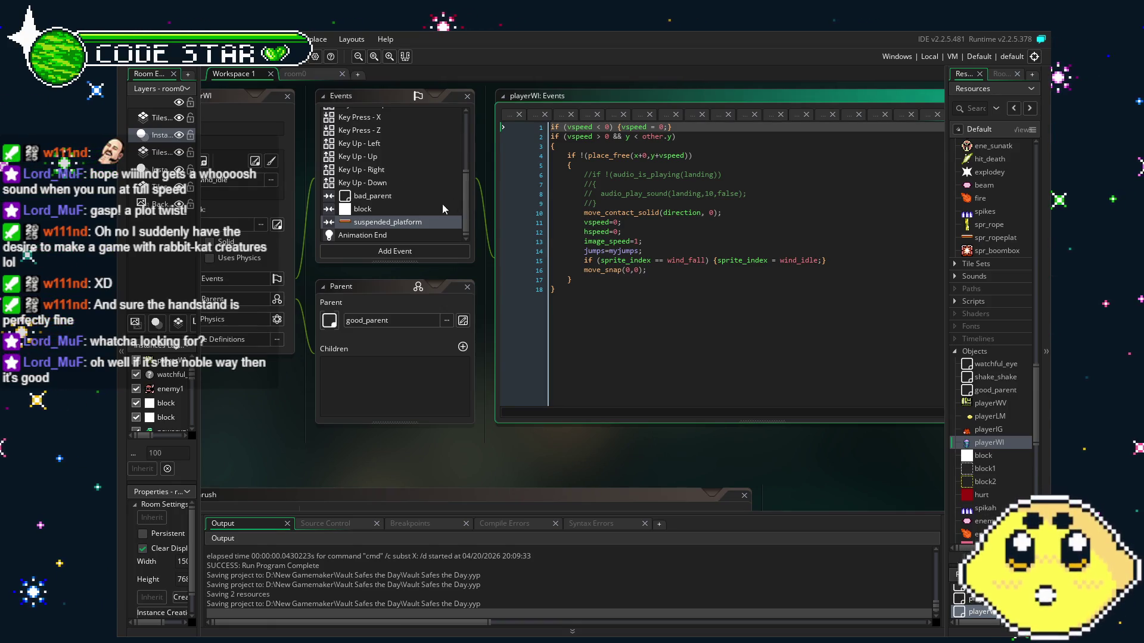
pyautogui.click(413, 221)
pyautogui.press('Delete')
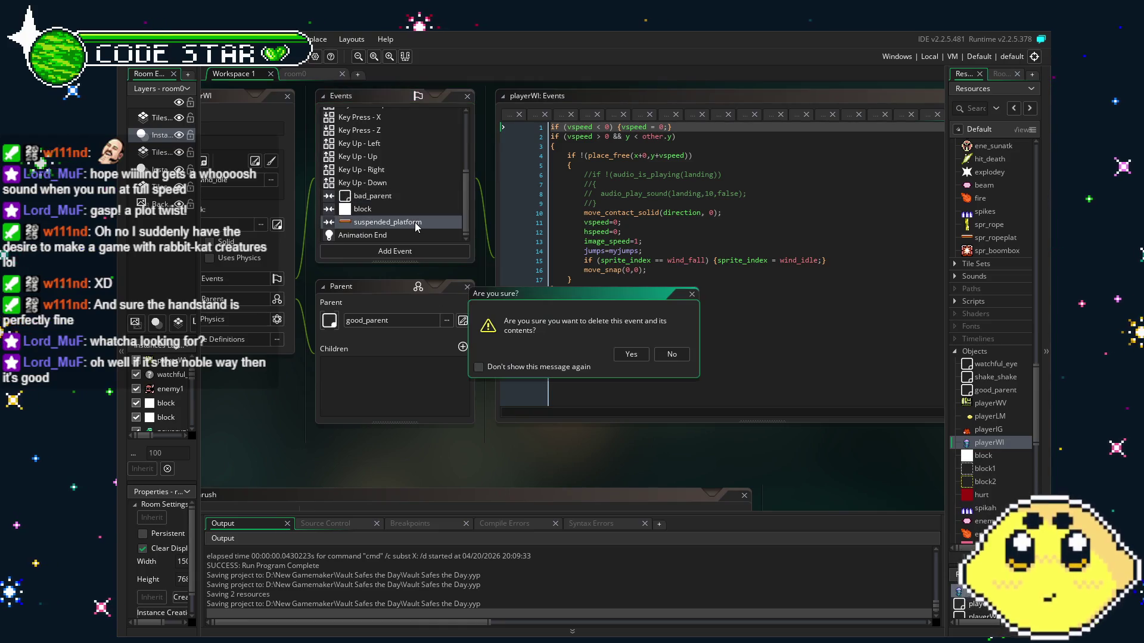
pyautogui.press('Return')
pyautogui.click(710, 327)
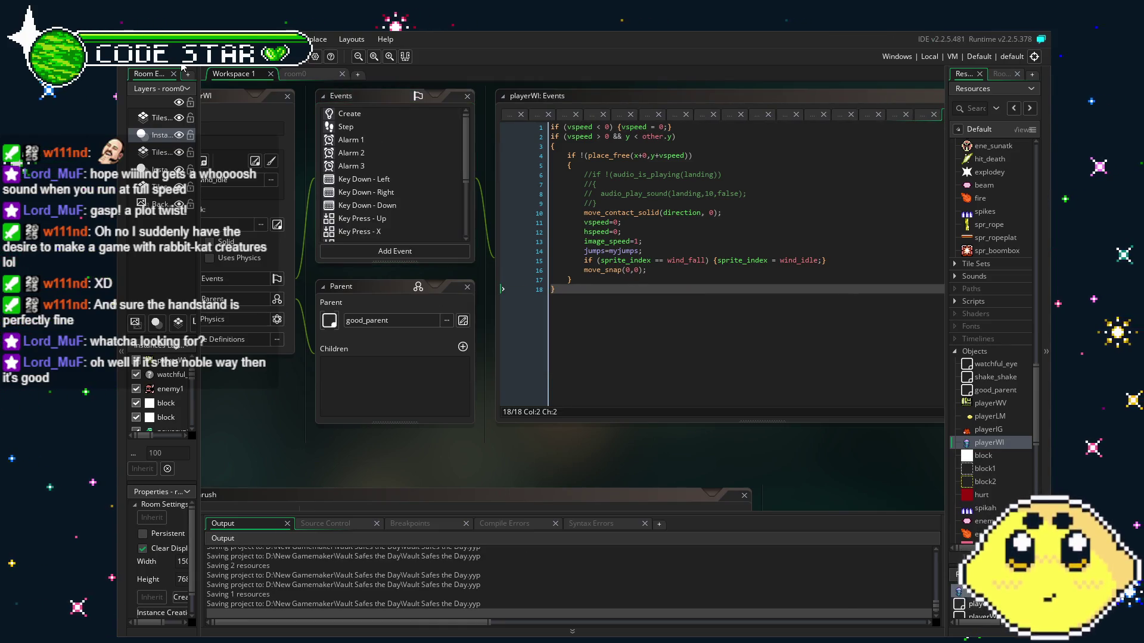
pyautogui.moveTo(710, 326); pyautogui.dragTo(648, 317)
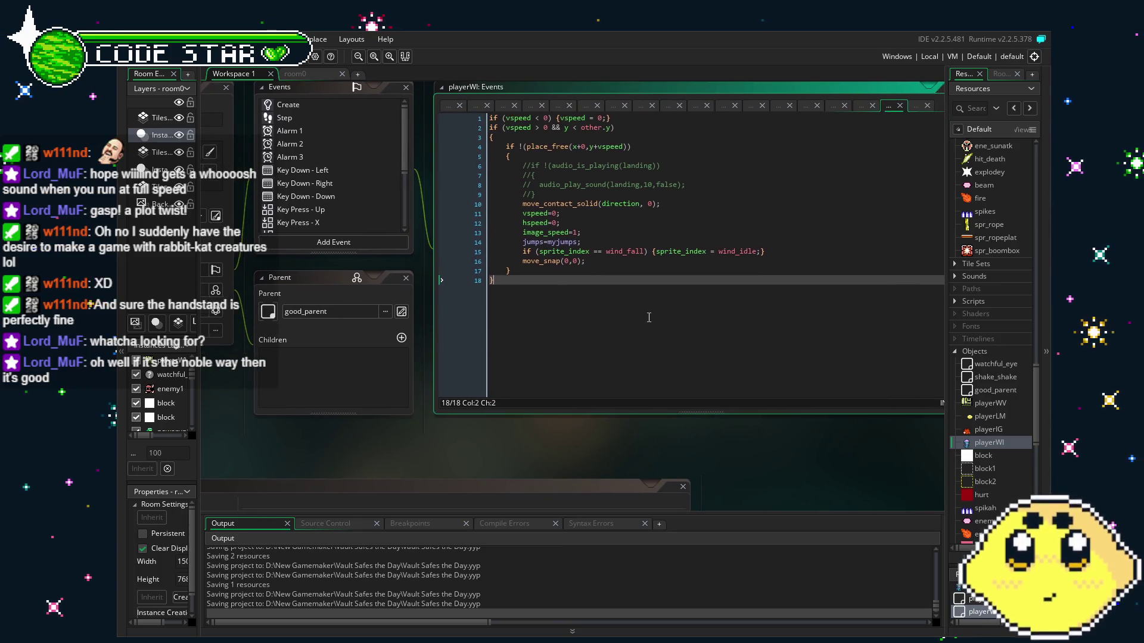
# - Highlight the wind_fall condition on line 15 and resize the workspace to show the lemonrush sprite frames
pyautogui.moveTo(532, 251); pyautogui.dragTo(739, 254)
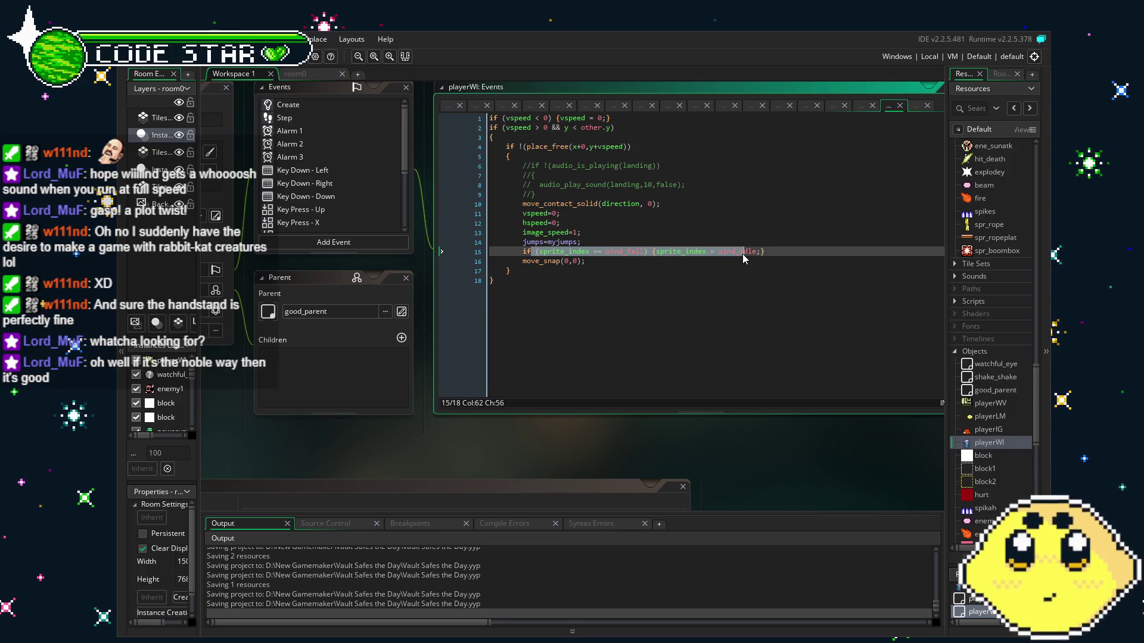
pyautogui.click(710, 278)
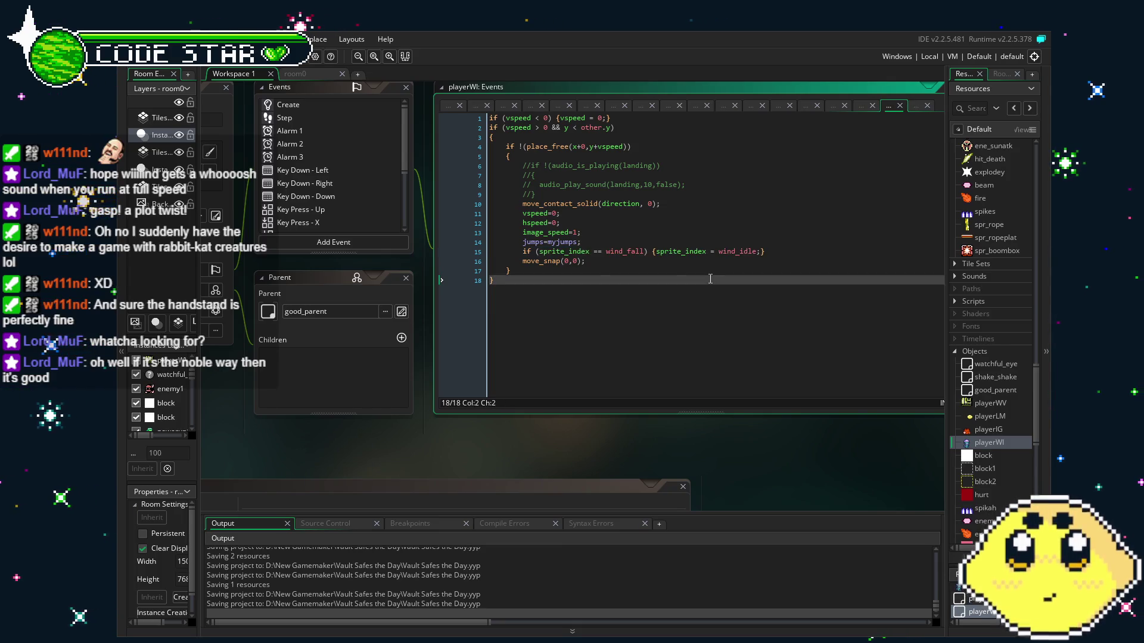
pyautogui.moveTo(355, 471)
pyautogui.mouseDown()
pyautogui.moveTo(490, 442)
pyautogui.moveTo(451, 453)
pyautogui.mouseUp()
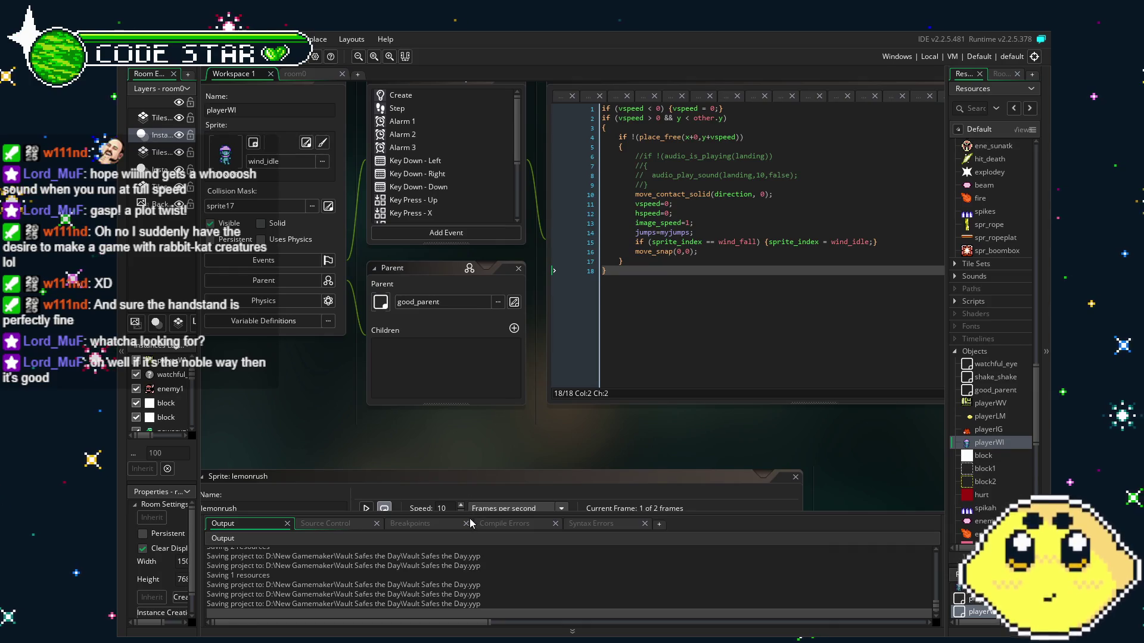
pyautogui.moveTo(847, 511)
pyautogui.mouseDown()
pyautogui.moveTo(847, 573)
pyautogui.moveTo(847, 561)
pyautogui.mouseUp()
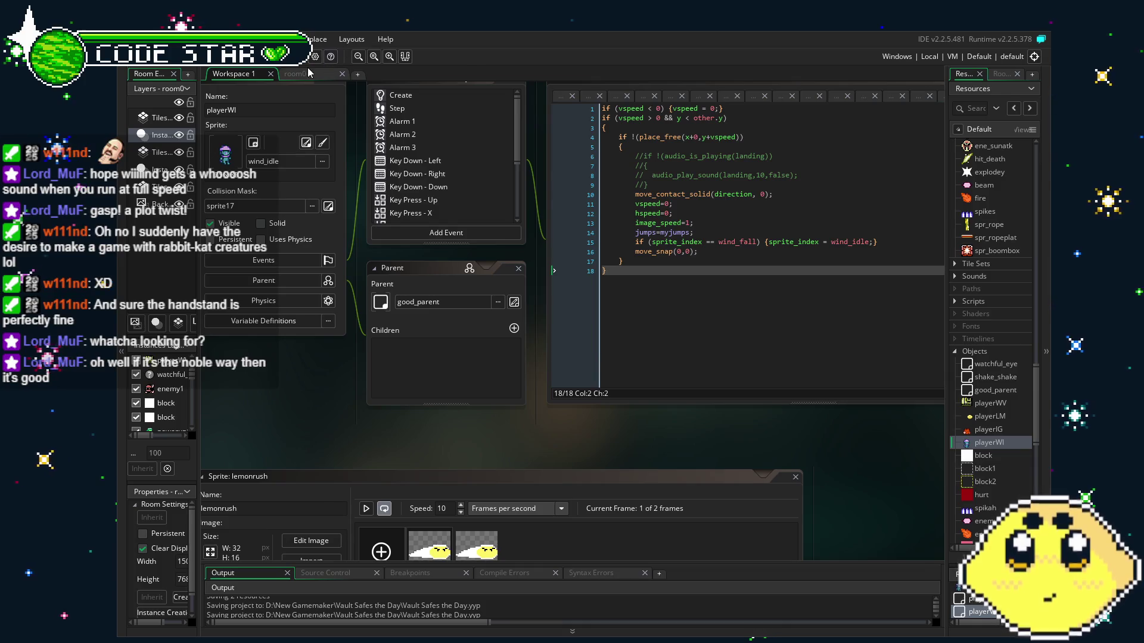
# - Check the room0 view, then open the playerLM object from the resource list
pyautogui.click(295, 73)
pyautogui.scroll(3, 367, 331)
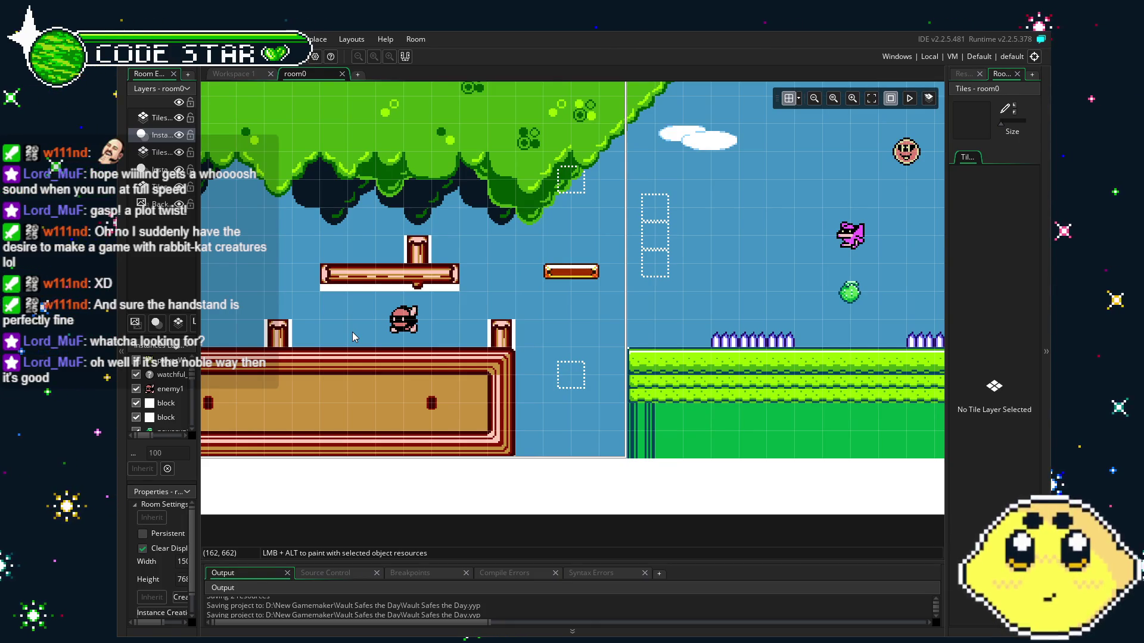
pyautogui.click(961, 74)
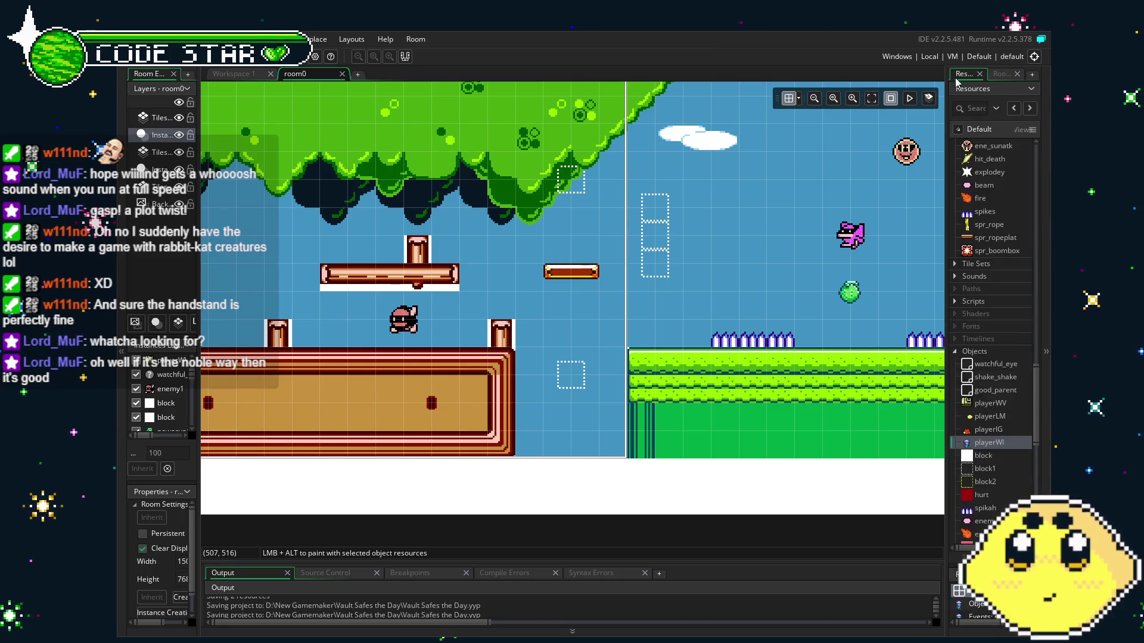
pyautogui.doubleClick(988, 416)
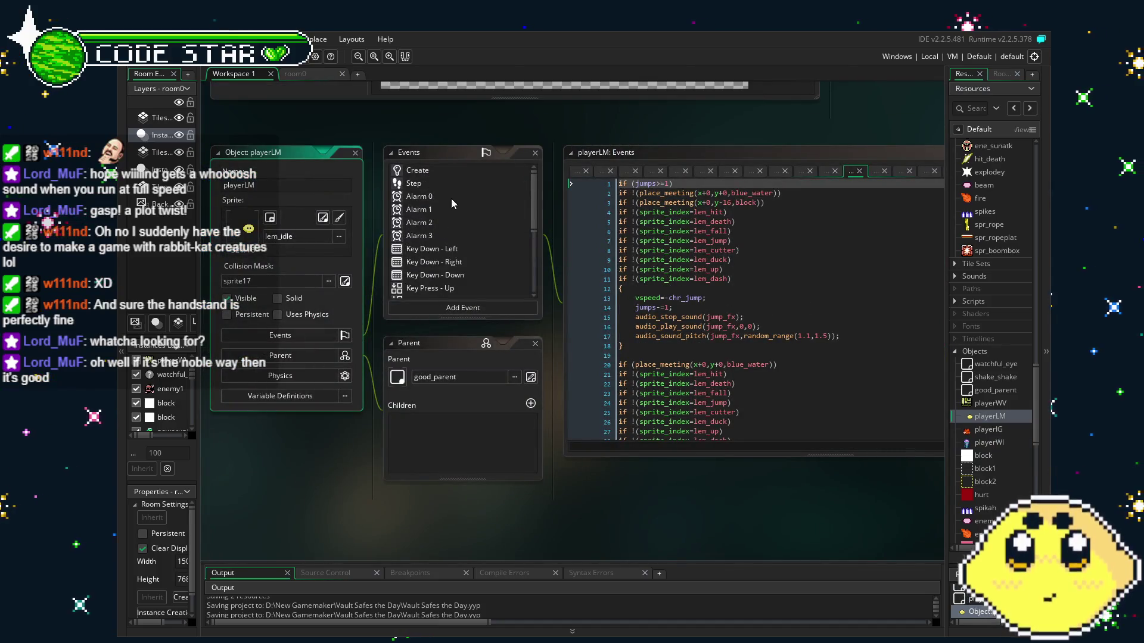
# - Review playerLM's Create, Step and Alarm 0 event code, finishing on the Step event
pyautogui.click(435, 170)
pyautogui.hscroll(3, 430, 491)
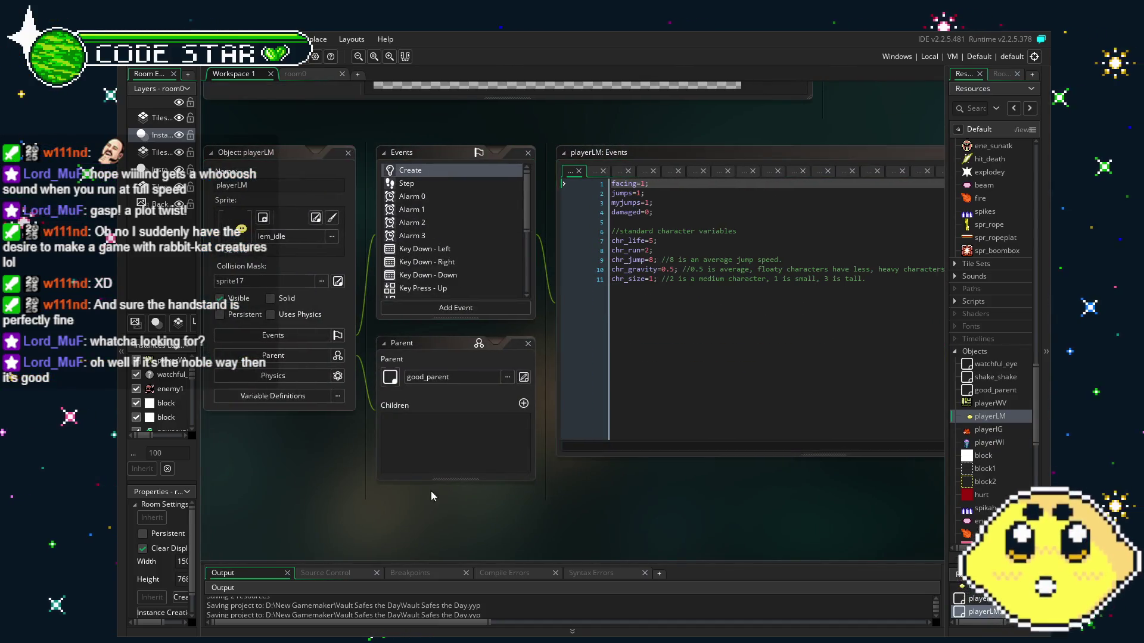
pyautogui.hscroll(-1, 467, 495)
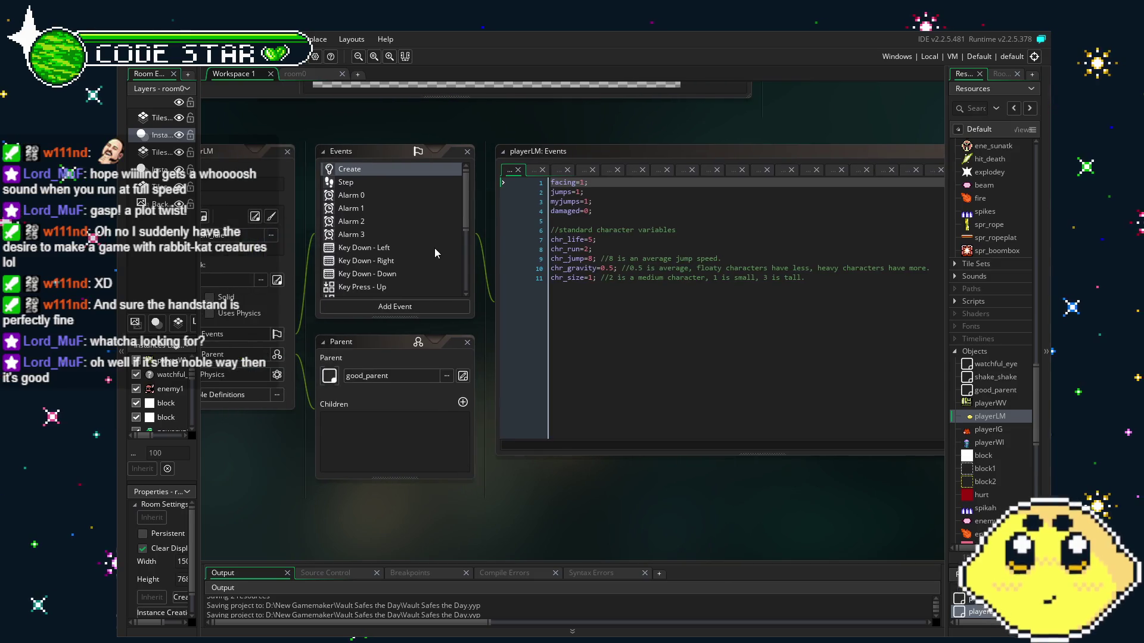
pyautogui.click(384, 181)
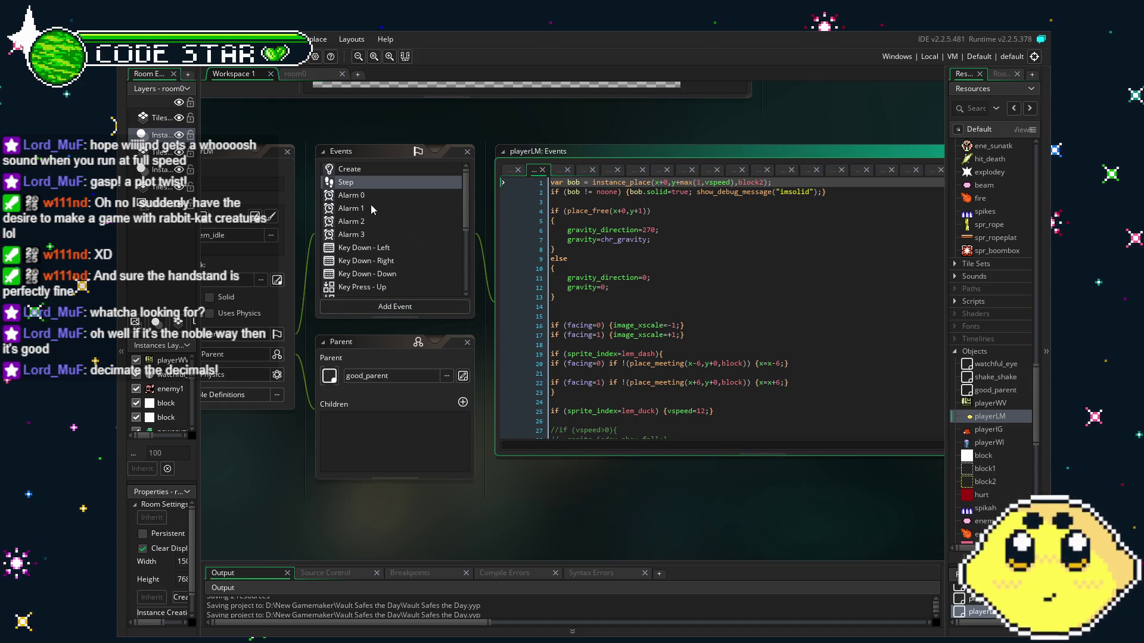
pyautogui.click(351, 198)
pyautogui.click(359, 184)
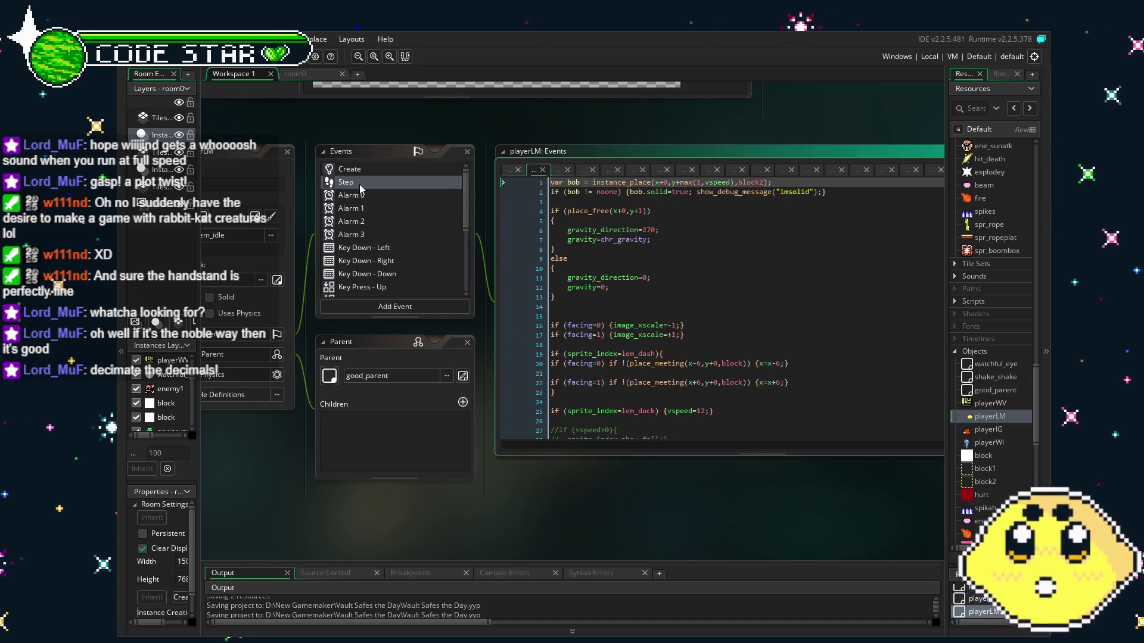